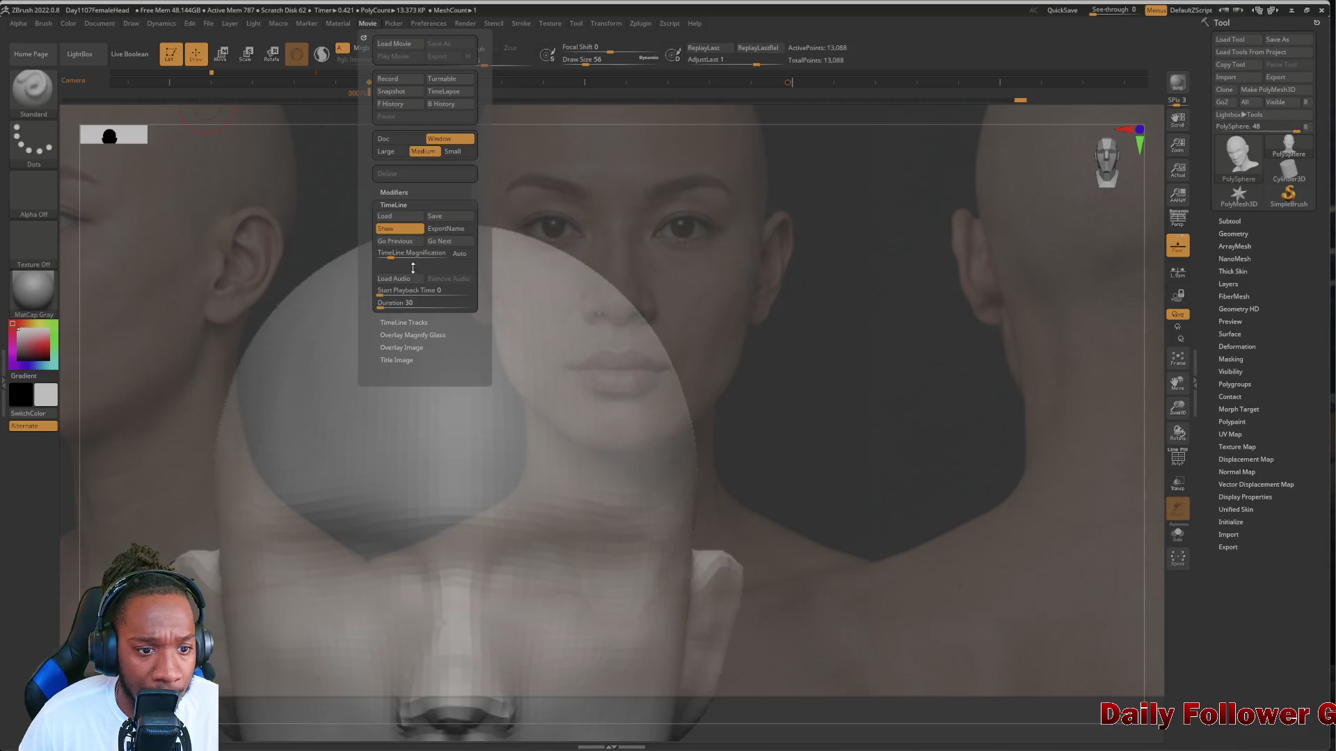
Step the head view to the next and previous camera keyframes, then scrub the timeline back
click(436, 242)
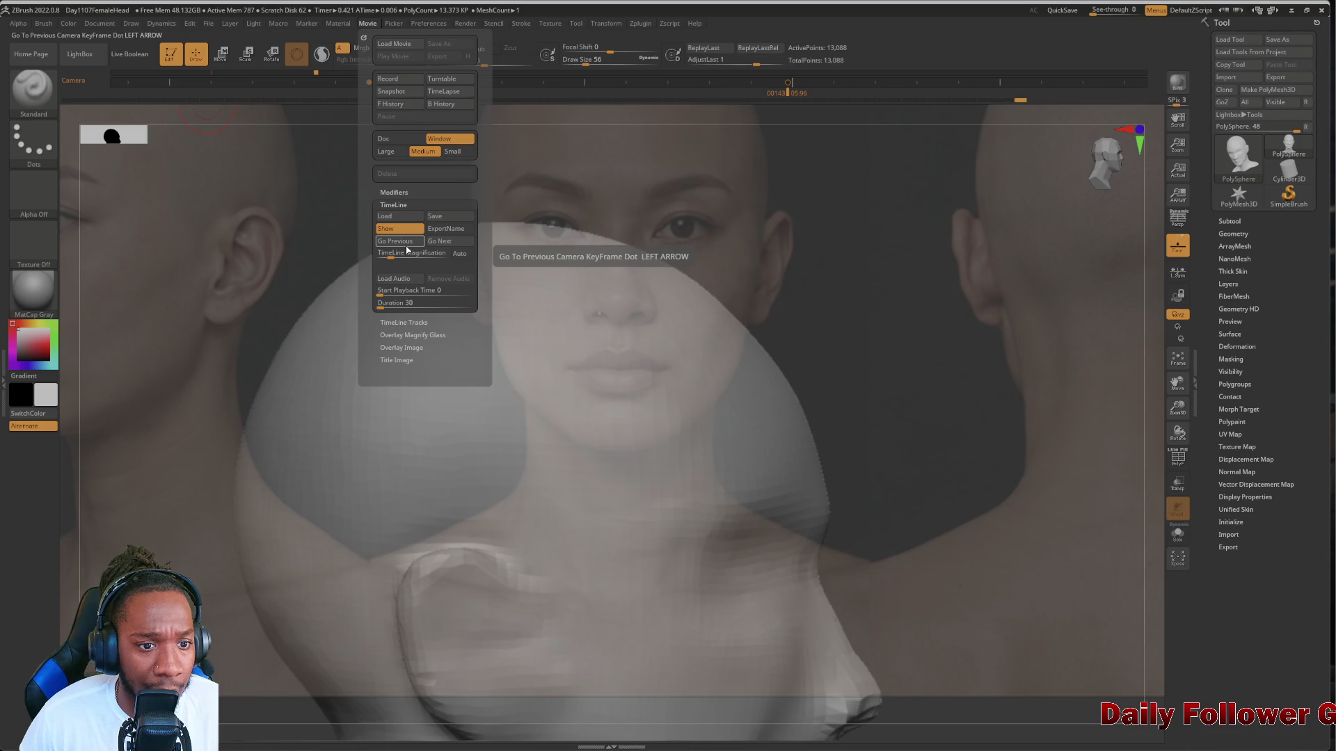
click(436, 242)
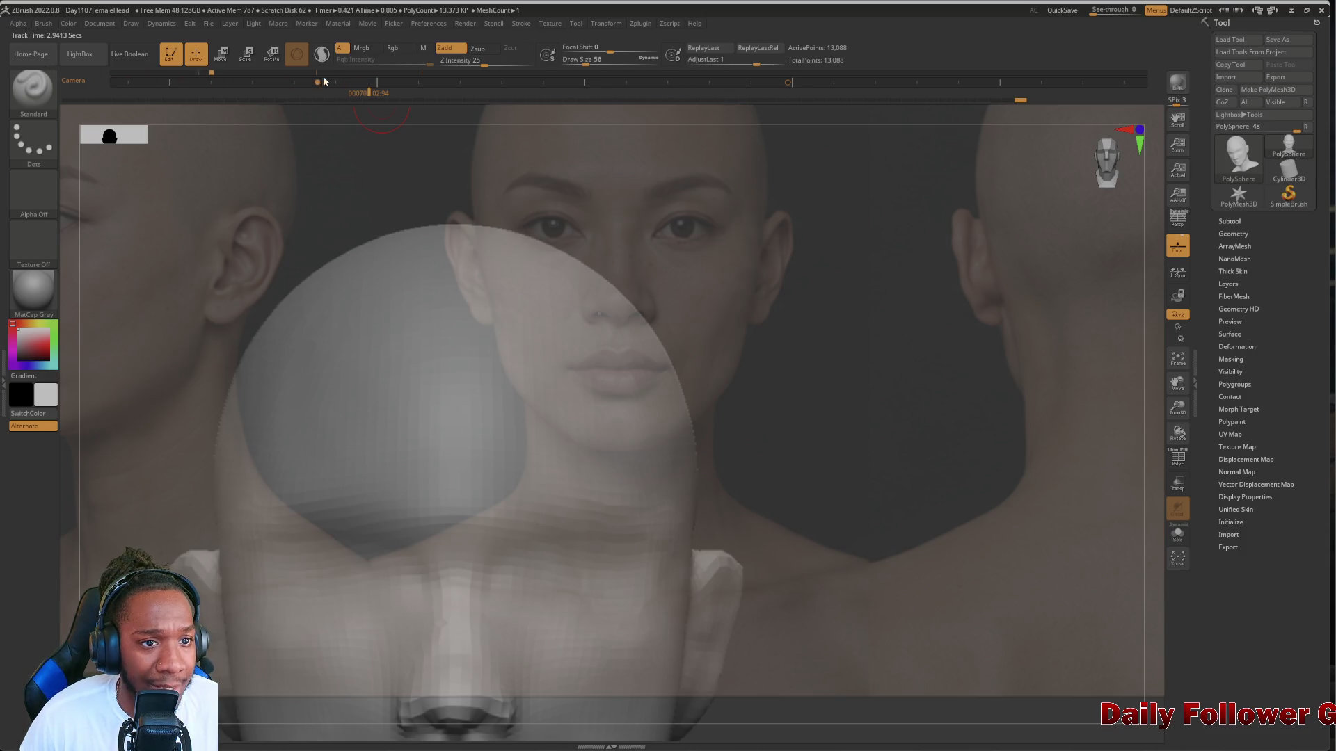
key(space)
key(space)
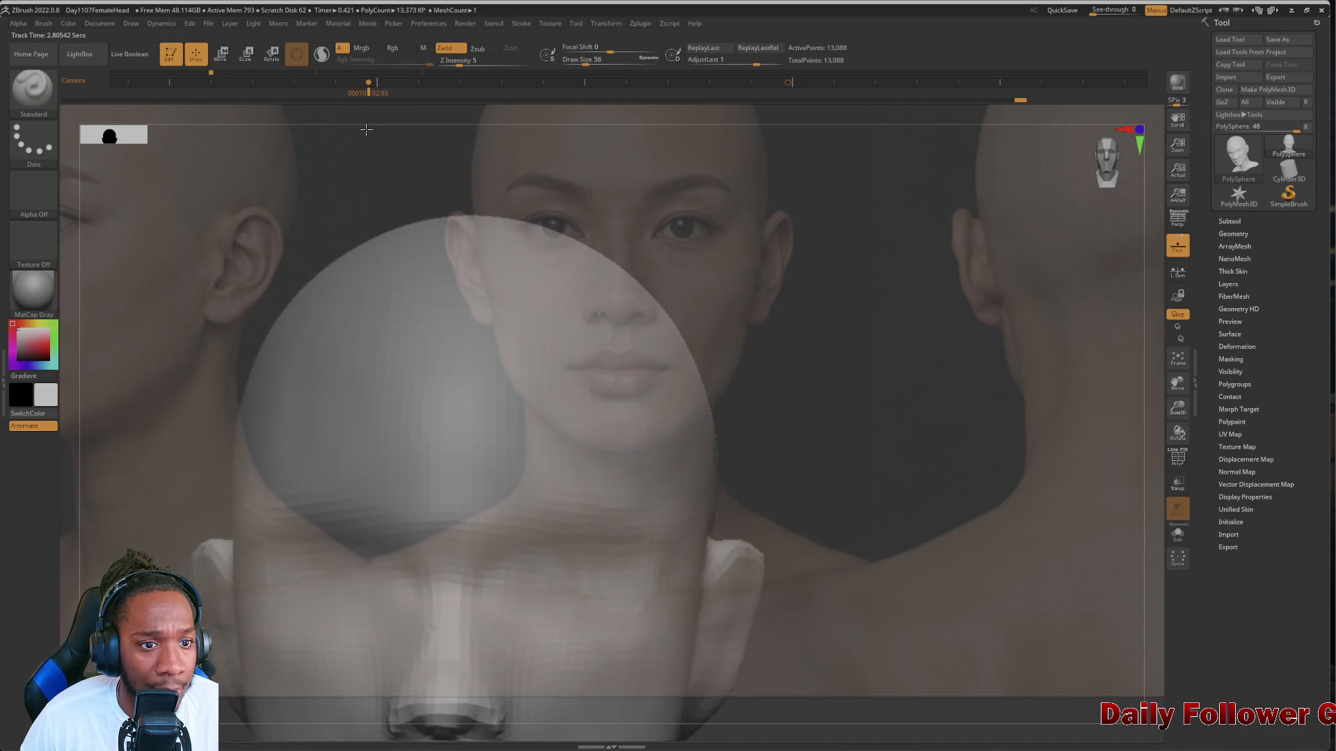
key(space)
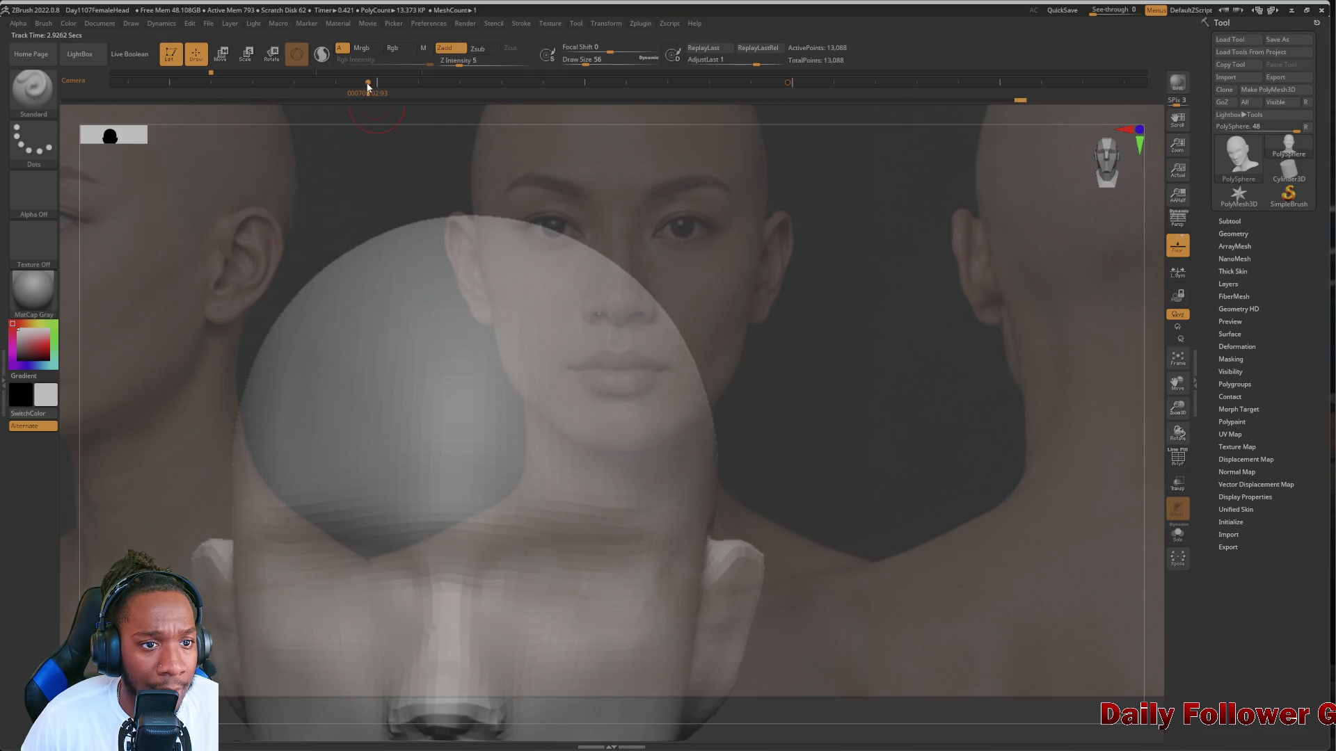
mouse_move(366, 87)
mouse_down()
mouse_move(226, 88)
mouse_move(295, 83)
mouse_up()
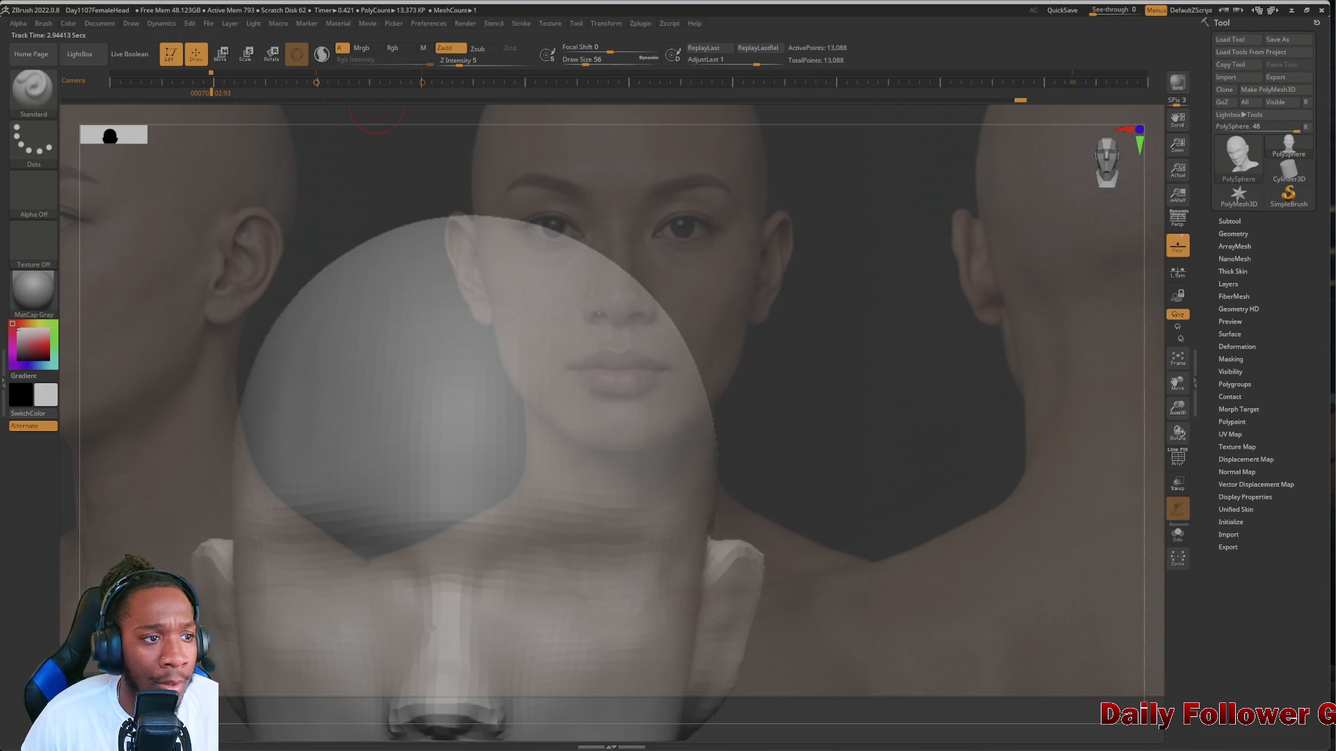
Scrub the camera timeline through frames 143, 47, 90 and 92, then snap the head to front view
click(311, 81)
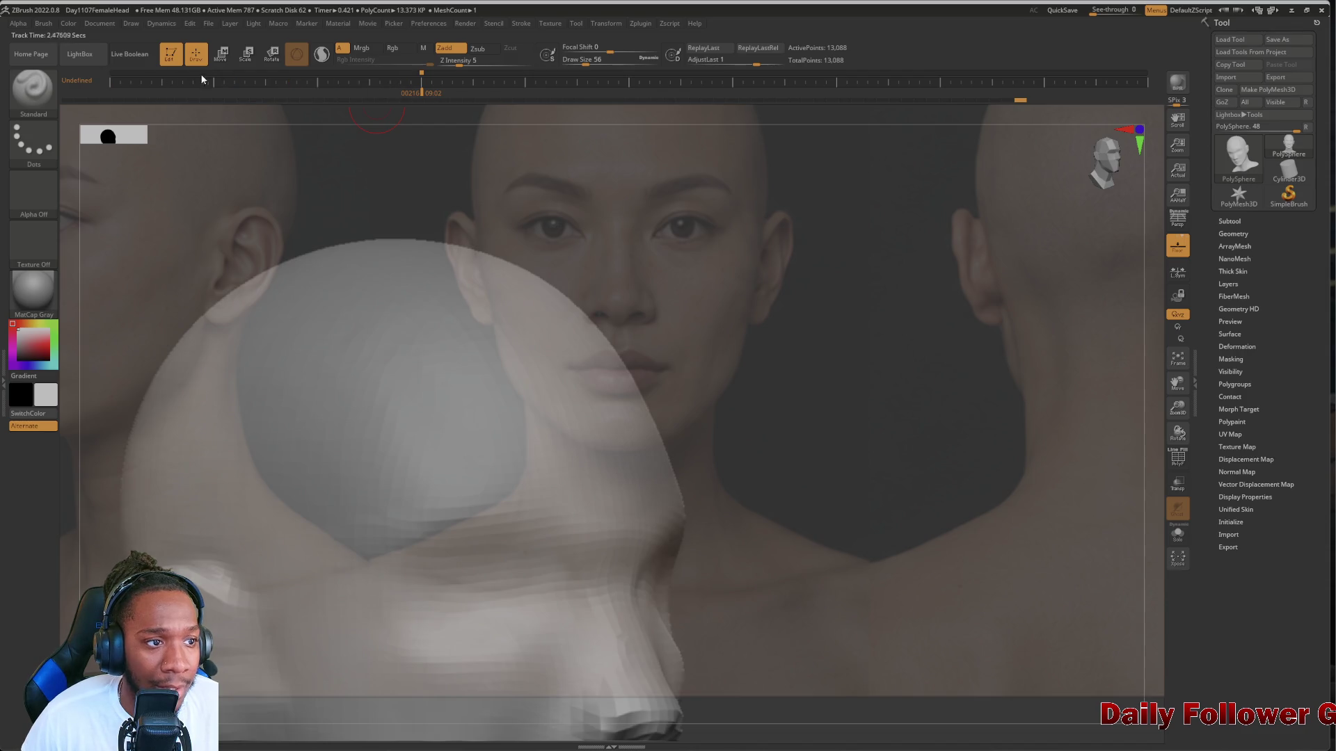
click(173, 74)
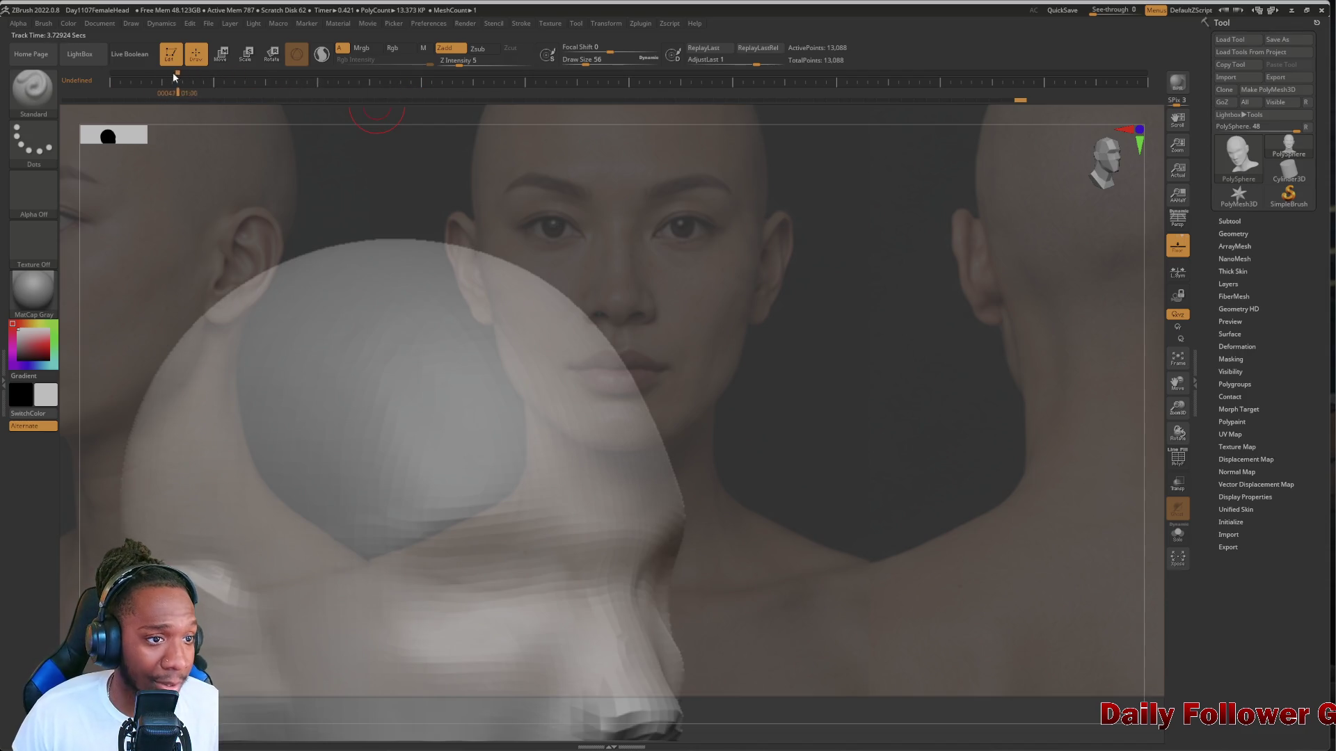
mouse_move(134, 77)
mouse_down()
mouse_move(117, 89)
mouse_move(173, 81)
mouse_move(242, 102)
mouse_up()
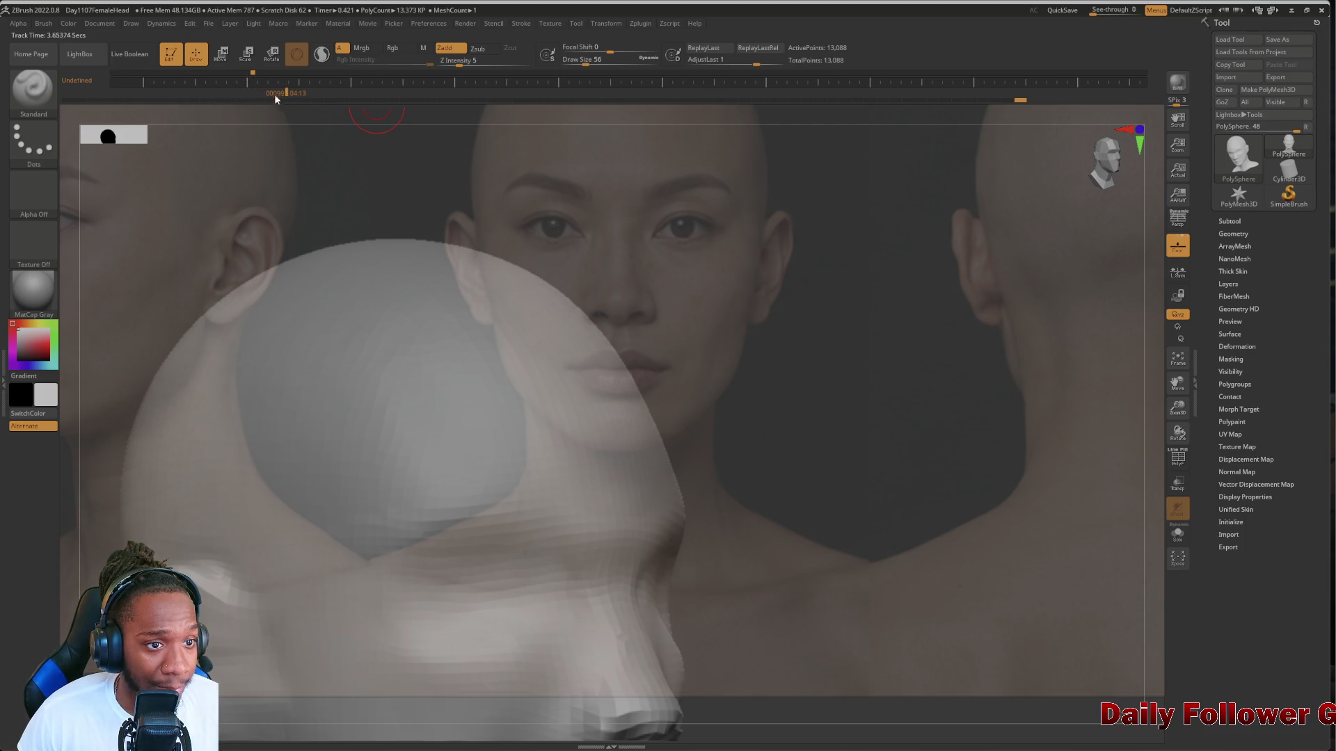
click(243, 74)
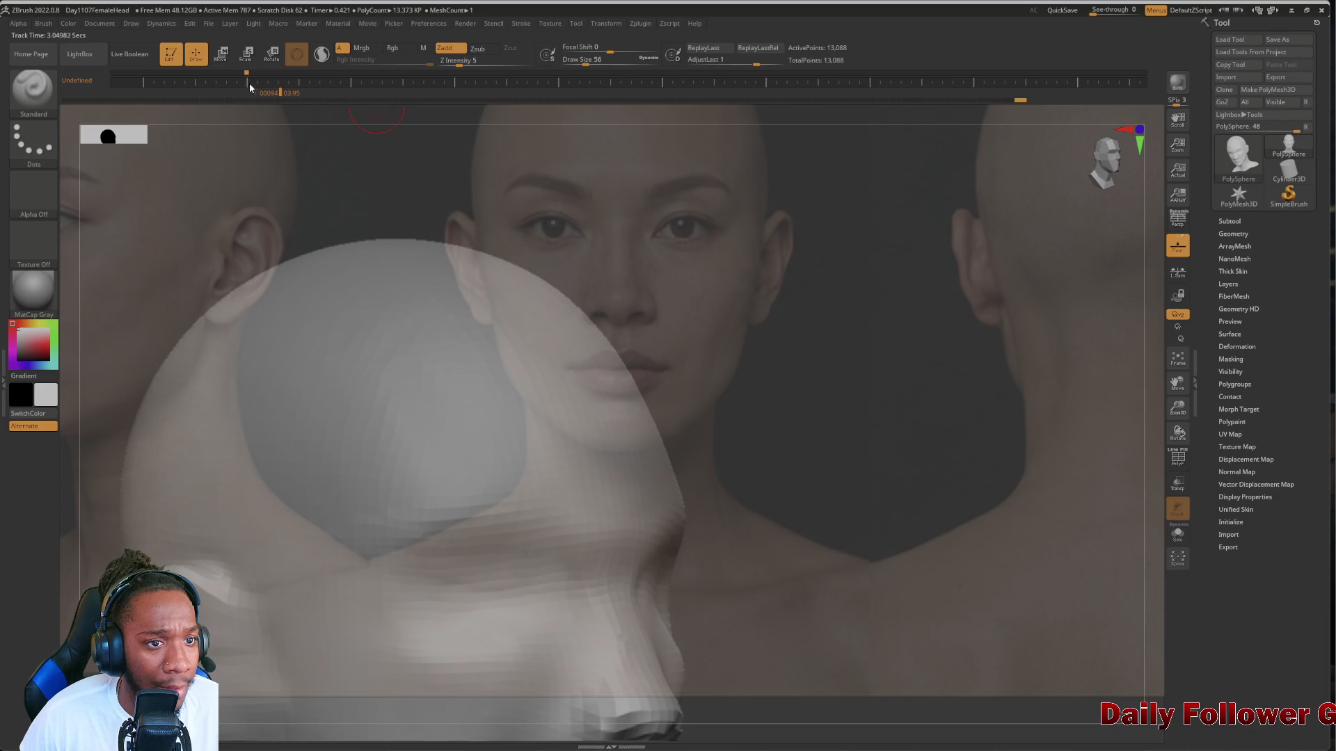
key(space)
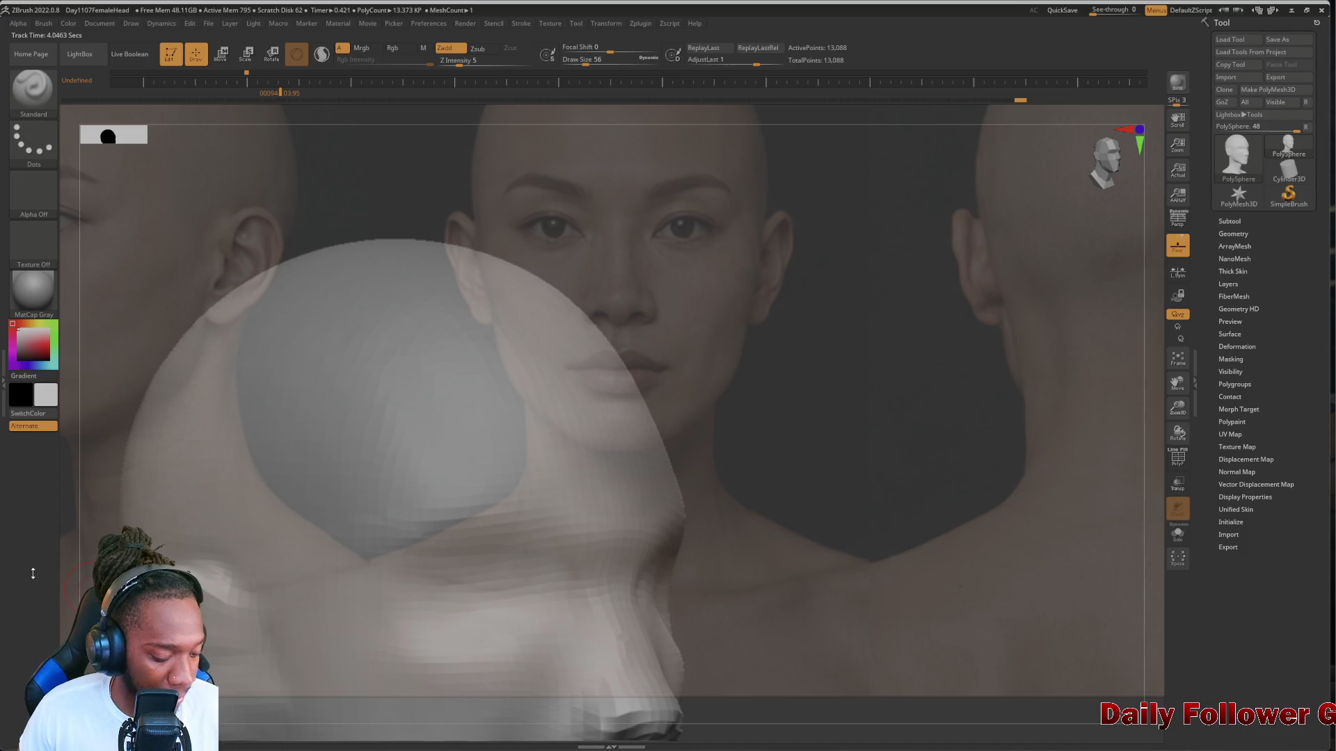
mouse_move(129, 233)
shift+mouse_down()
mouse_move(92, 307)
mouse_move(105, 492)
mouse_move(138, 312)
mouse_move(471, 420)
mouse_move(247, 518)
mouse_move(269, 486)
mouse_move(314, 569)
shift+mouse_up()
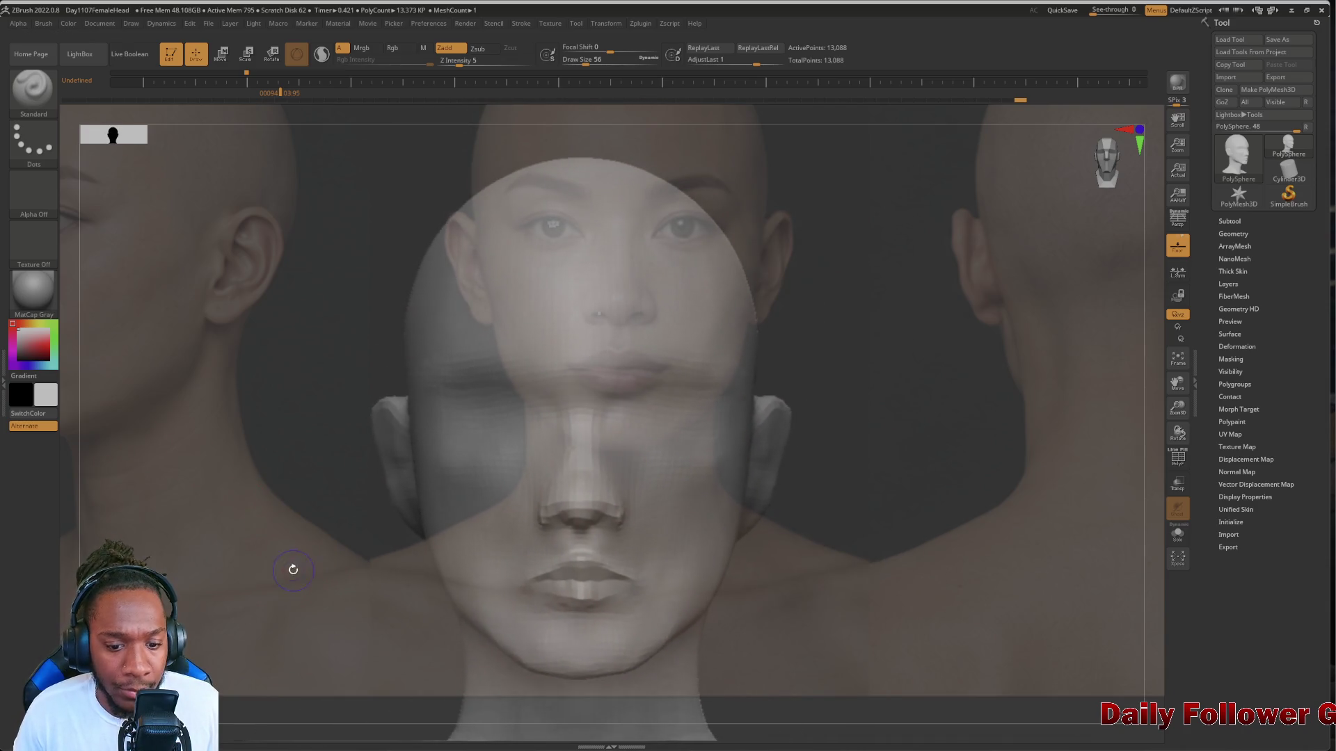
Reframe and zoom the head, move to frame 72, and trial the right-side profile turn
drag(316, 567, 300, 575)
mouse_move(298, 513)
alt+mouse_down()
mouse_move(293, 483)
mouse_move(293, 529)
alt+mouse_up()
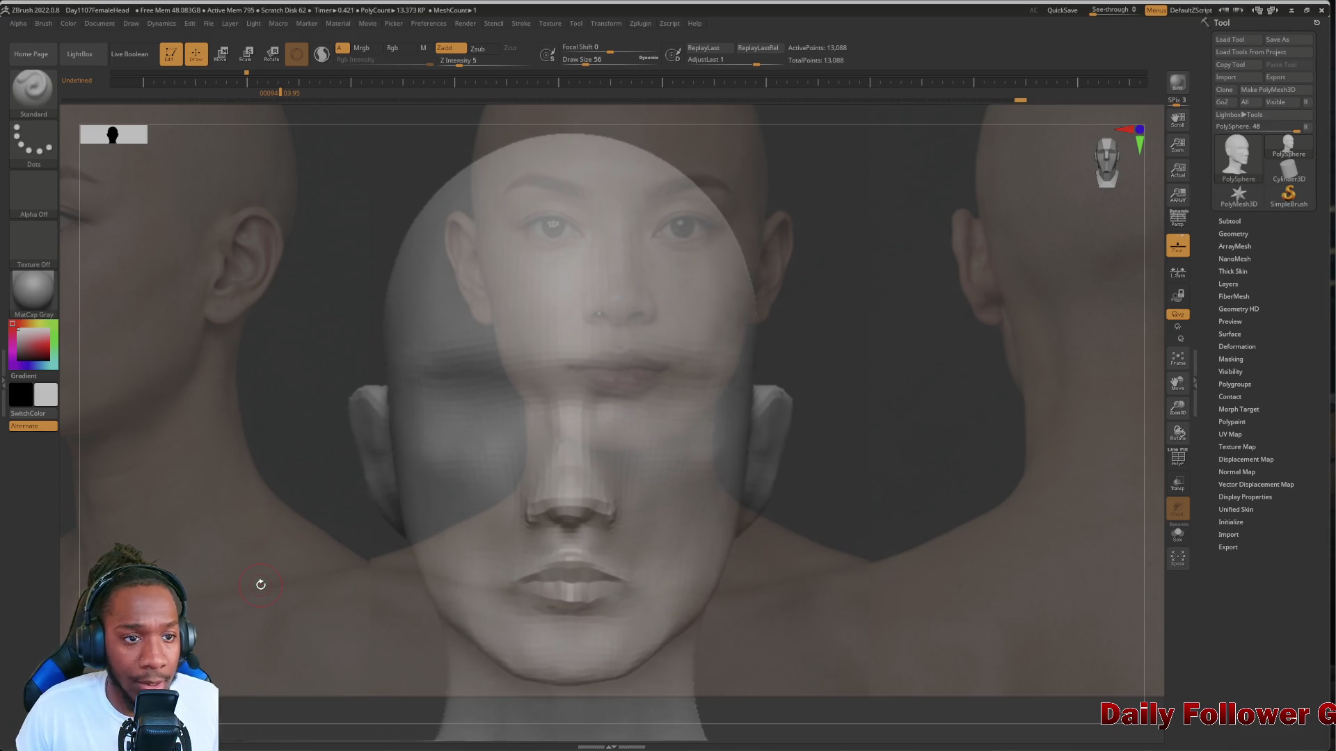
click(248, 82)
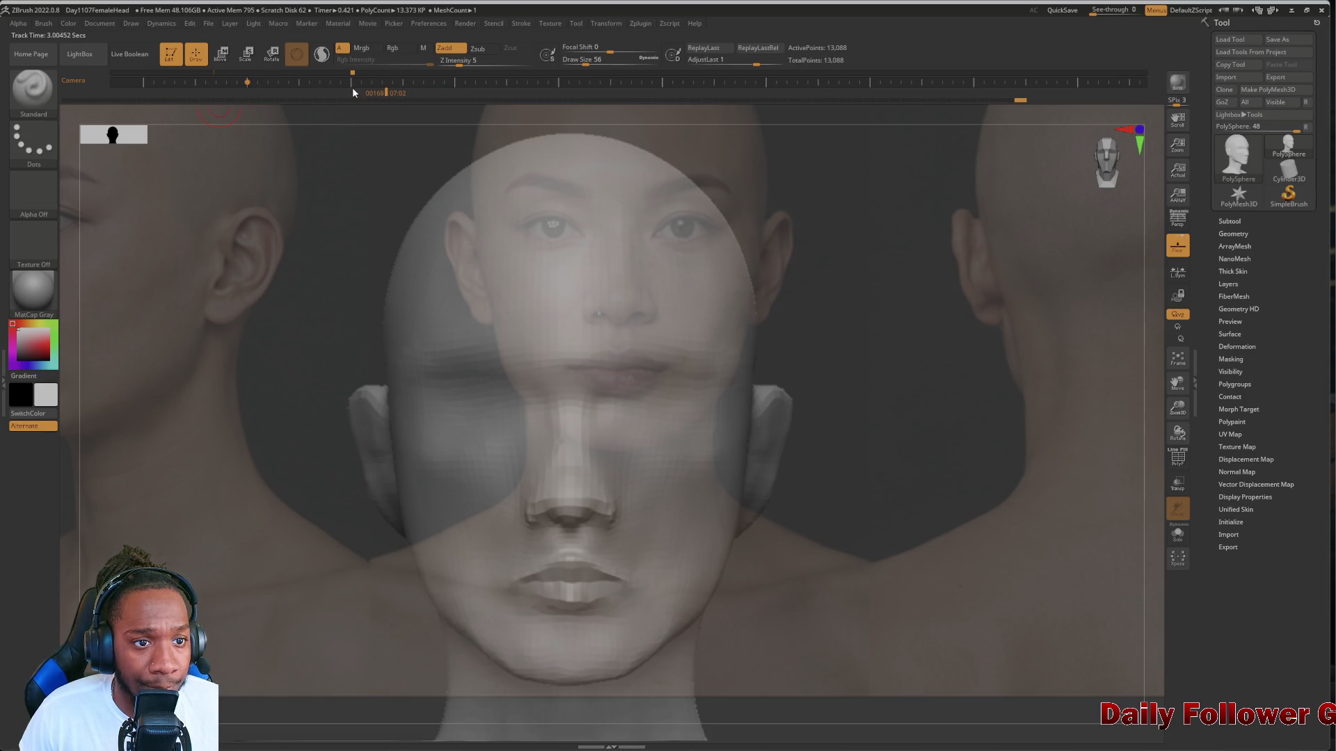
mouse_move(268, 435)
mouse_down()
mouse_move(307, 441)
mouse_move(233, 492)
mouse_up()
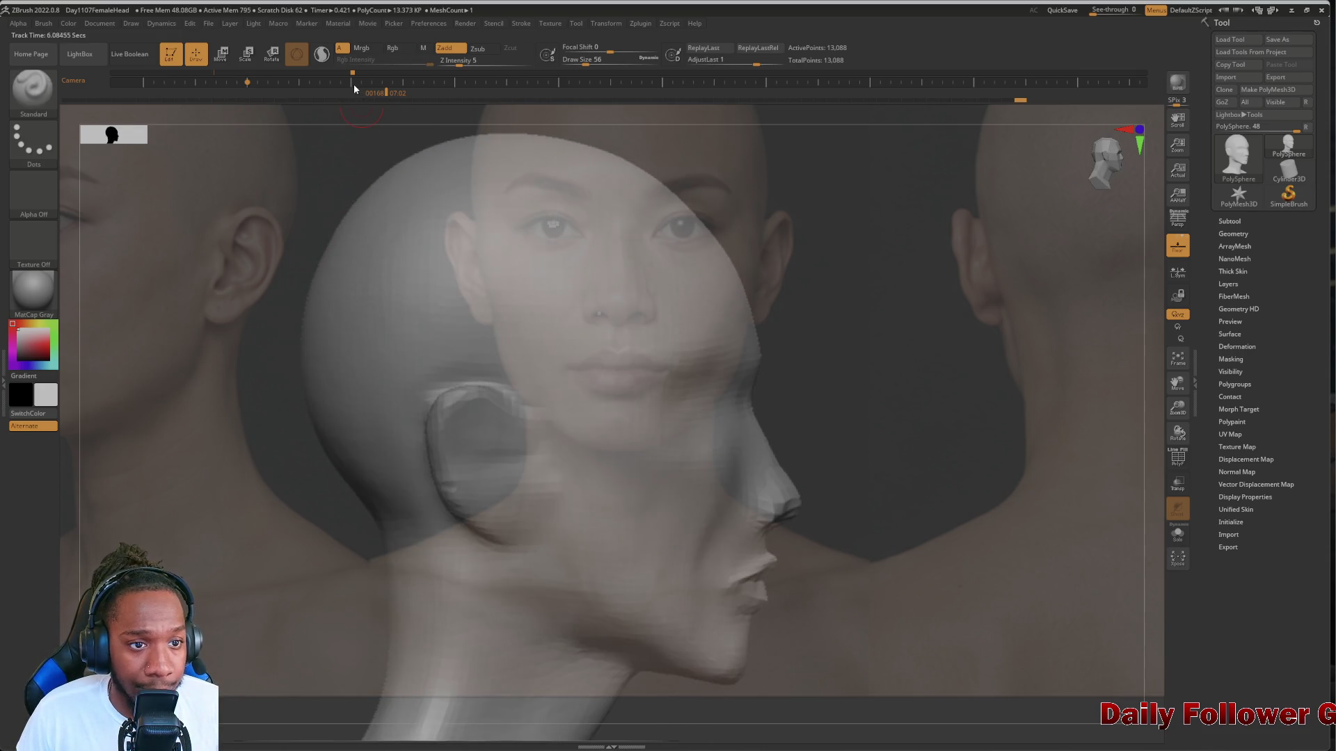
drag(355, 71, 367, 73)
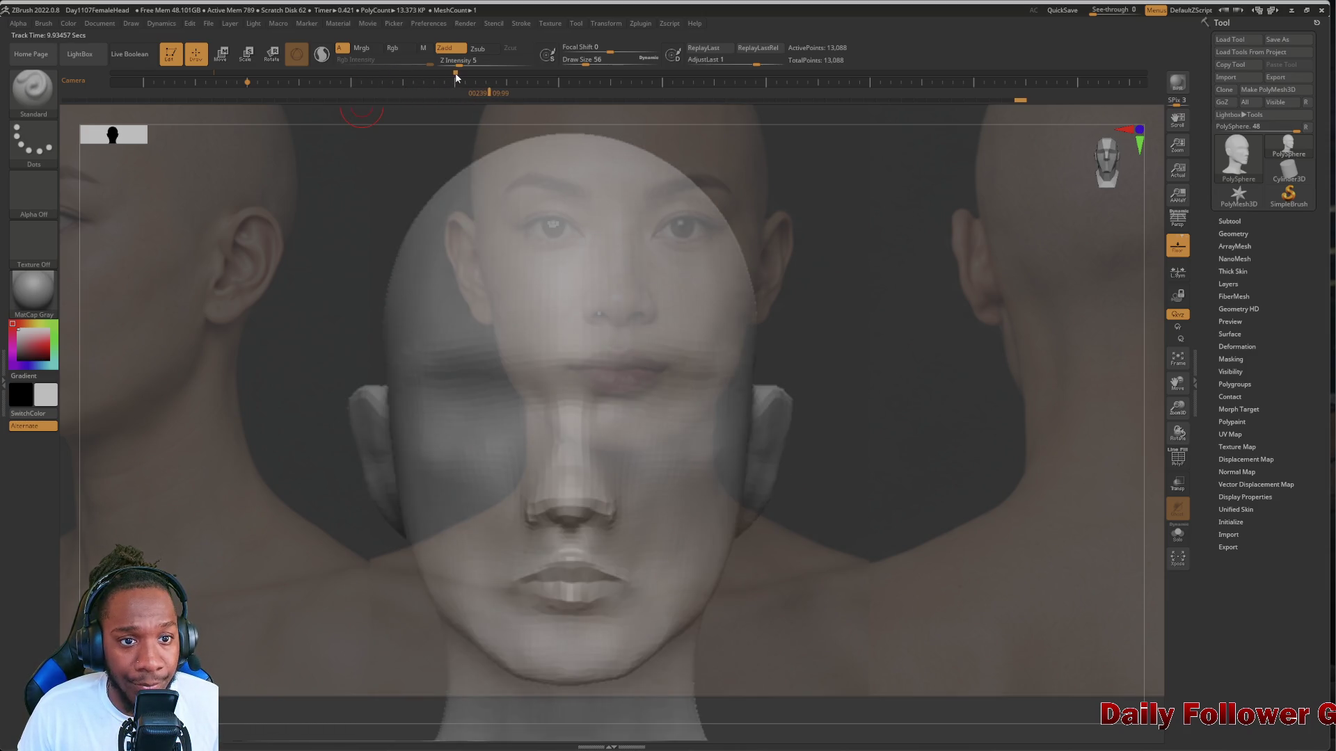
Record a camera keyframe at the right-side profile, then scrub back to the frontal view
mouse_move(250, 483)
mouse_down()
mouse_move(203, 447)
mouse_move(250, 573)
mouse_up()
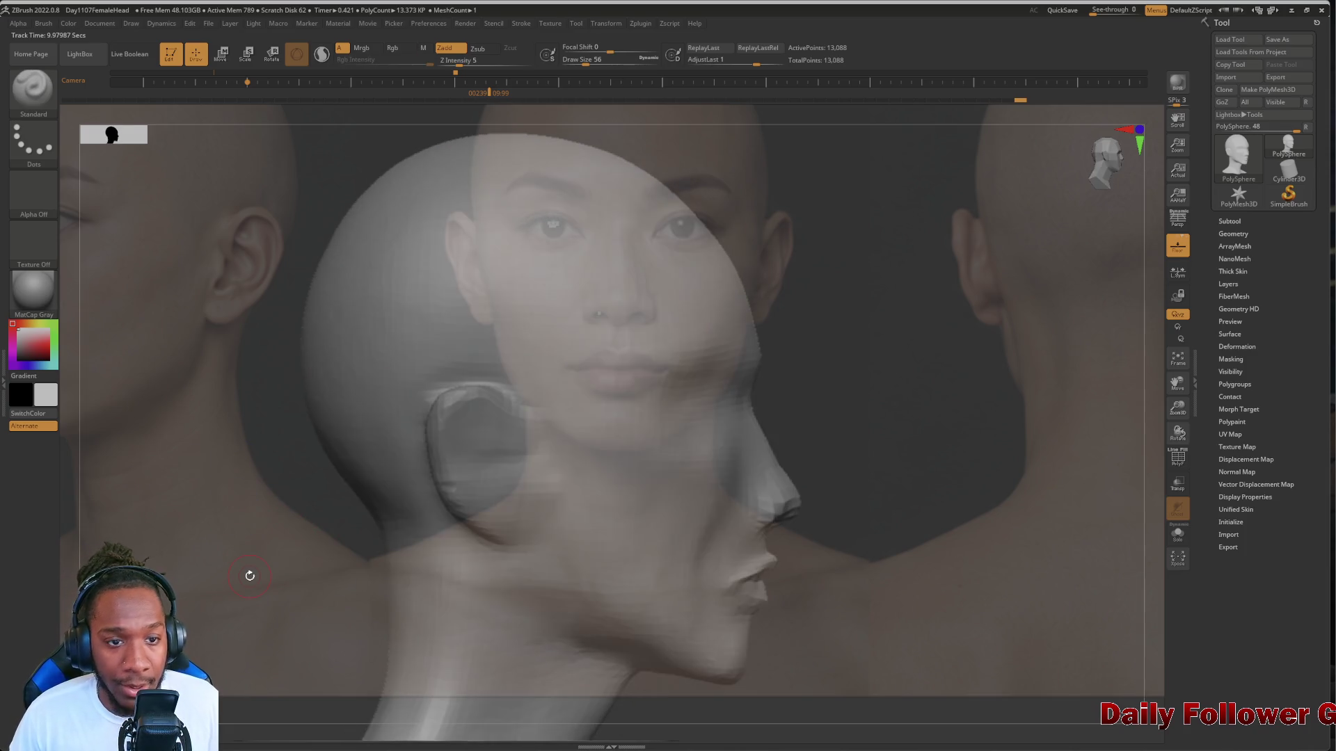
click(457, 82)
mouse_move(424, 73)
mouse_down()
mouse_move(203, 68)
mouse_move(420, 95)
mouse_move(310, 95)
mouse_move(291, 106)
mouse_move(410, 118)
mouse_move(290, 123)
mouse_move(296, 138)
mouse_move(241, 131)
mouse_up()
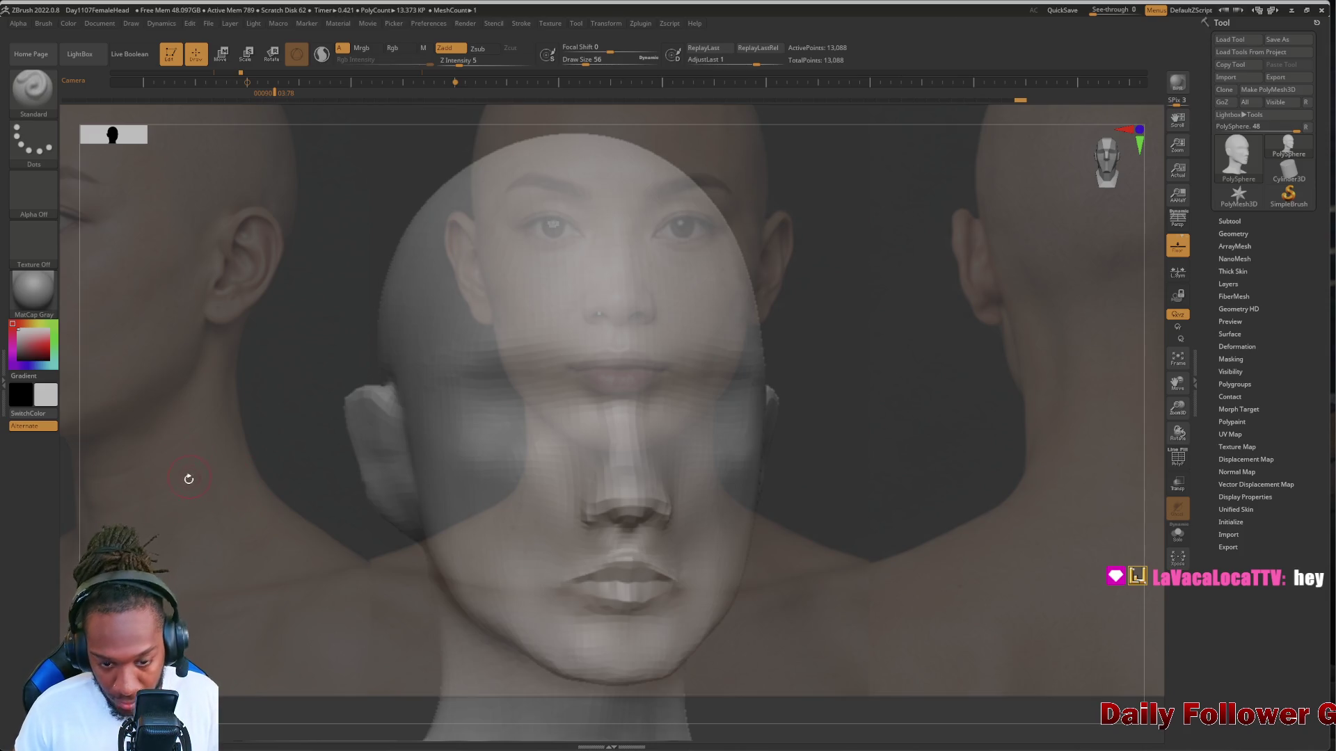
mouse_move(192, 465)
mouse_down()
mouse_move(187, 440)
mouse_move(203, 494)
mouse_up()
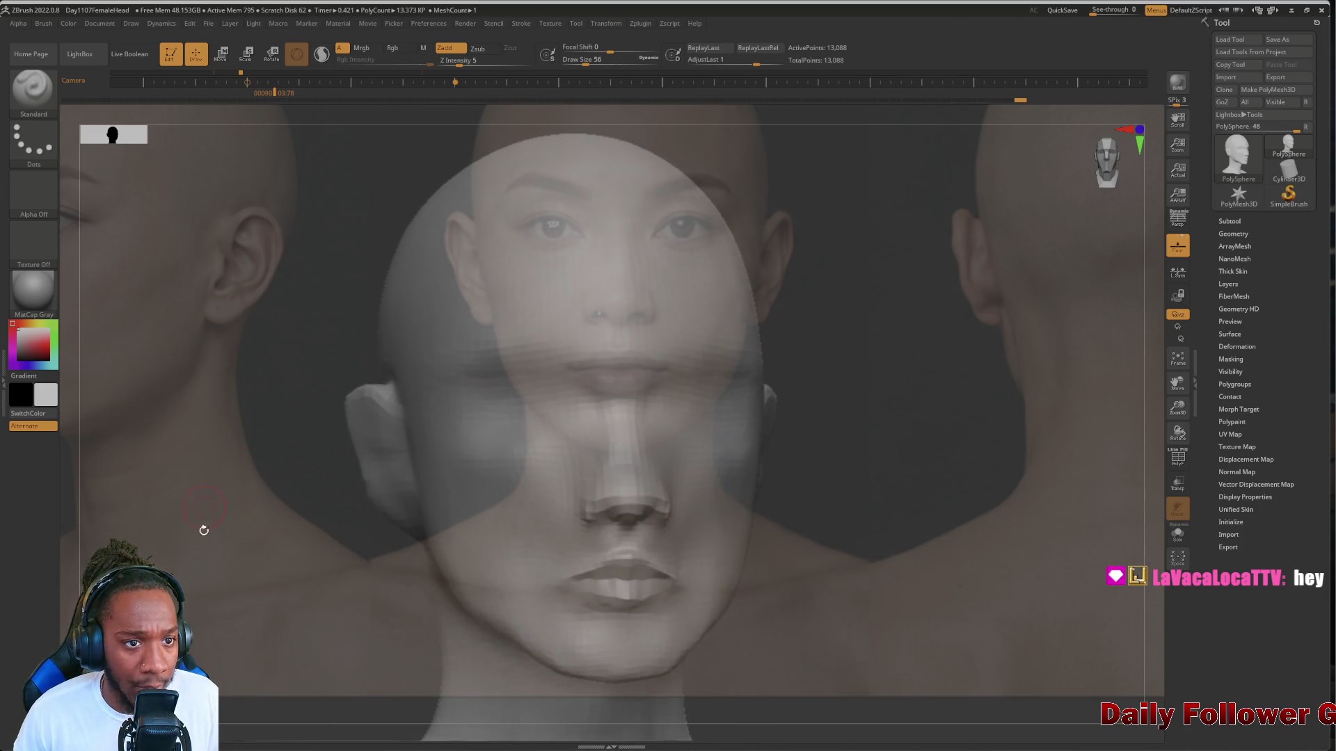
drag(210, 604, 212, 603)
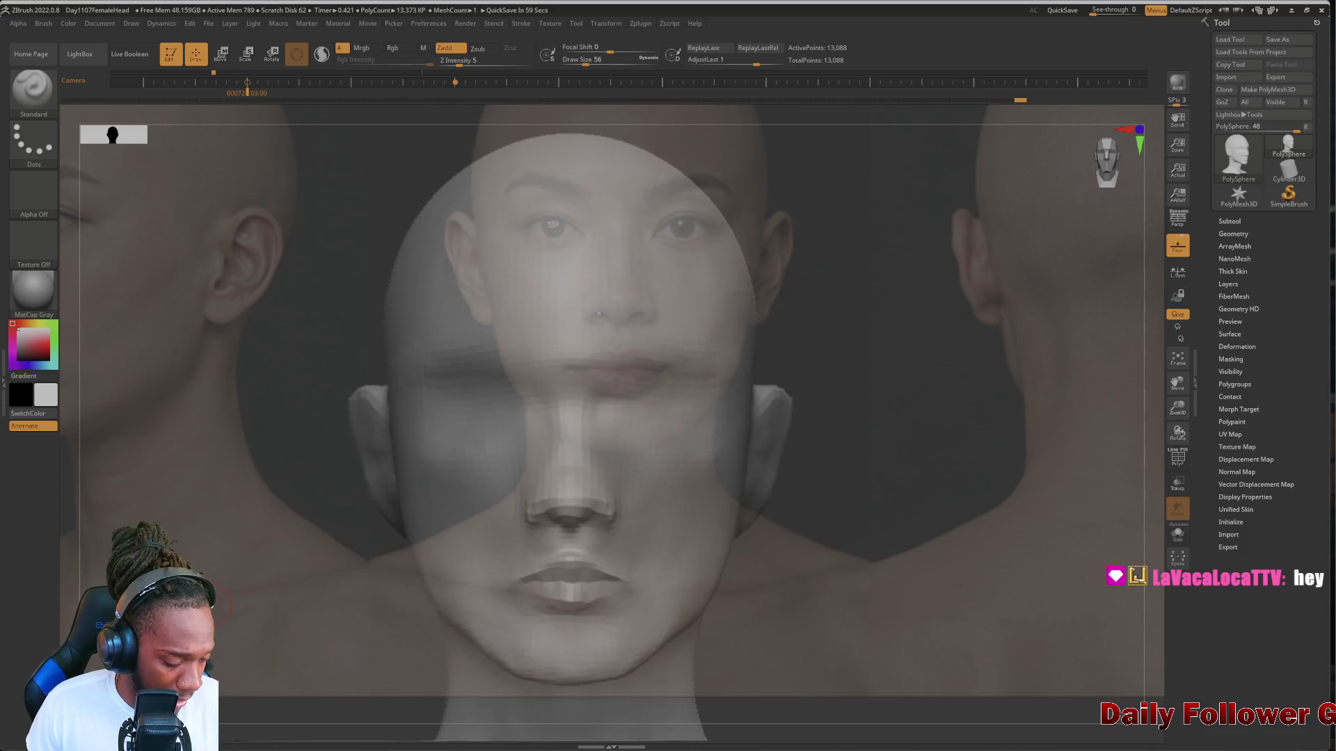
Enlarge the front reference in Spotlight to match the head and set its pivot level with the eyes
key(z)
drag(210, 409, 201, 541)
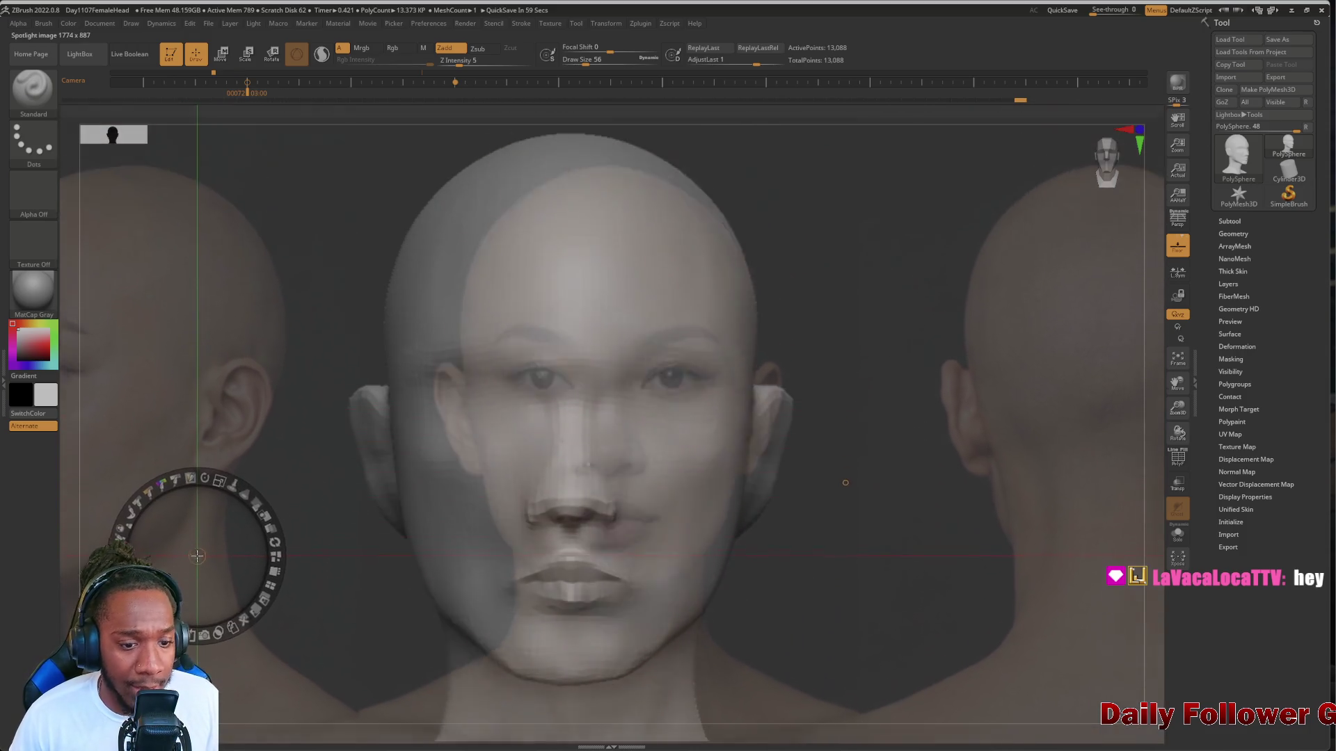
drag(227, 473, 164, 535)
click(261, 452)
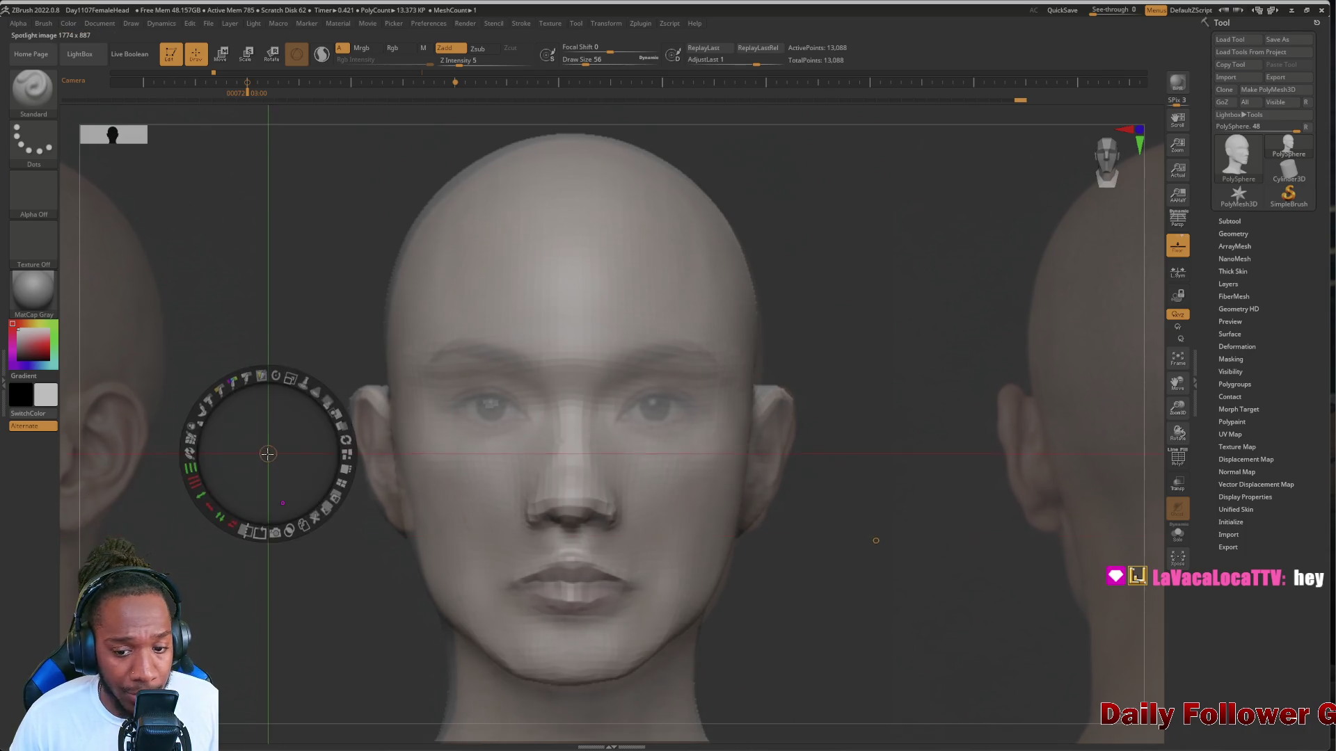
drag(261, 452, 263, 455)
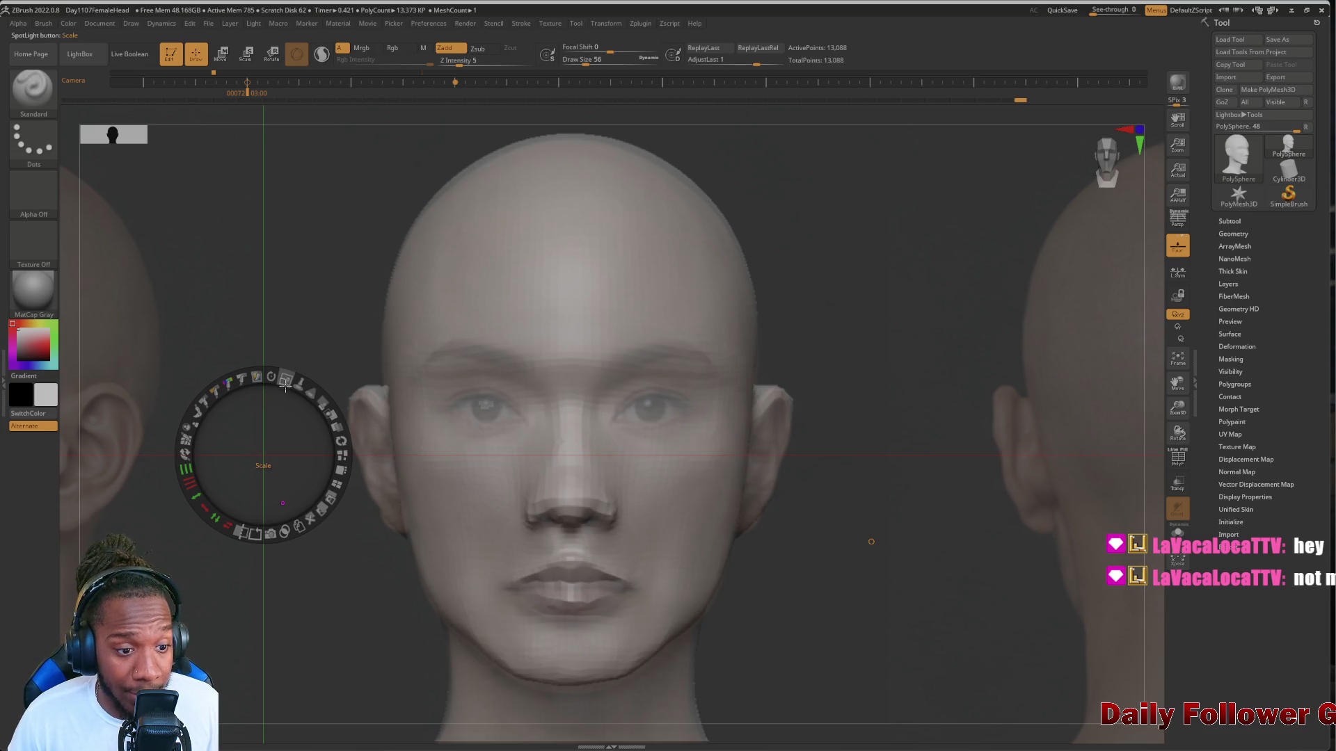
click(298, 311)
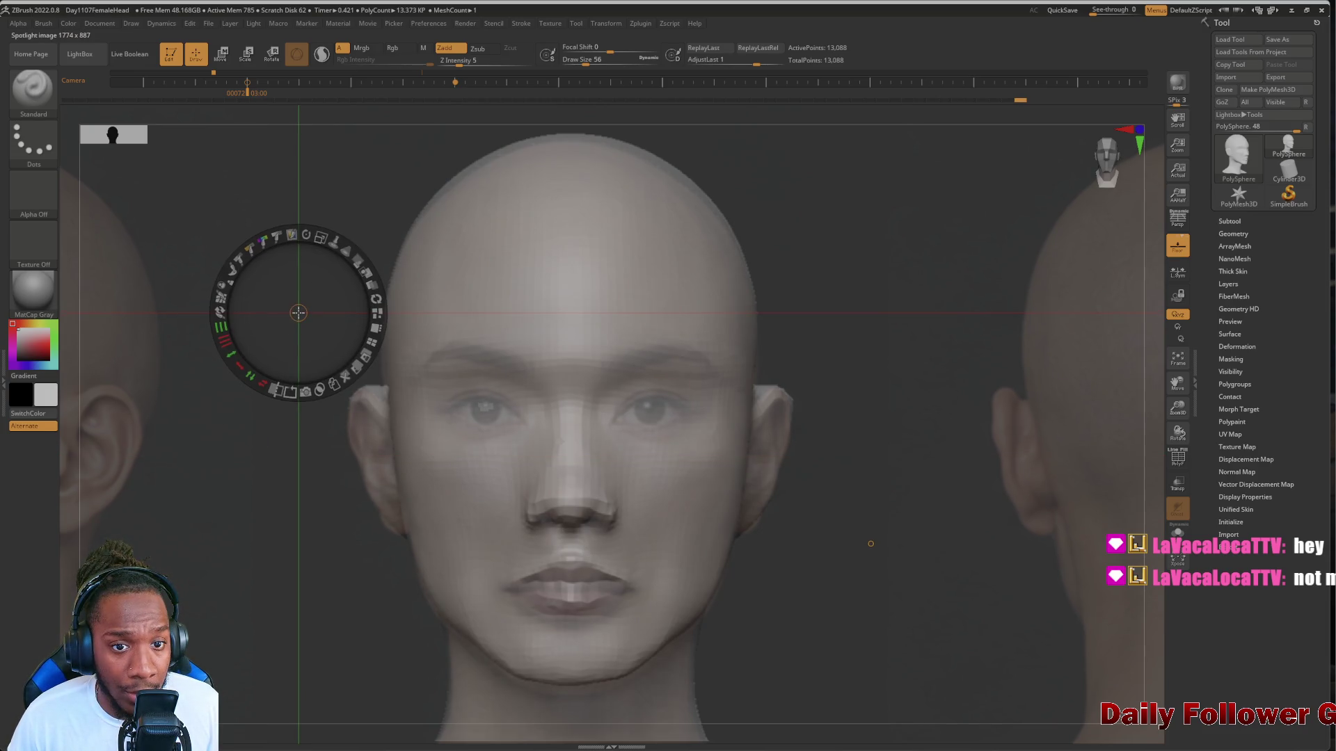
drag(297, 311, 297, 319)
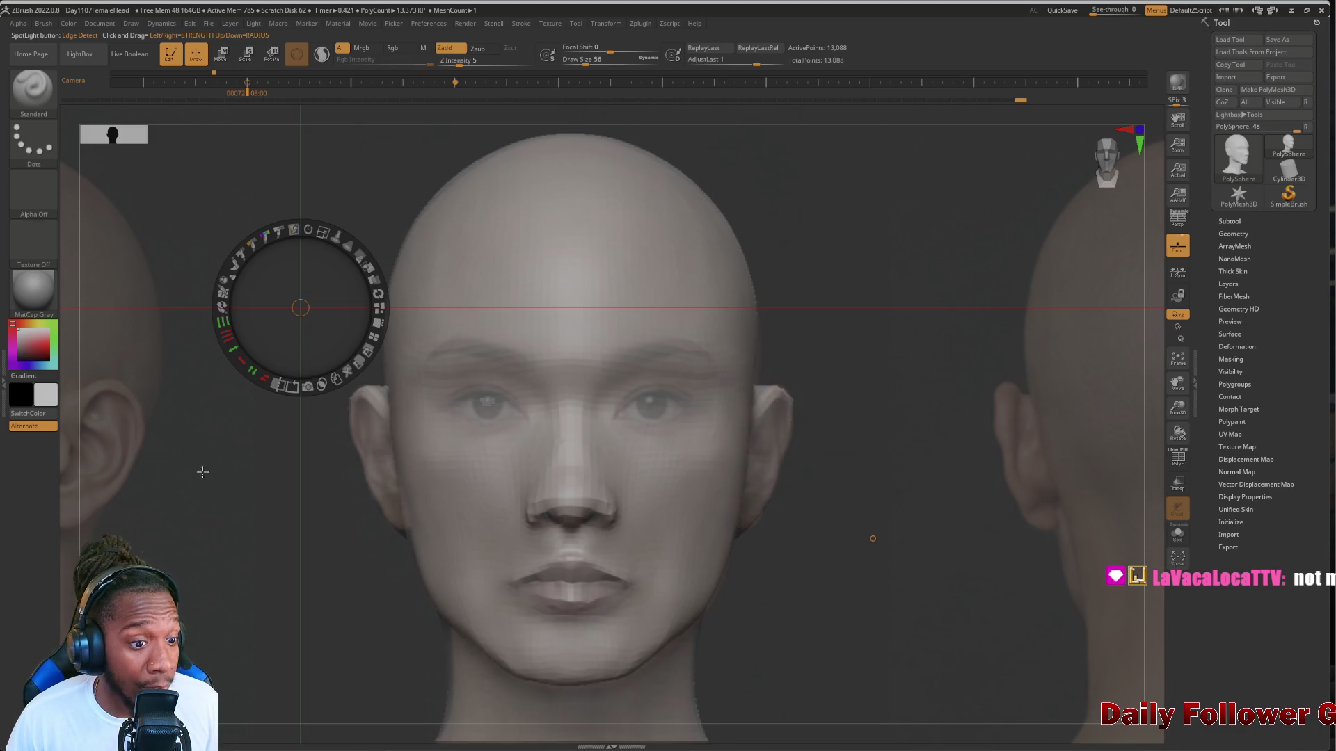
Tile the reference photos proportionally behind the model and advance the camera toward the profile keyframe
click(265, 453)
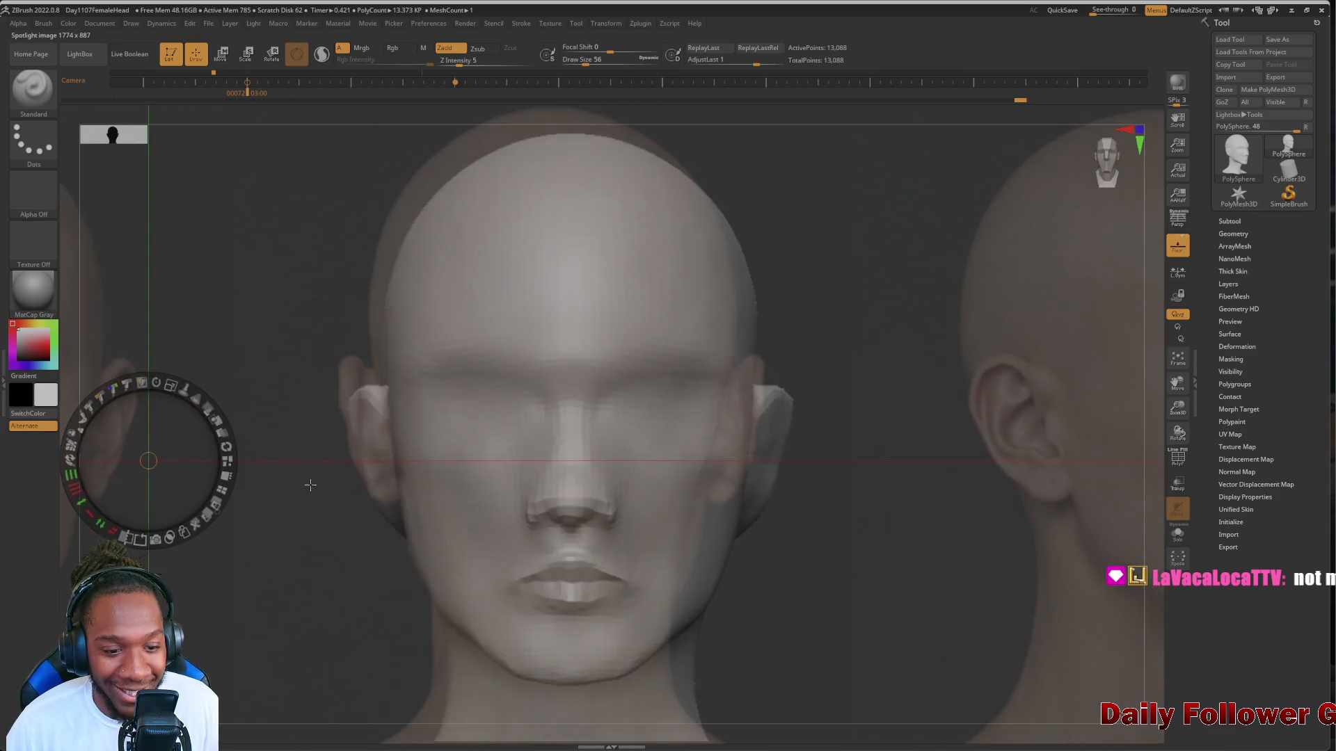
mouse_move(149, 461)
mouse_down()
mouse_move(111, 433)
mouse_move(223, 498)
mouse_move(224, 522)
mouse_move(246, 462)
mouse_move(498, 477)
mouse_move(269, 453)
mouse_move(305, 455)
mouse_up()
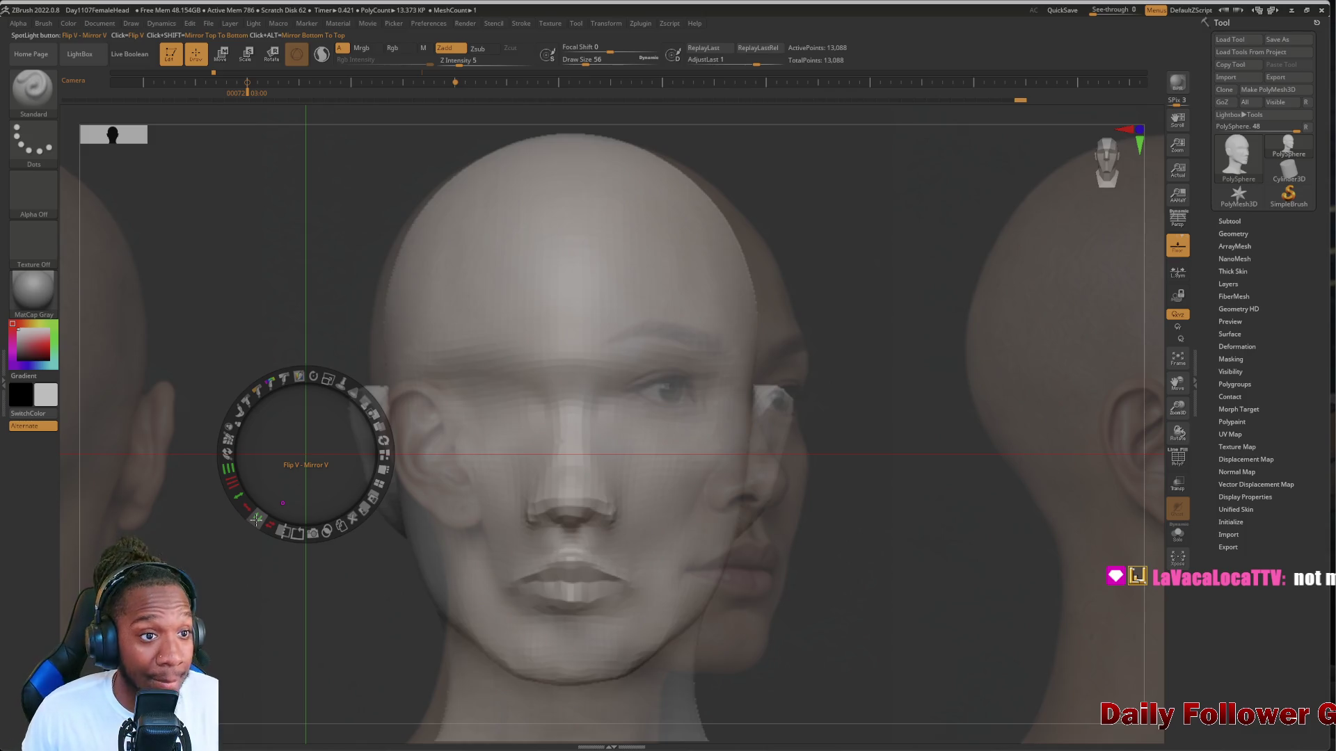
shift+click(210, 74)
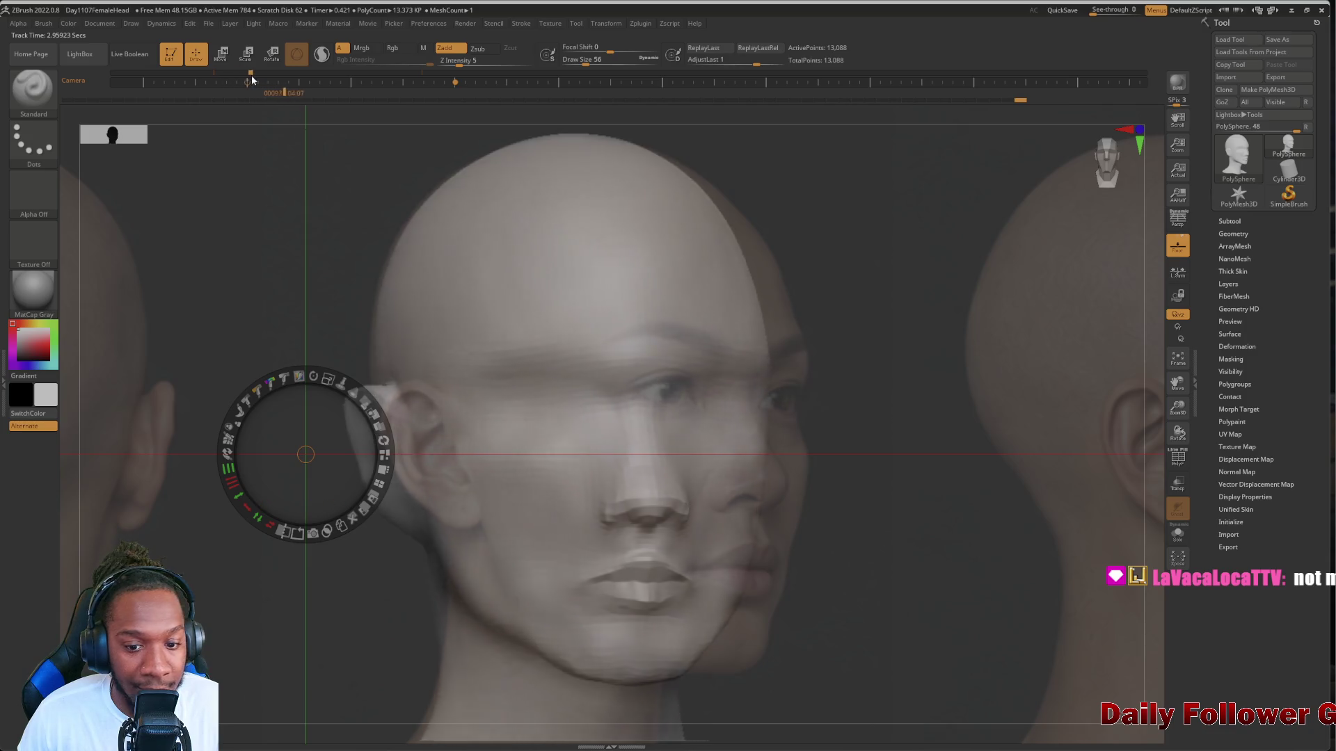
drag(252, 75, 334, 77)
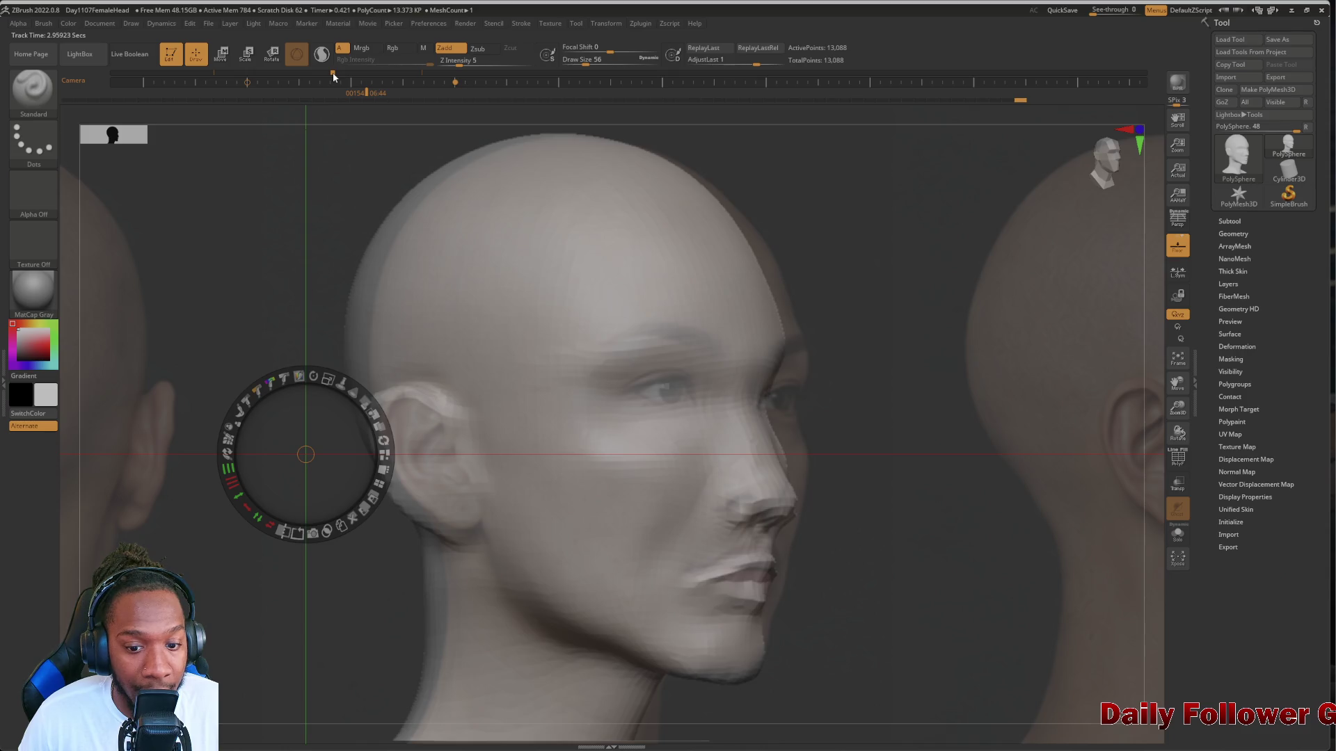
mouse_move(334, 77)
mouse_down()
mouse_move(348, 74)
mouse_move(308, 81)
mouse_up()
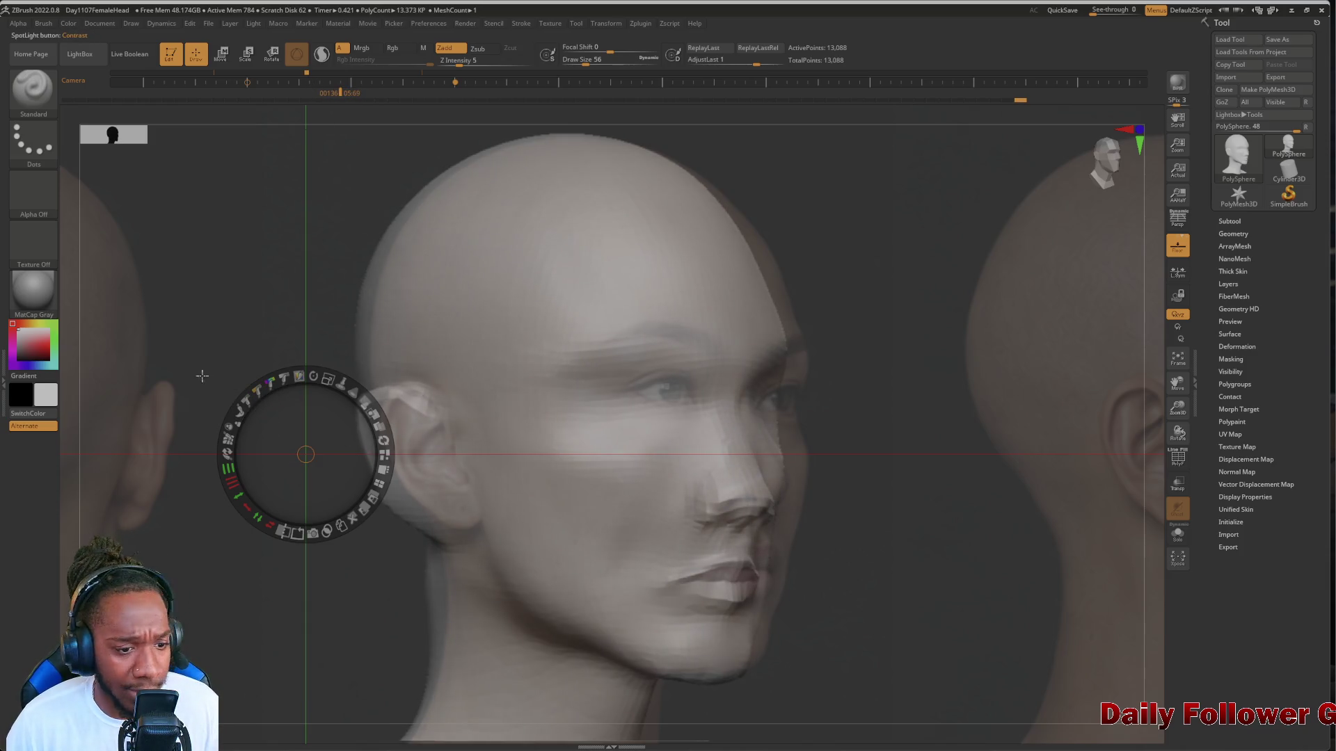
Shift the reference photos so the front photo sits centred behind the head
mouse_move(201, 376)
mouse_down()
mouse_move(209, 367)
mouse_move(169, 362)
mouse_up()
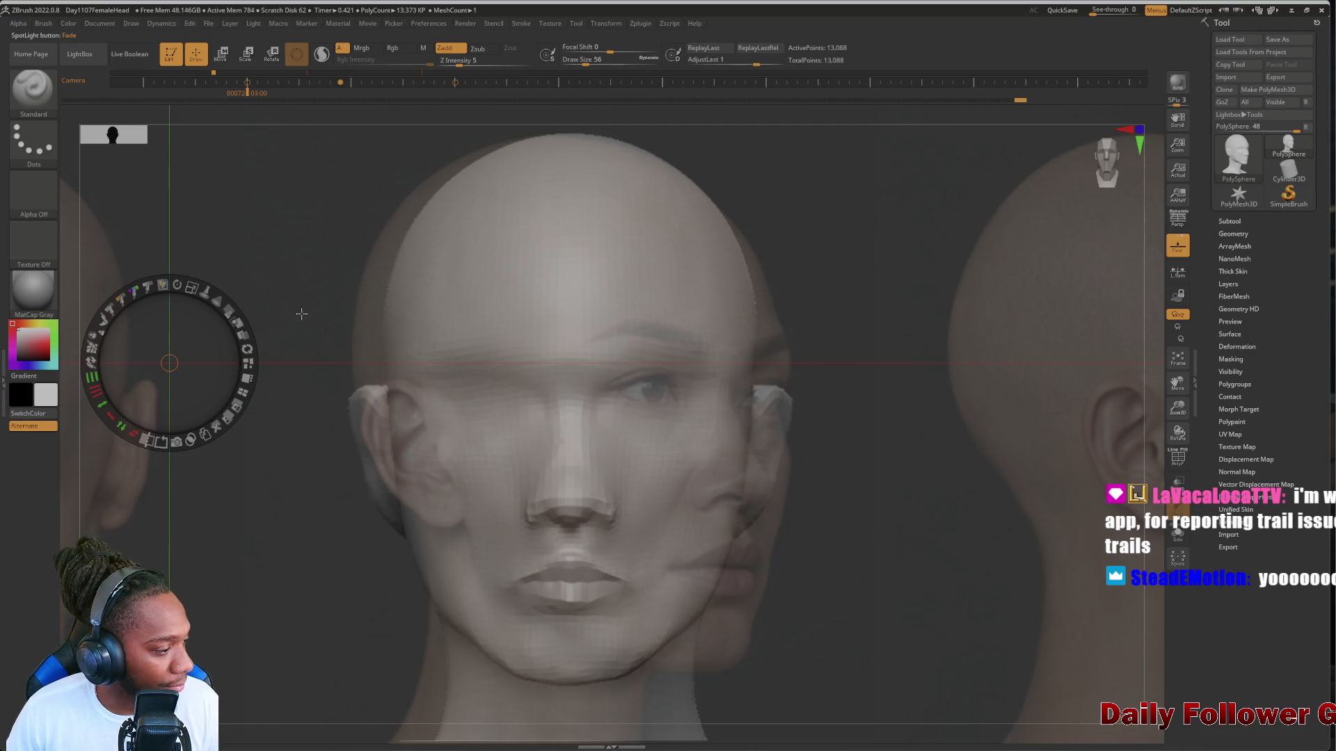
mouse_move(302, 318)
mouse_down()
mouse_move(508, 294)
mouse_move(448, 496)
mouse_move(403, 466)
mouse_move(433, 437)
mouse_move(299, 417)
mouse_move(239, 477)
mouse_move(219, 534)
mouse_move(252, 400)
mouse_up()
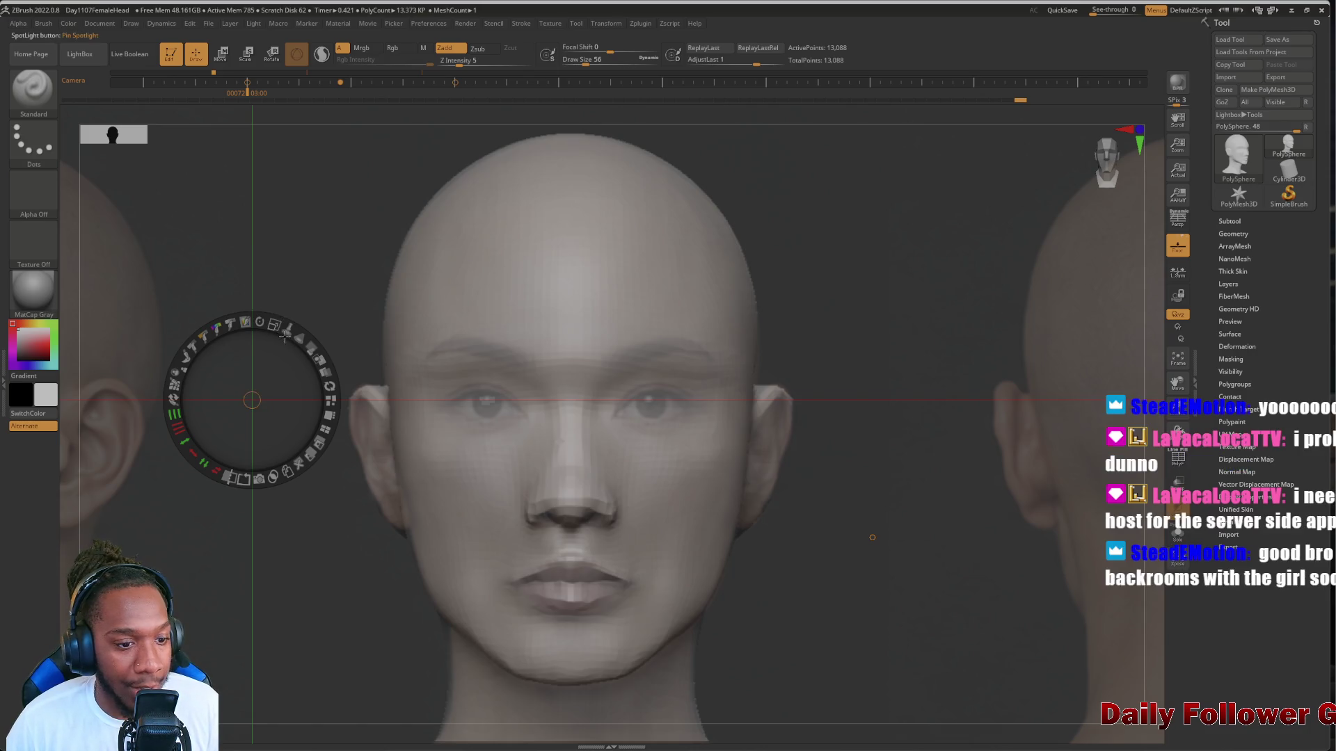
Raise the front reference photo to full opacity with the Spotlight Opacity control
mouse_move(299, 338)
mouse_down()
mouse_move(318, 433)
mouse_move(304, 402)
mouse_up()
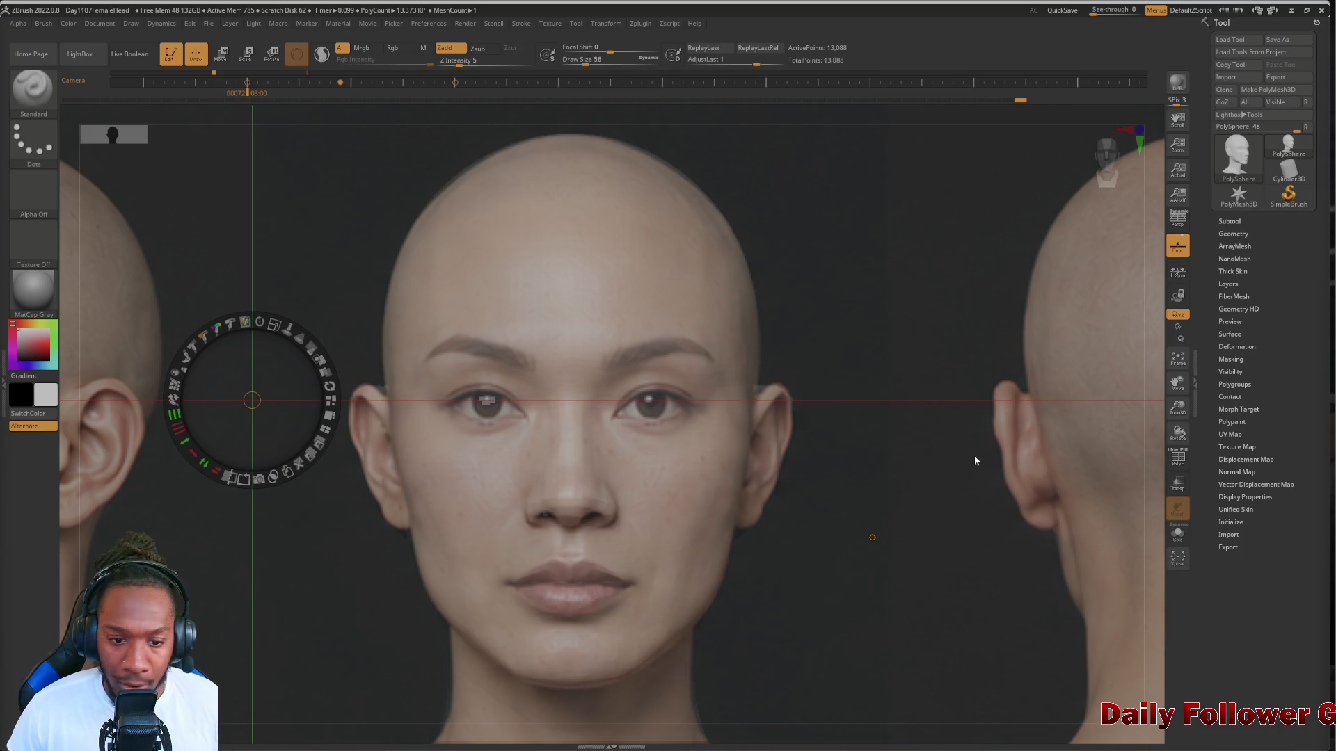
click(308, 350)
mouse_move(308, 349)
mouse_down()
mouse_move(243, 354)
mouse_move(281, 392)
mouse_move(257, 371)
mouse_move(270, 375)
mouse_up()
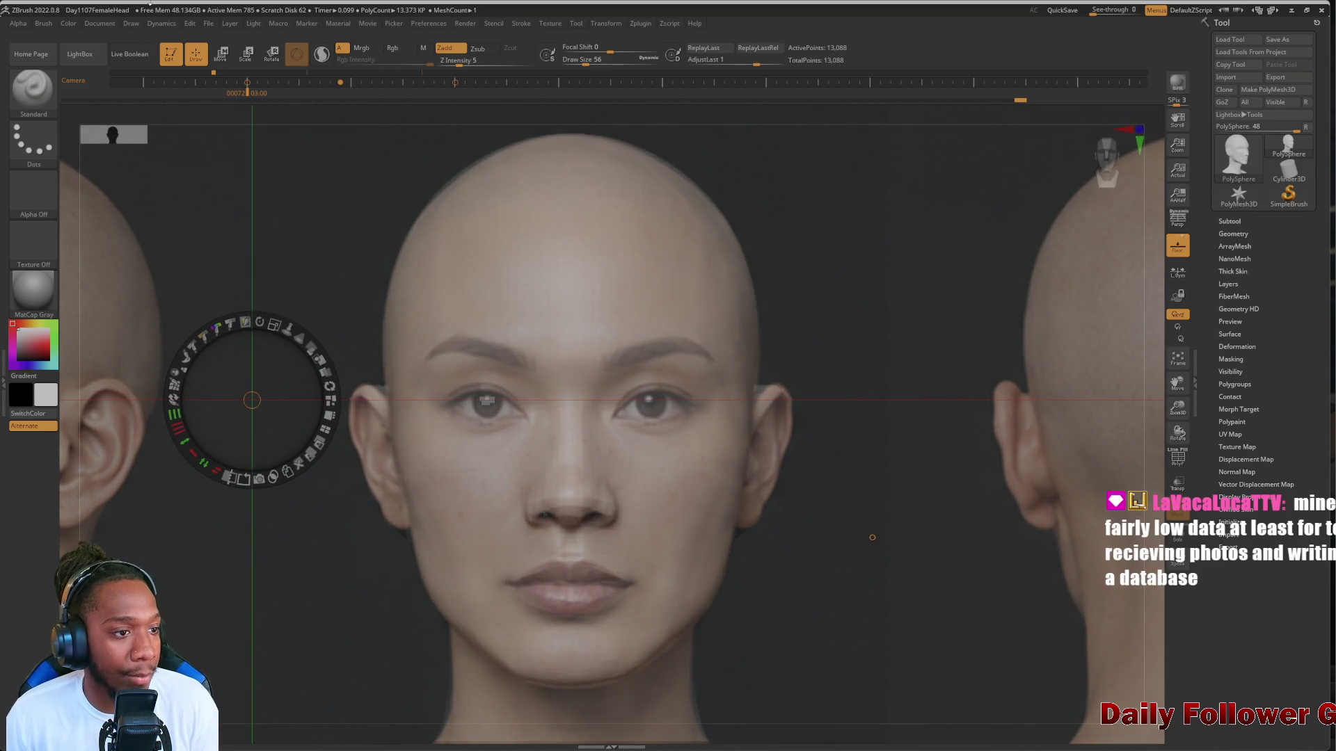
Hide the Spotlight dial and pick the ClayBuildup brush from the brush picker
key(z)
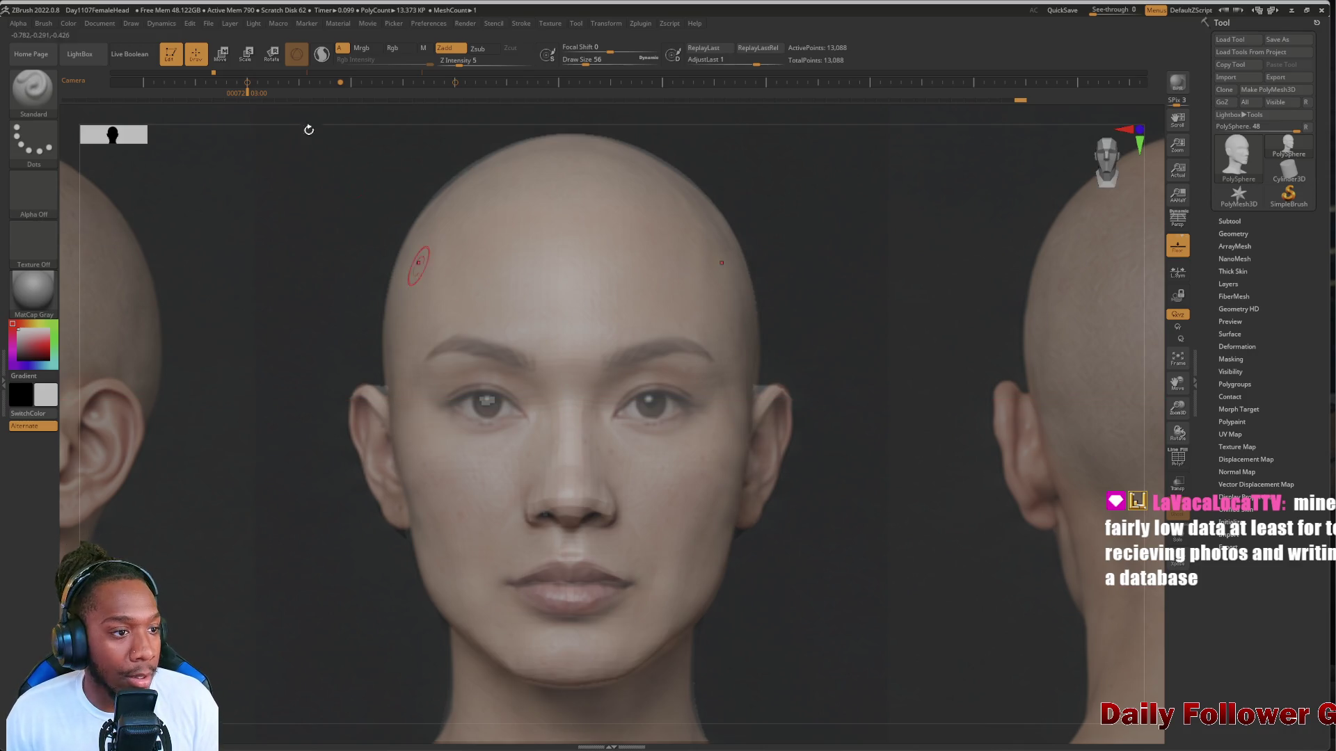
click(34, 87)
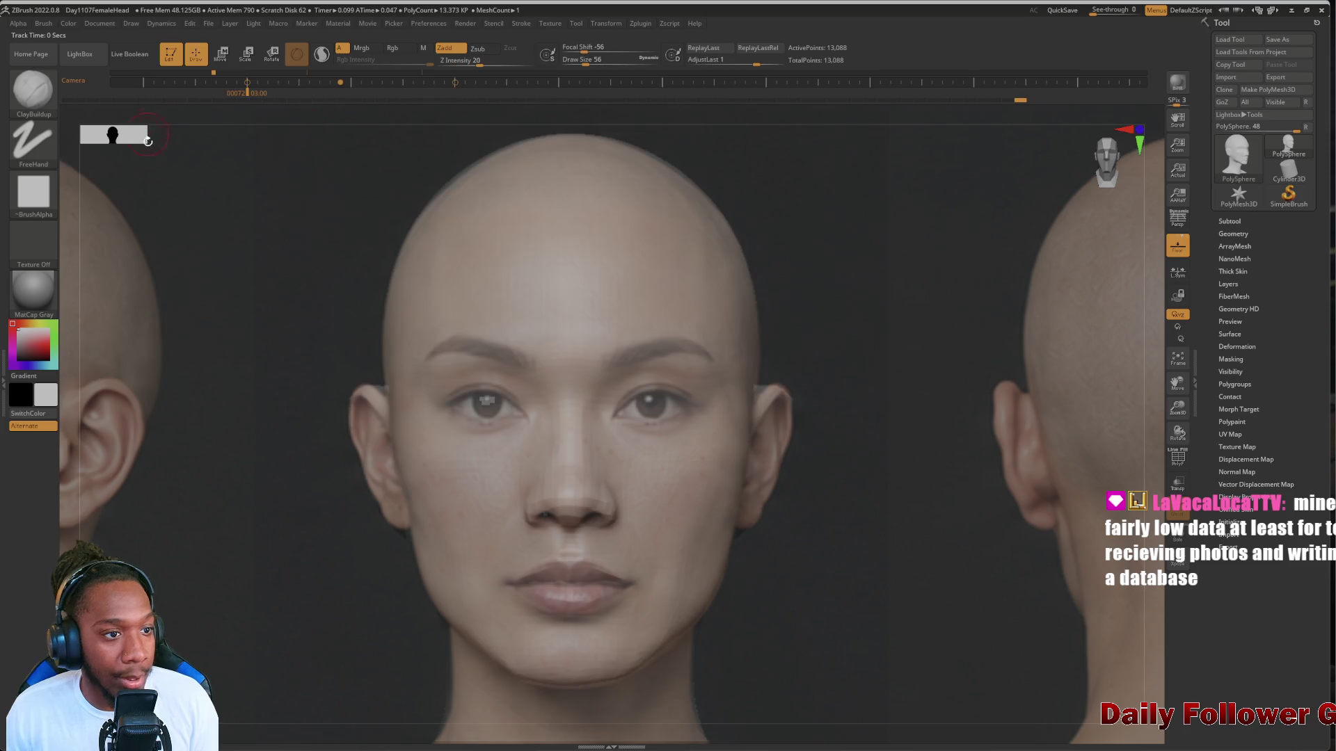
click(147, 101)
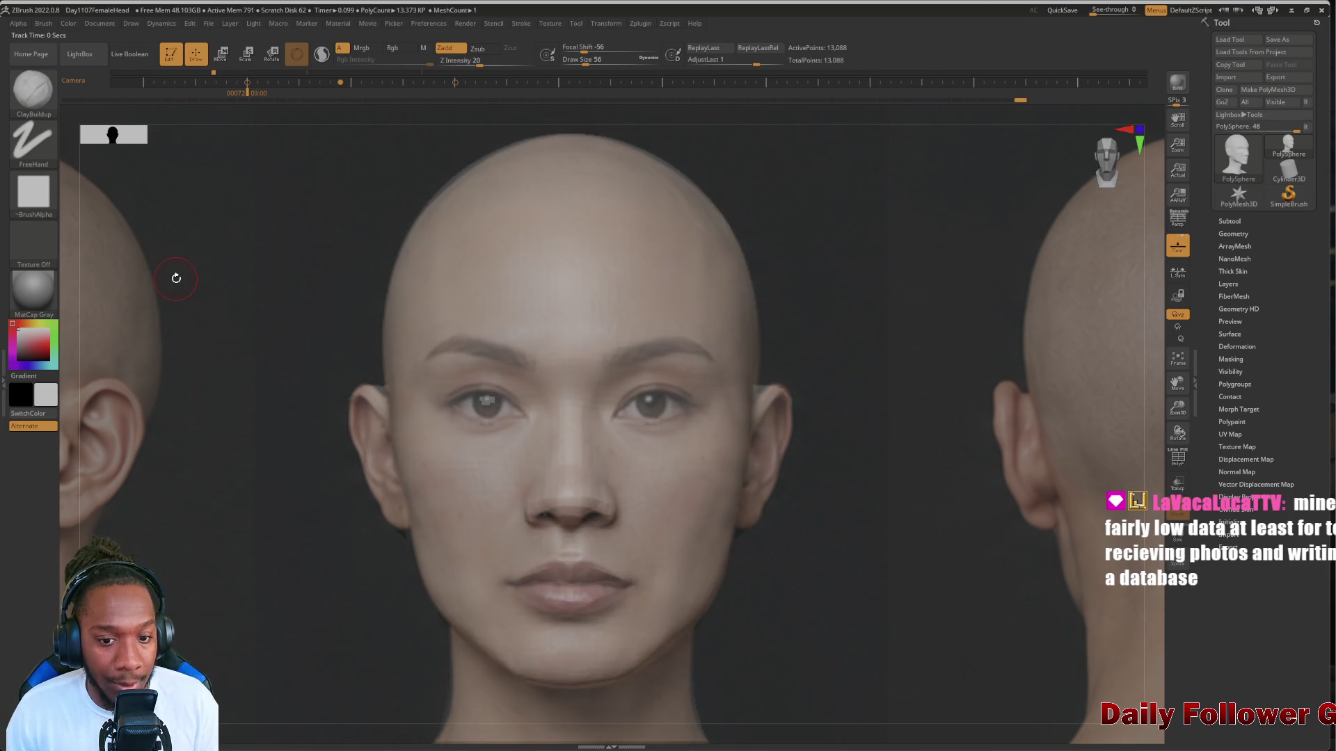
Enlarge the ClayBuildup brush to size 100, lower Smooth intensity to 37, and smooth the brow
key(bracketright)
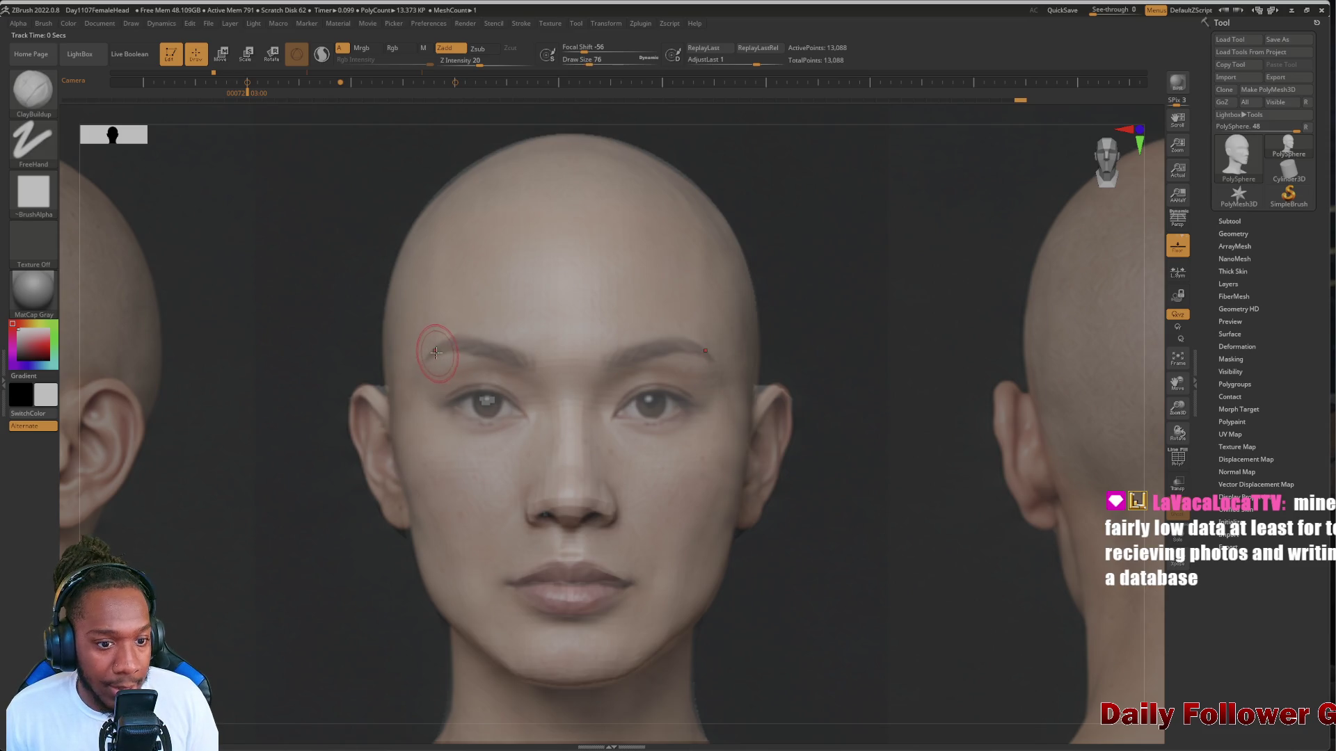
key(bracketright)
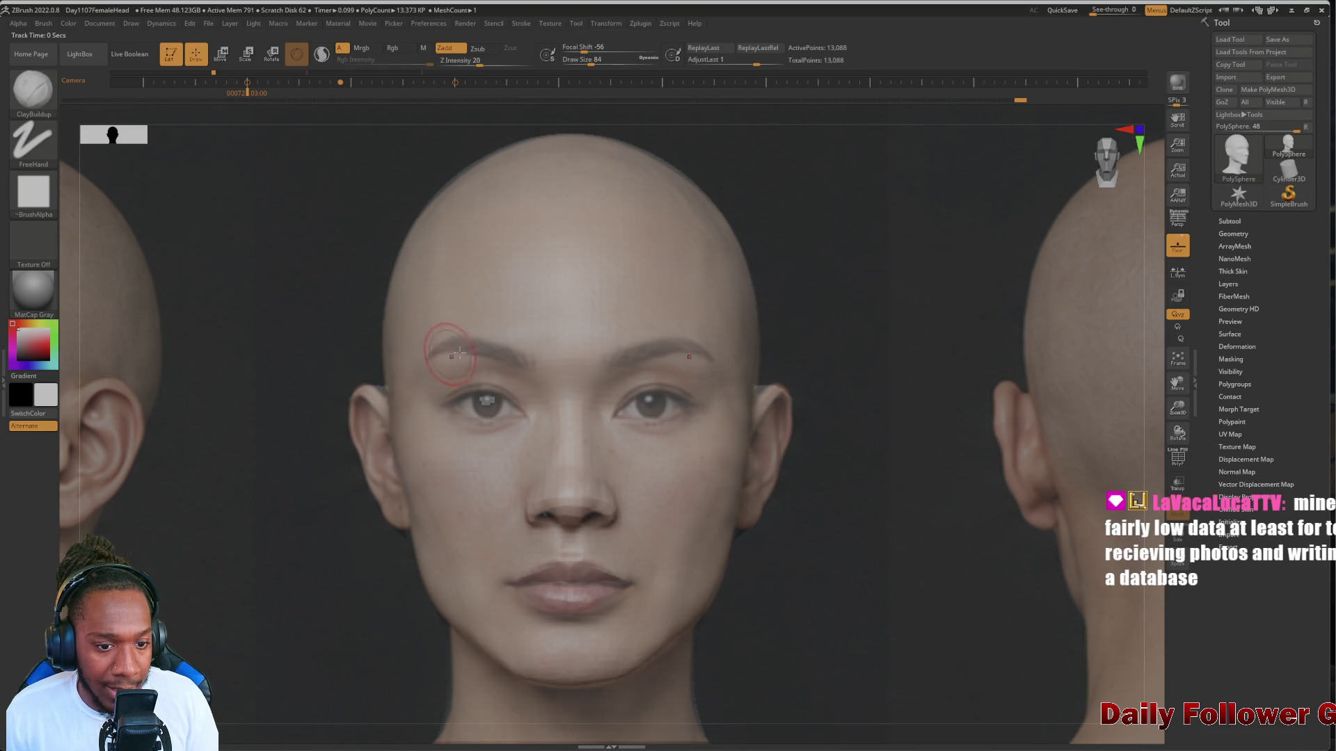
key(shift)
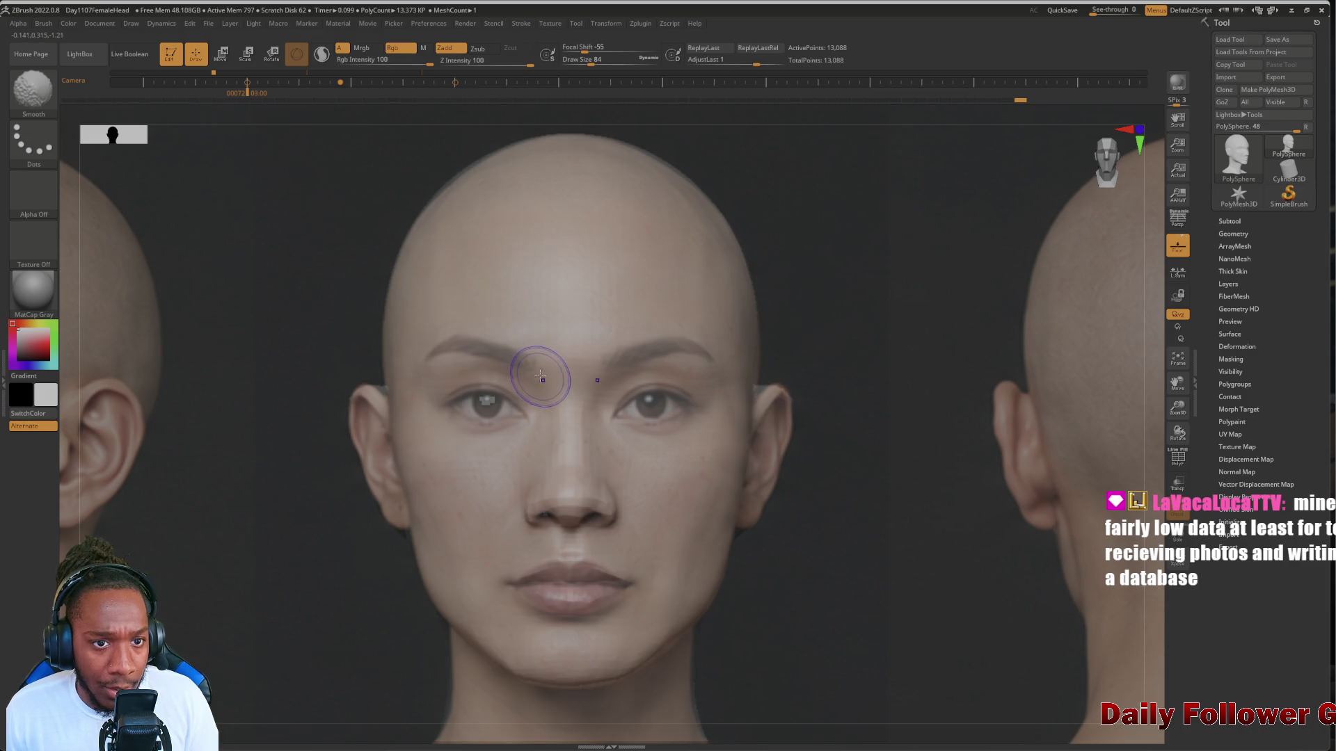
drag(498, 68, 501, 65)
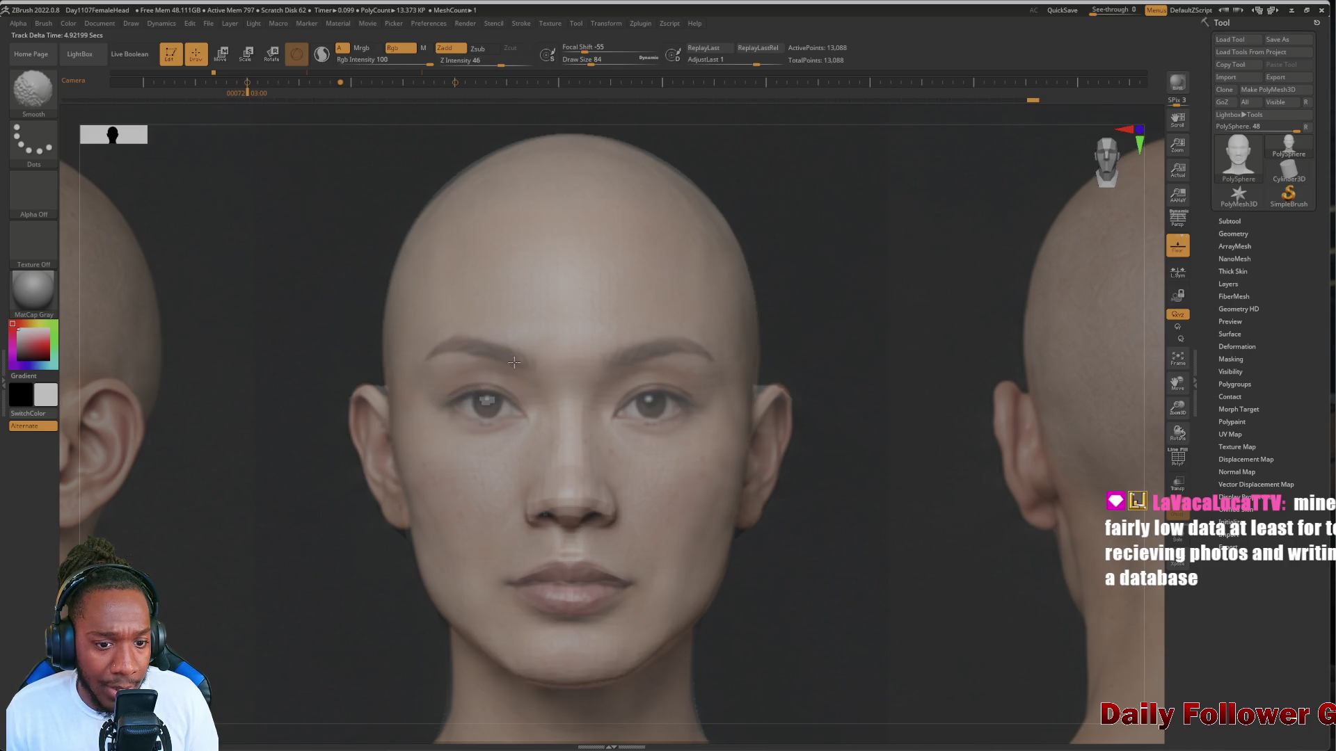
key(bracketright)
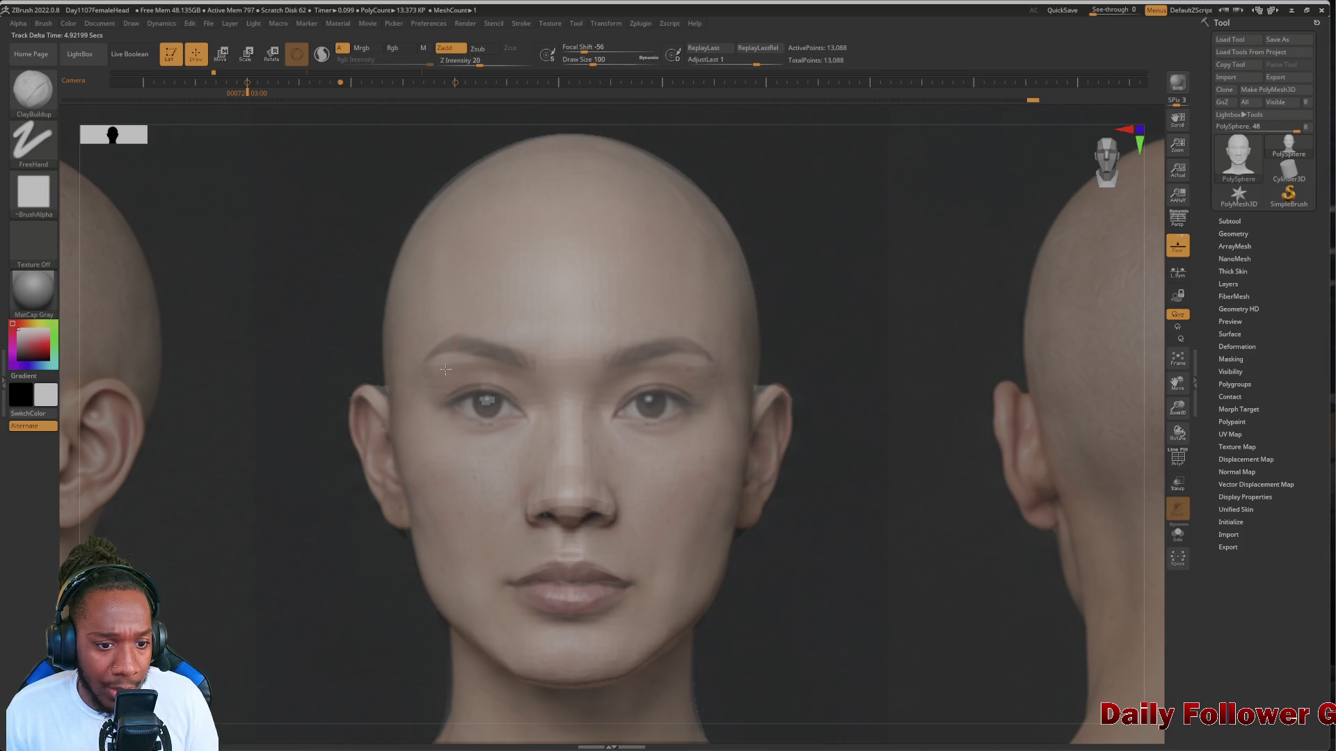
key(bracketright)
key(bracketright)
key(bracketright)
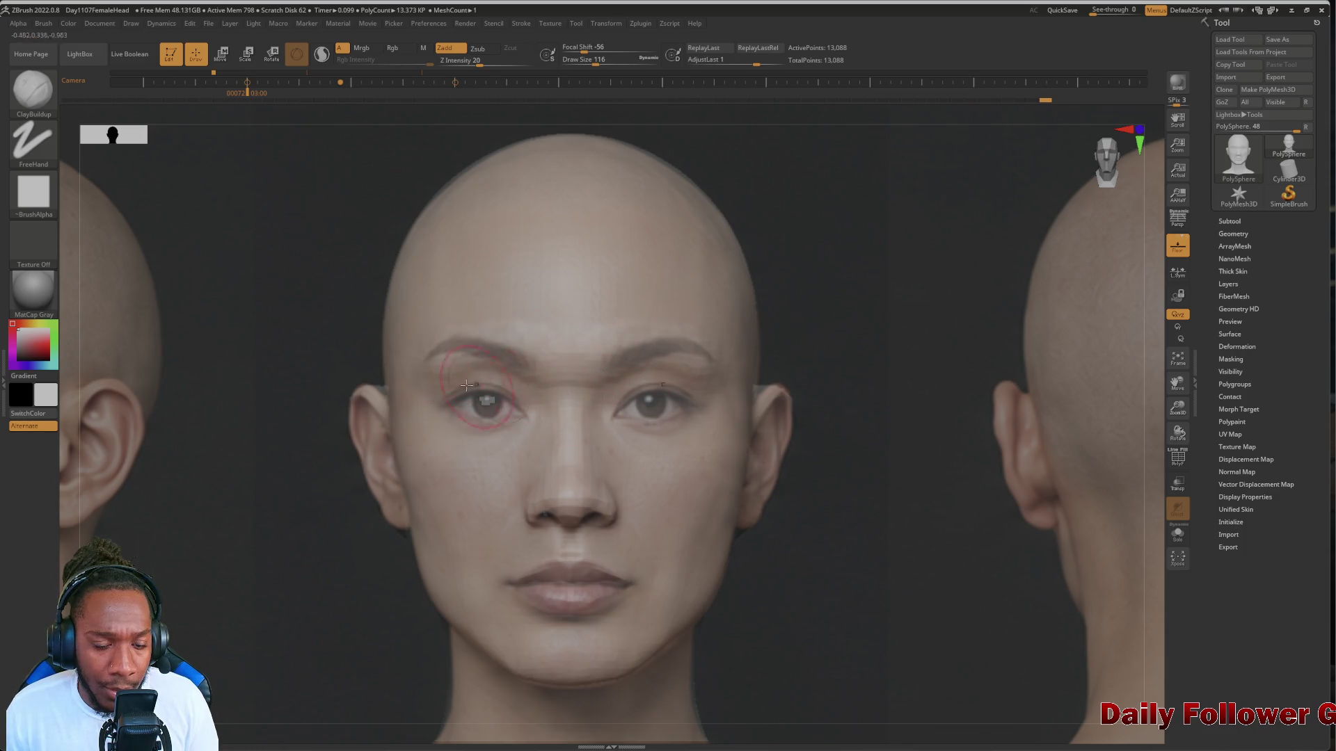
key(shift)
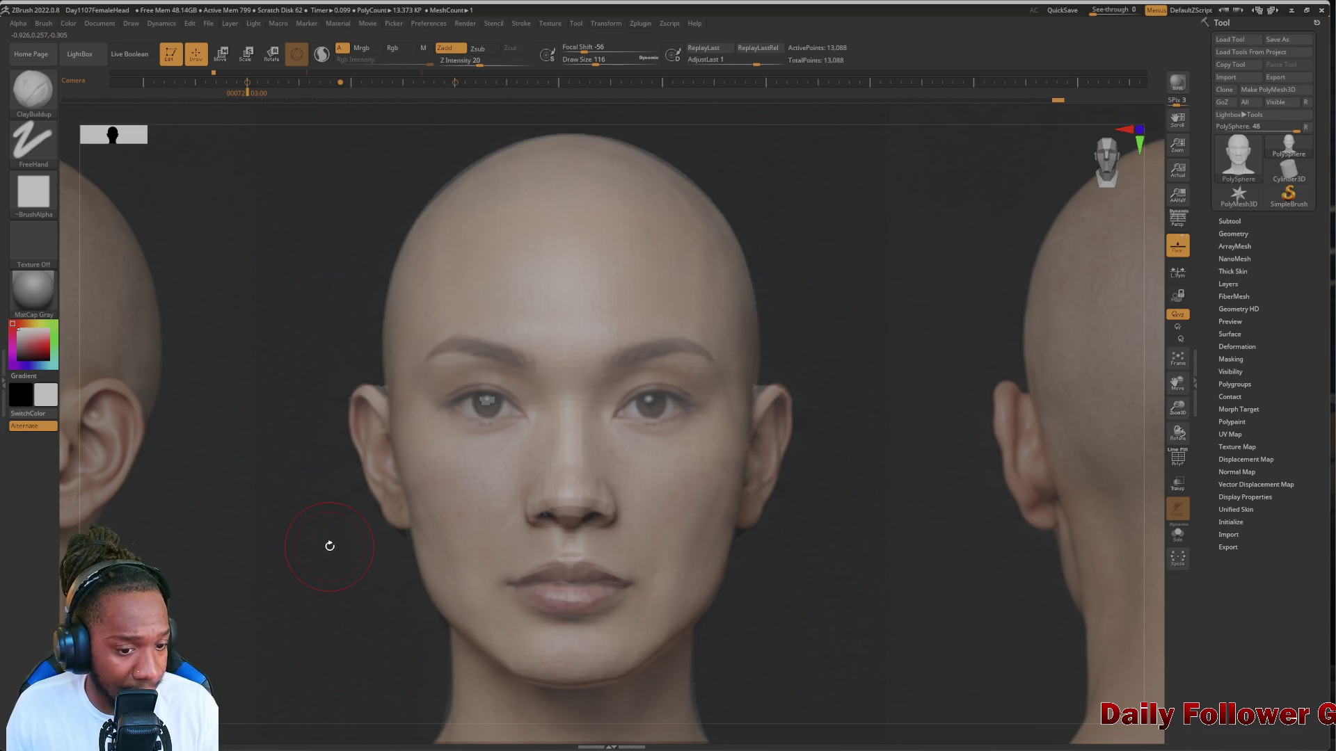
Dim the reference photo's opacity in Spotlight, hide the dial, and enlarge the brush to 140
key(shift+z)
click(286, 332)
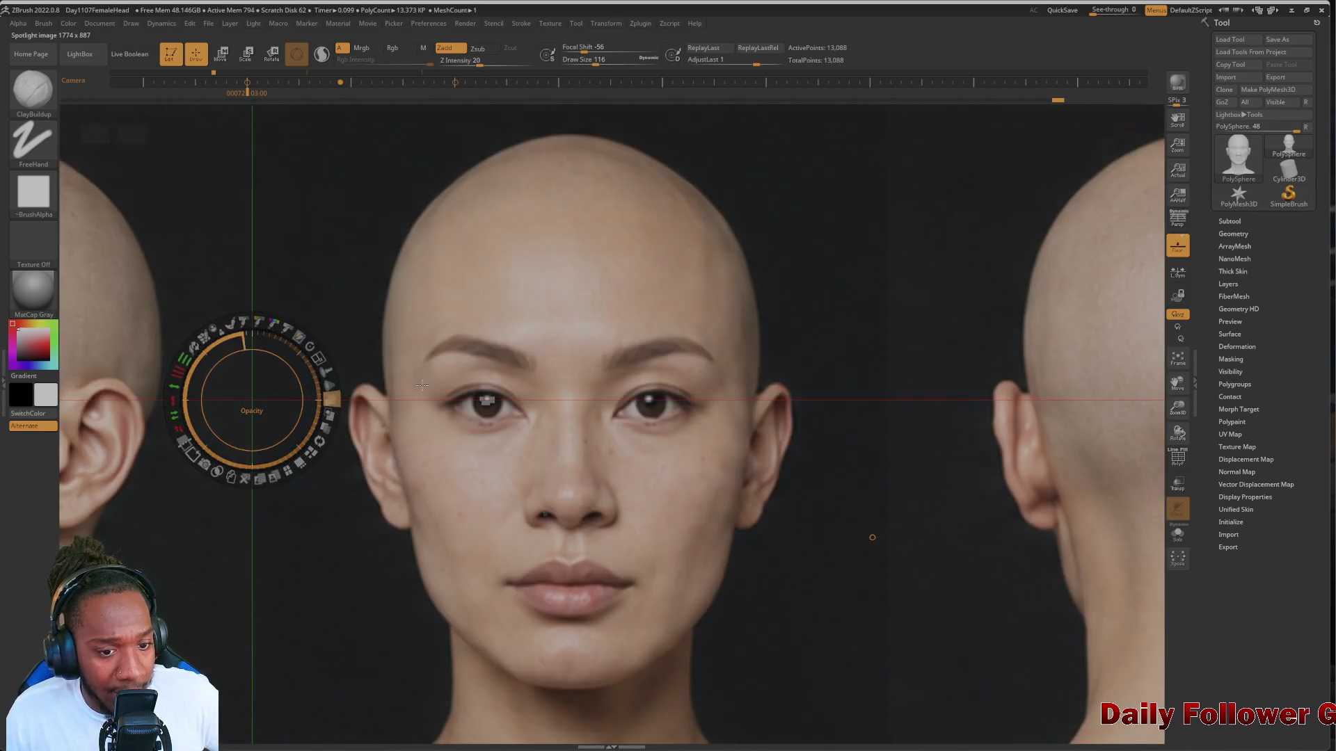
click(285, 333)
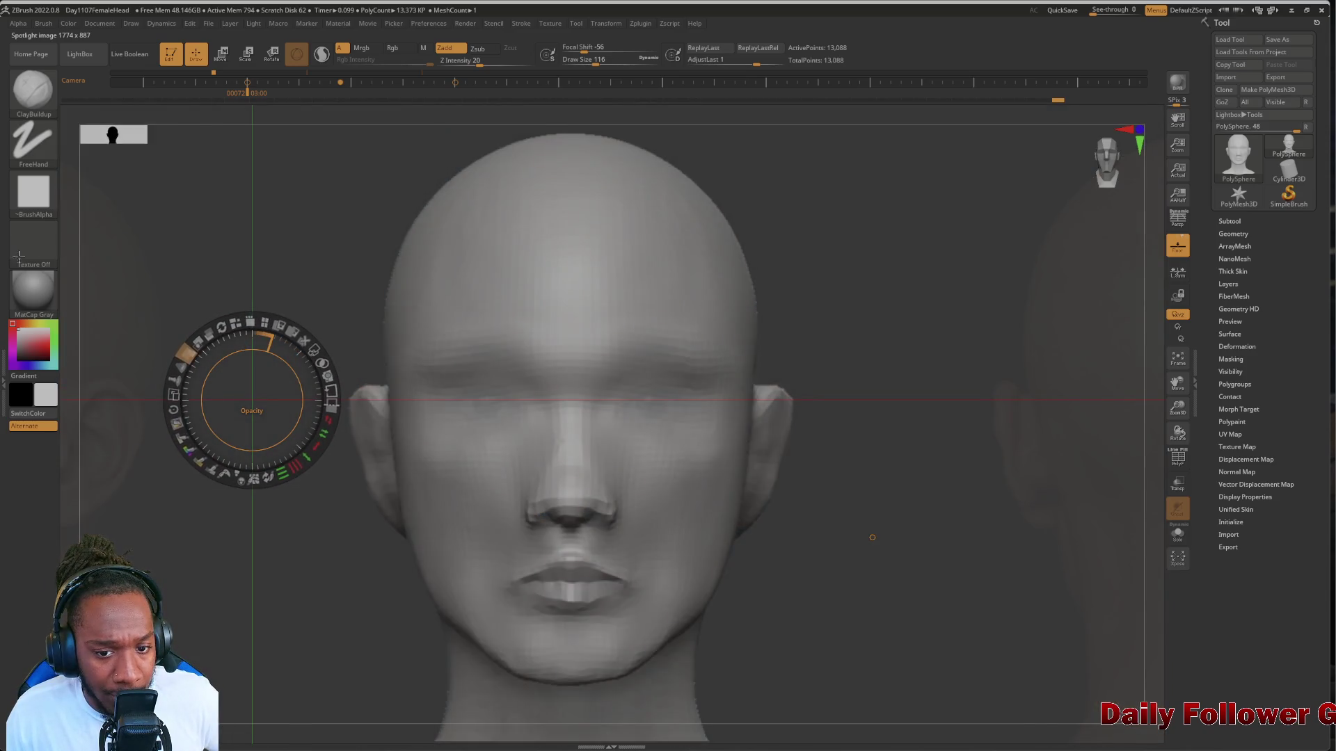
mouse_move(18, 256)
mouse_down()
mouse_move(258, 313)
mouse_move(303, 348)
mouse_move(279, 299)
mouse_move(311, 279)
mouse_move(274, 244)
mouse_up()
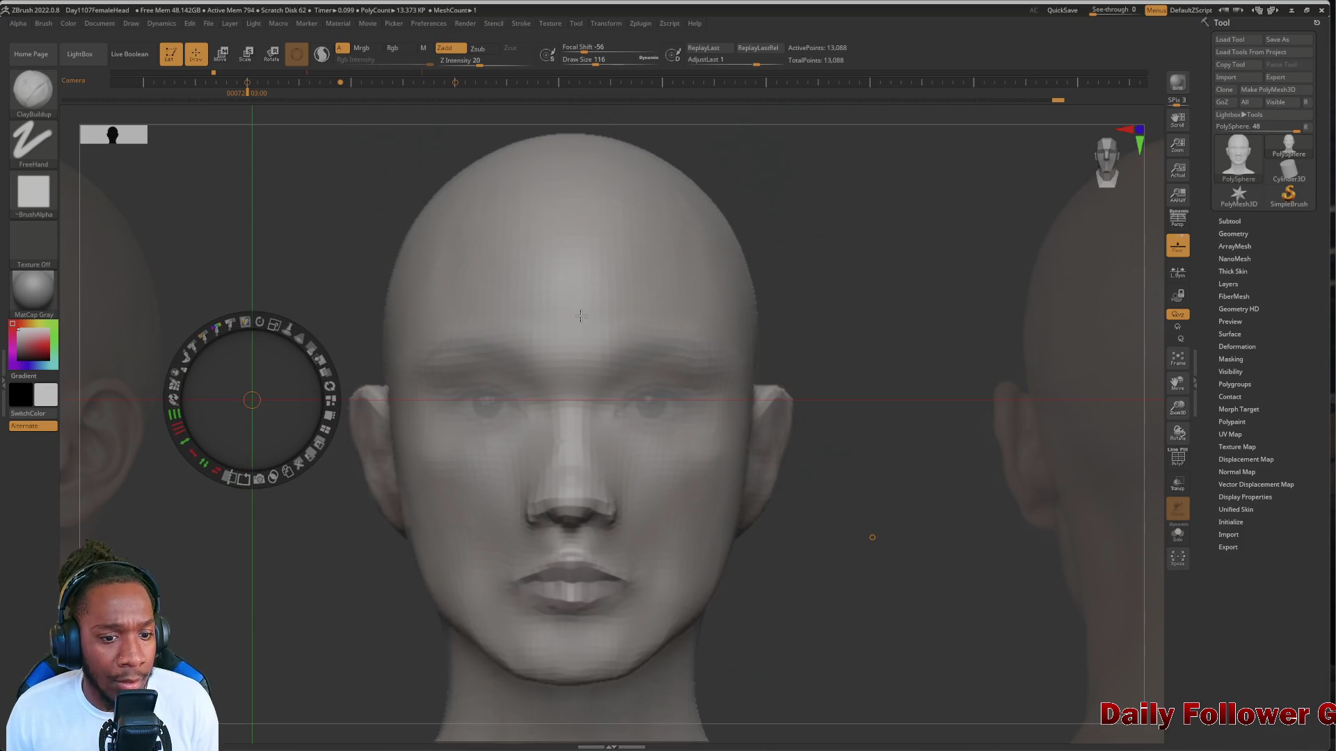
key(z)
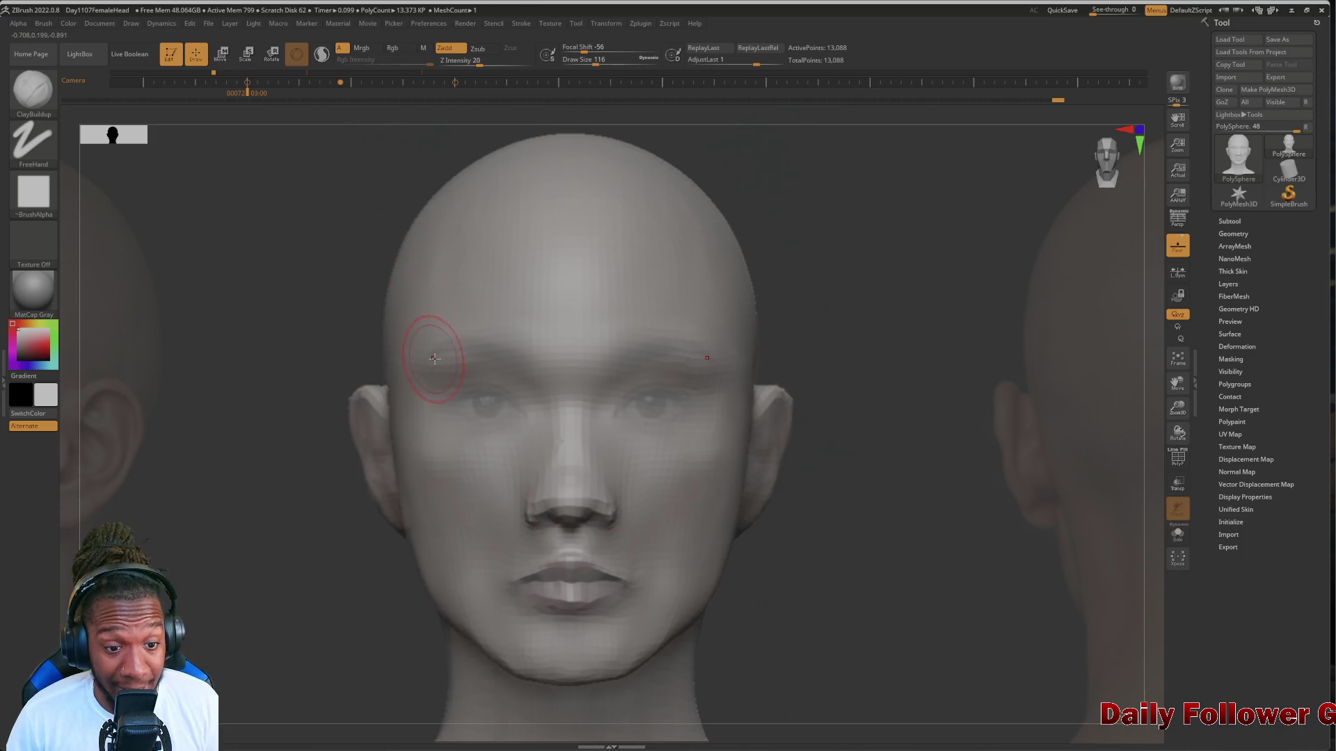
key(bracketright)
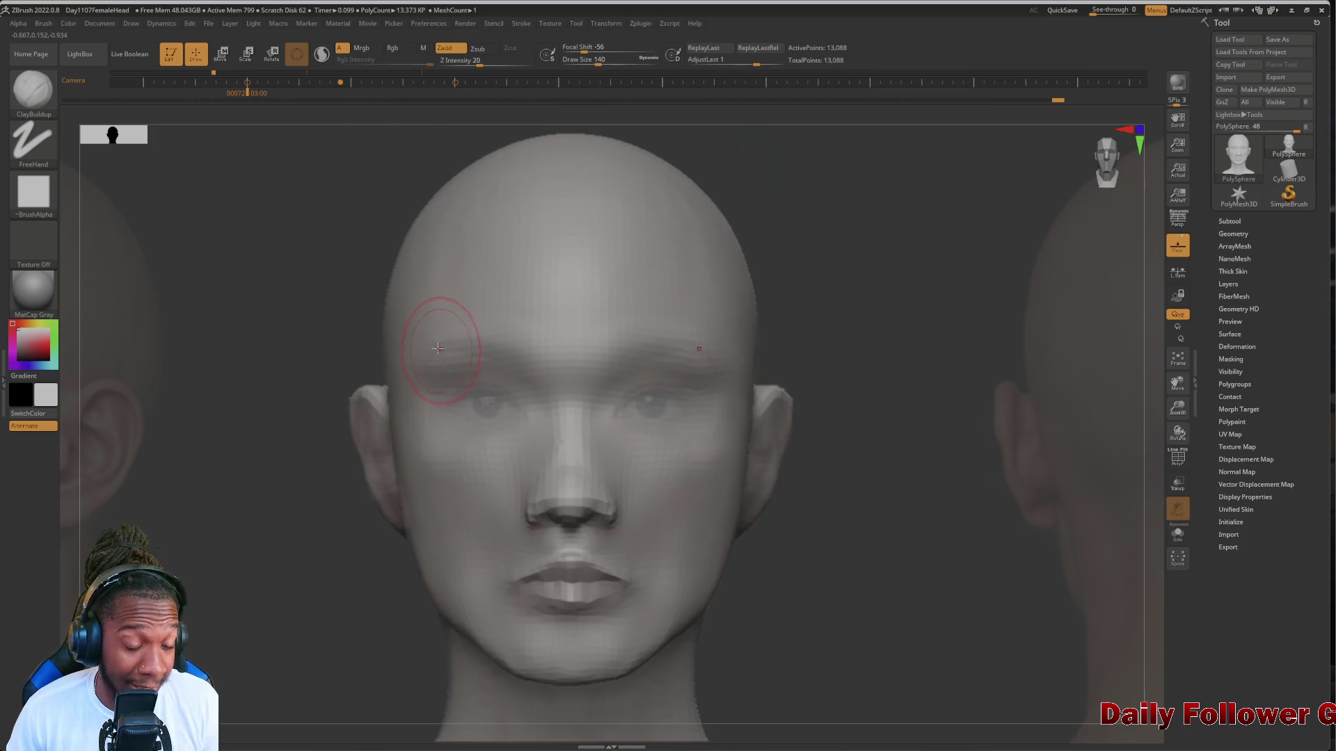
Build up clay over the brow above both eyes, smooth it, and check from three-quarter and side views
mouse_move(465, 349)
mouse_down()
mouse_move(501, 379)
mouse_move(492, 337)
mouse_move(490, 412)
mouse_up()
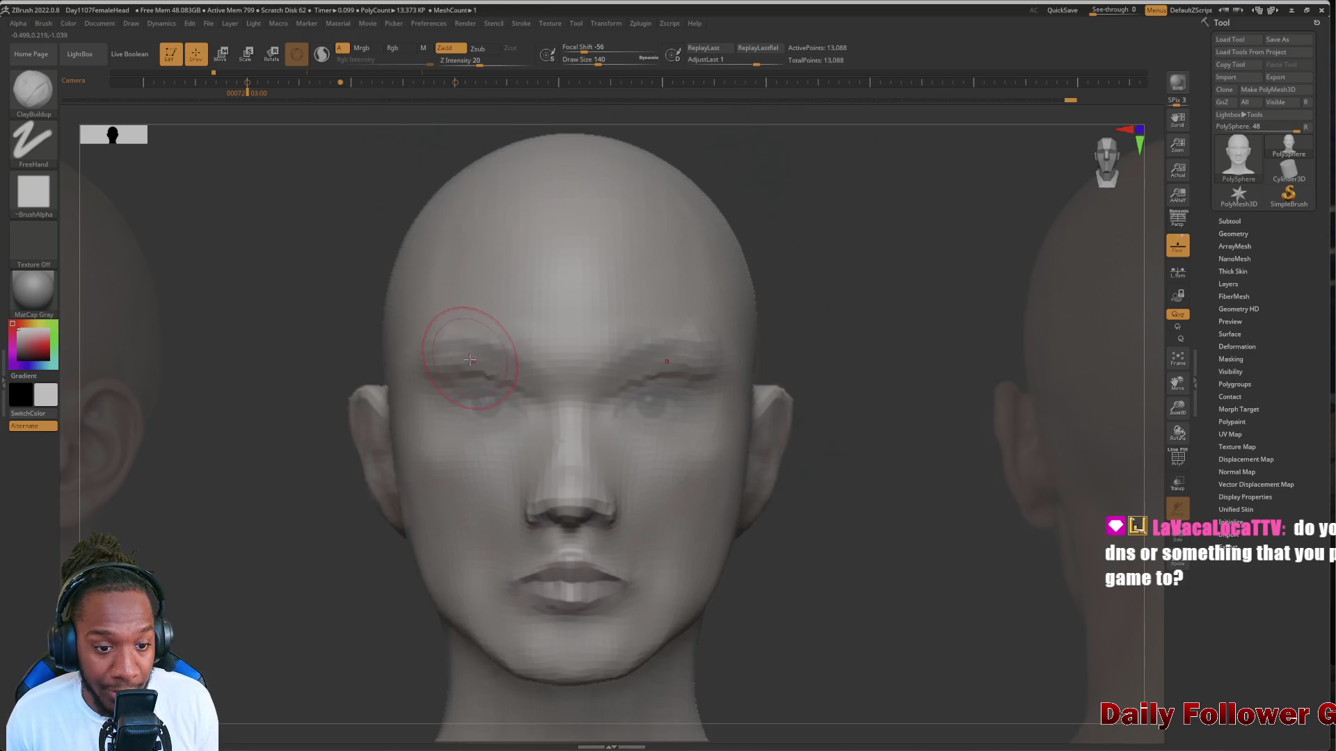
key(shift)
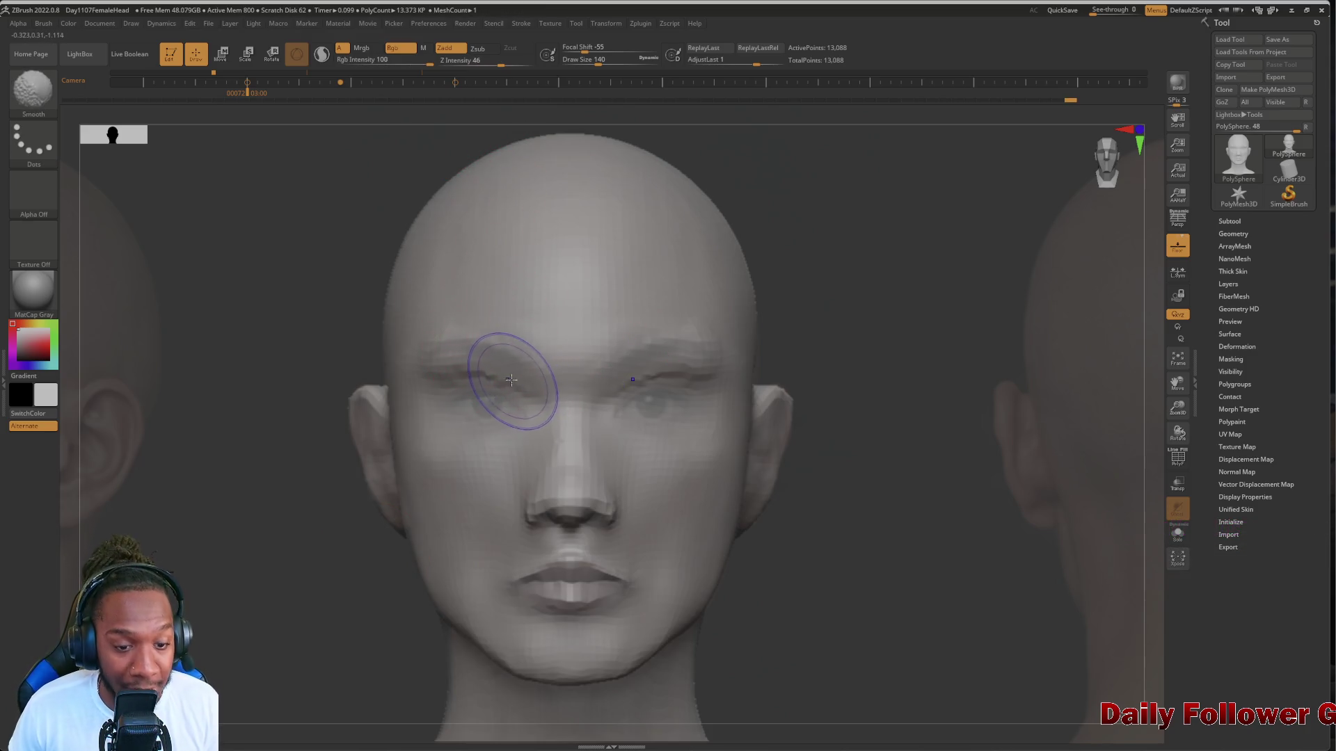
mouse_move(504, 403)
shift+mouse_down()
mouse_move(477, 382)
mouse_move(505, 380)
mouse_move(418, 352)
mouse_move(427, 403)
mouse_move(483, 352)
mouse_move(463, 347)
shift+mouse_up()
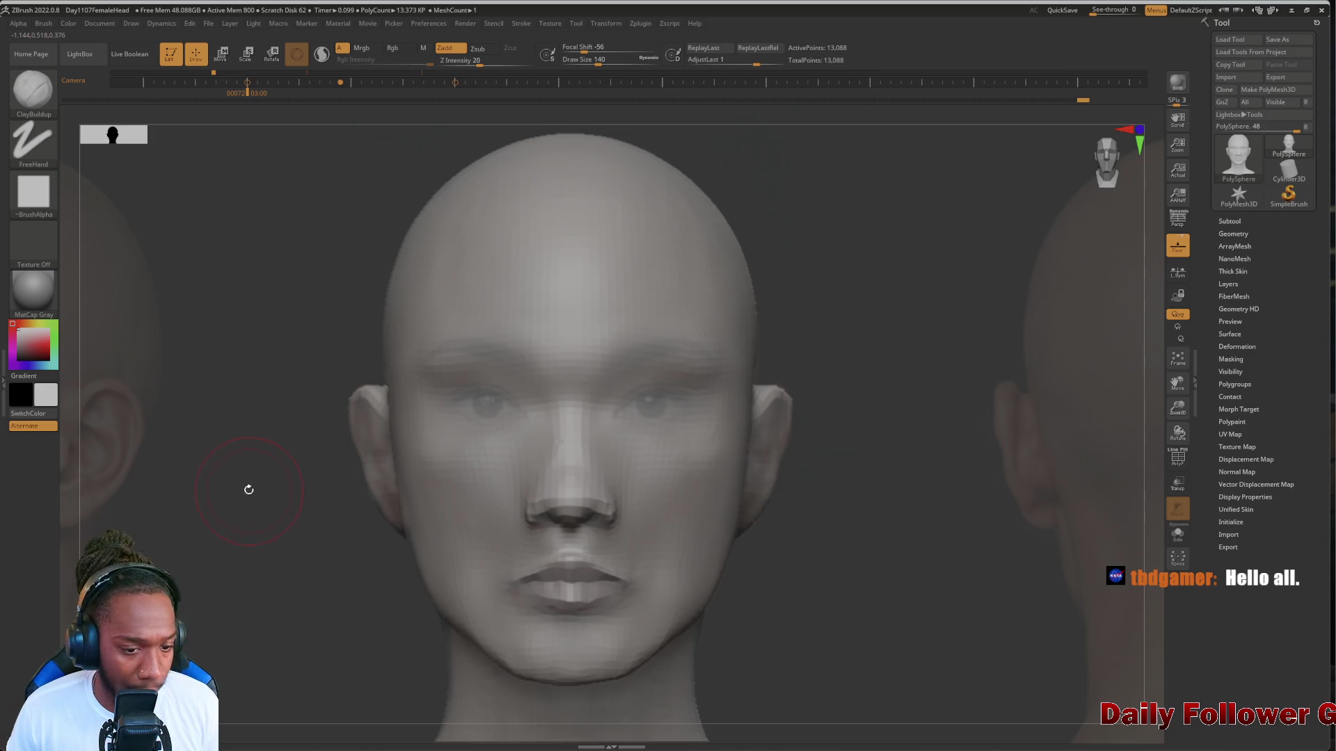
mouse_move(247, 487)
mouse_down()
mouse_move(291, 485)
mouse_move(236, 486)
mouse_up()
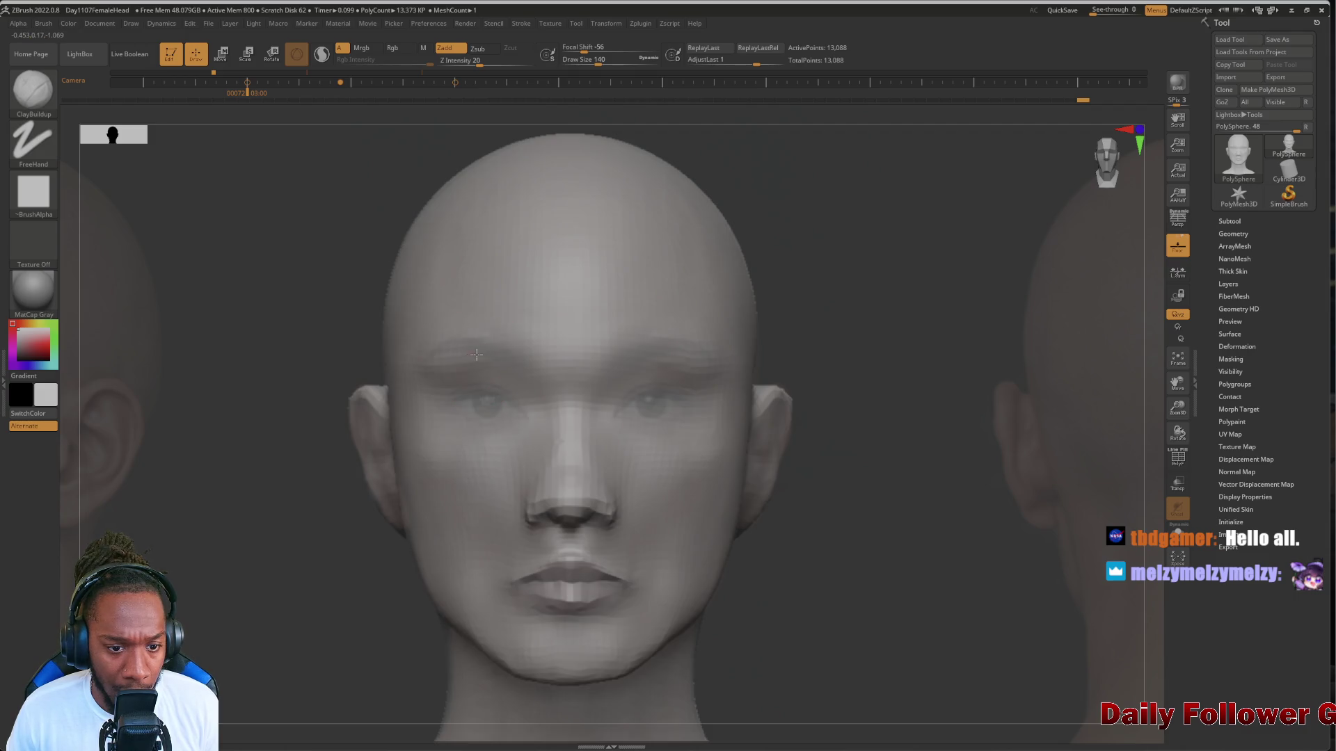
drag(456, 359, 462, 370)
key(shift)
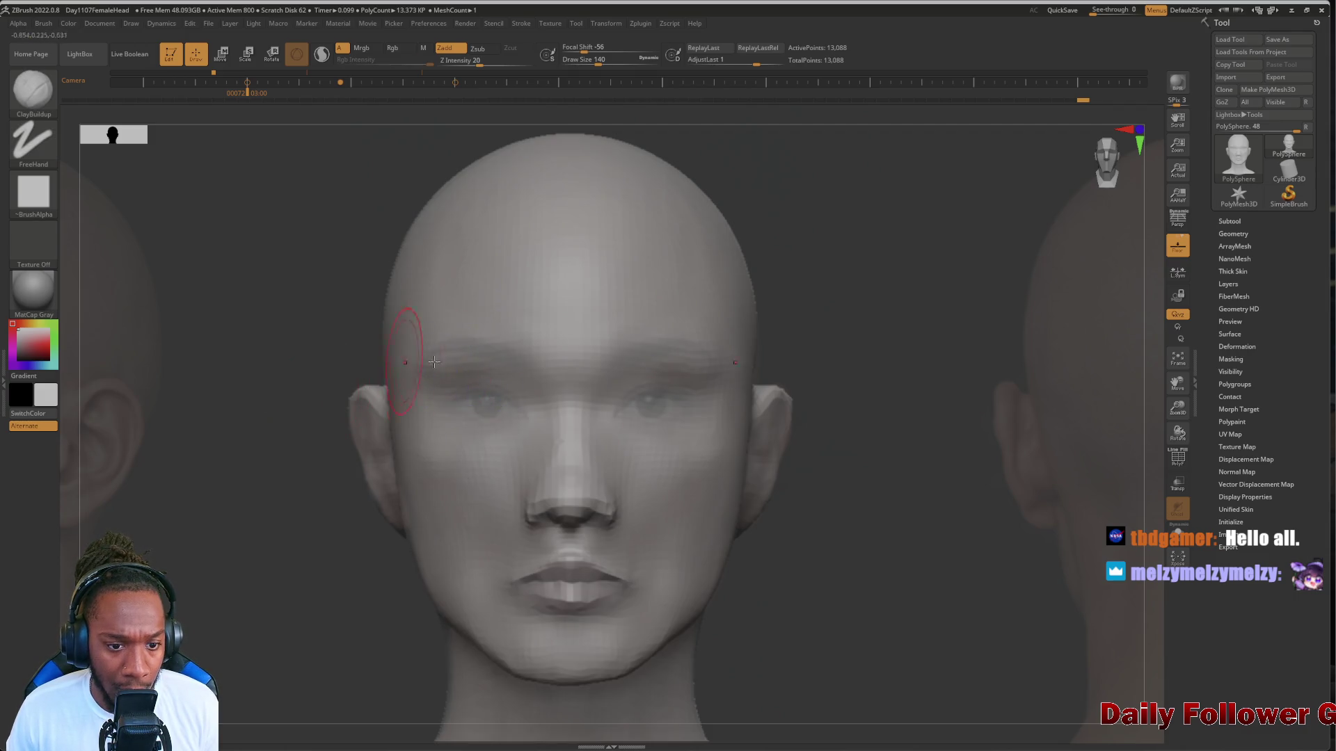
mouse_move(170, 445)
mouse_down()
mouse_move(206, 448)
mouse_move(462, 358)
mouse_up()
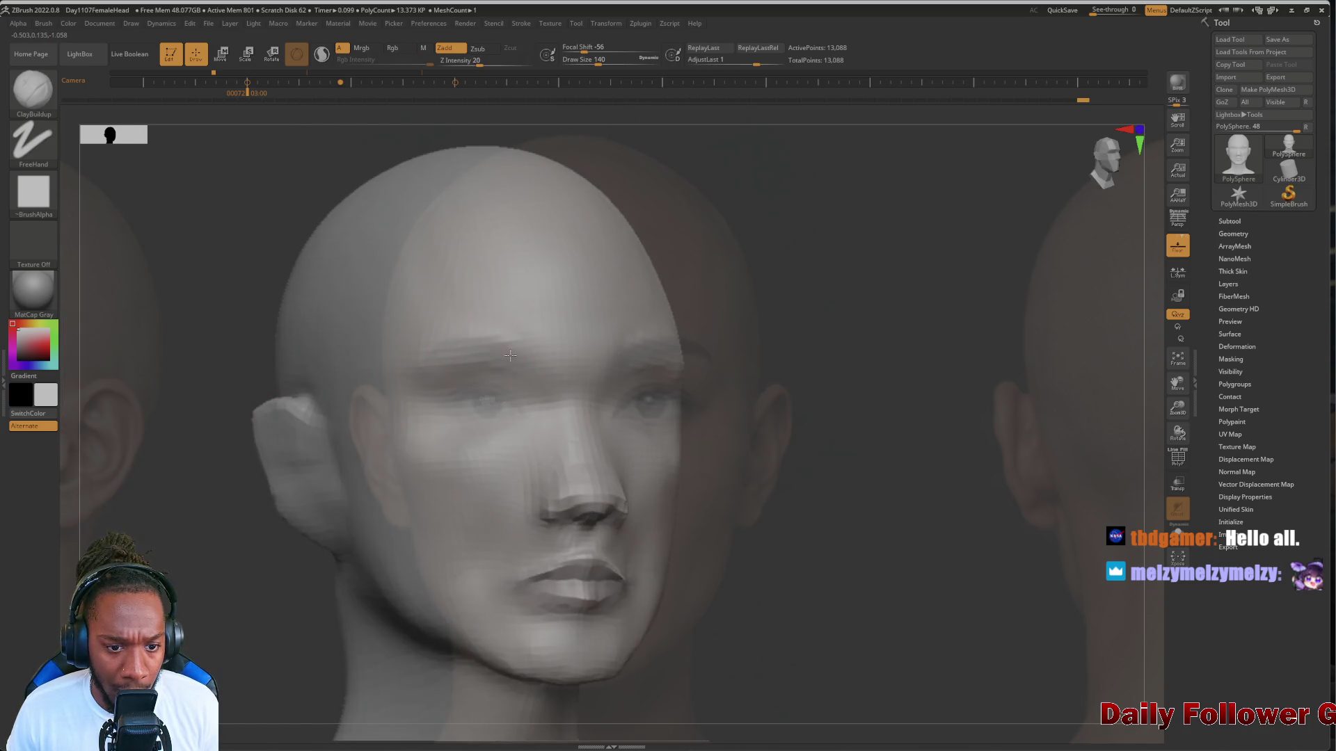
Smooth the temples and sides of the head, then call up the Spotlight dial in profile
key(shift)
drag(156, 454, 434, 384)
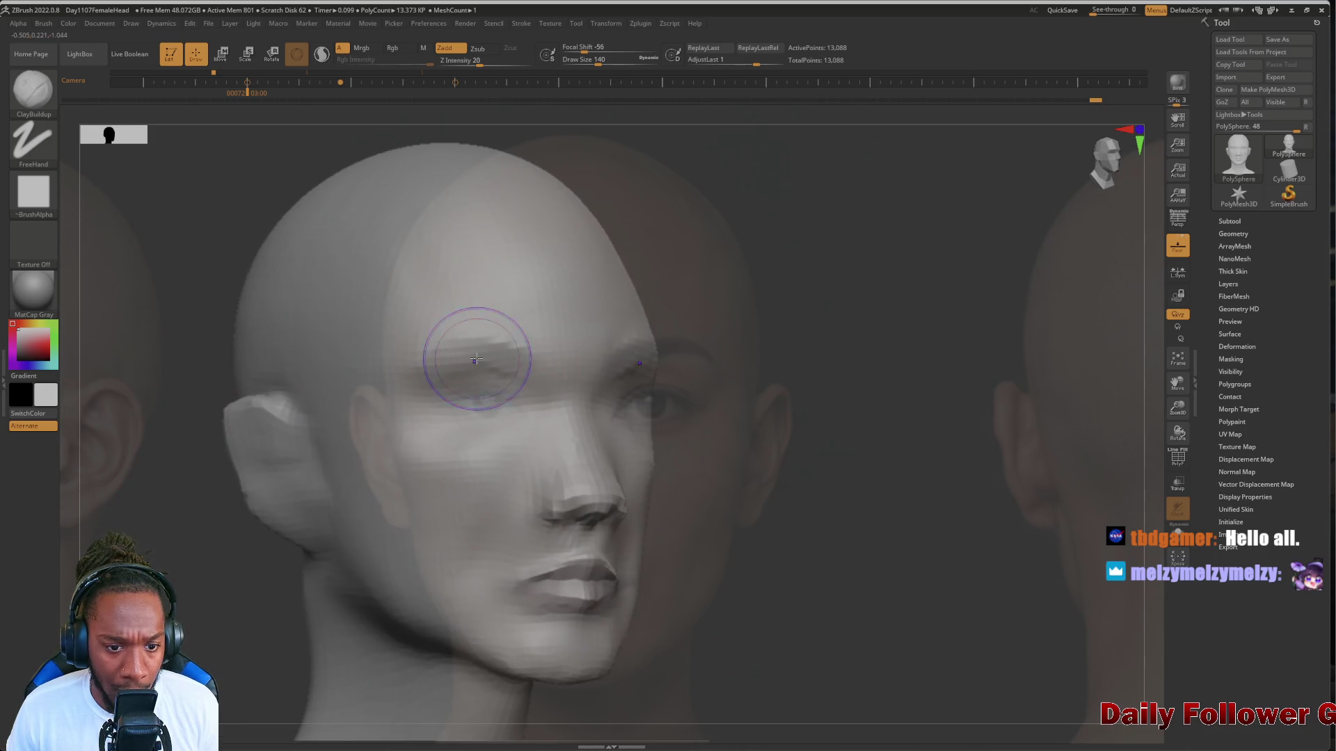
mouse_move(209, 540)
mouse_down()
mouse_move(306, 535)
mouse_move(188, 543)
mouse_move(314, 536)
mouse_up()
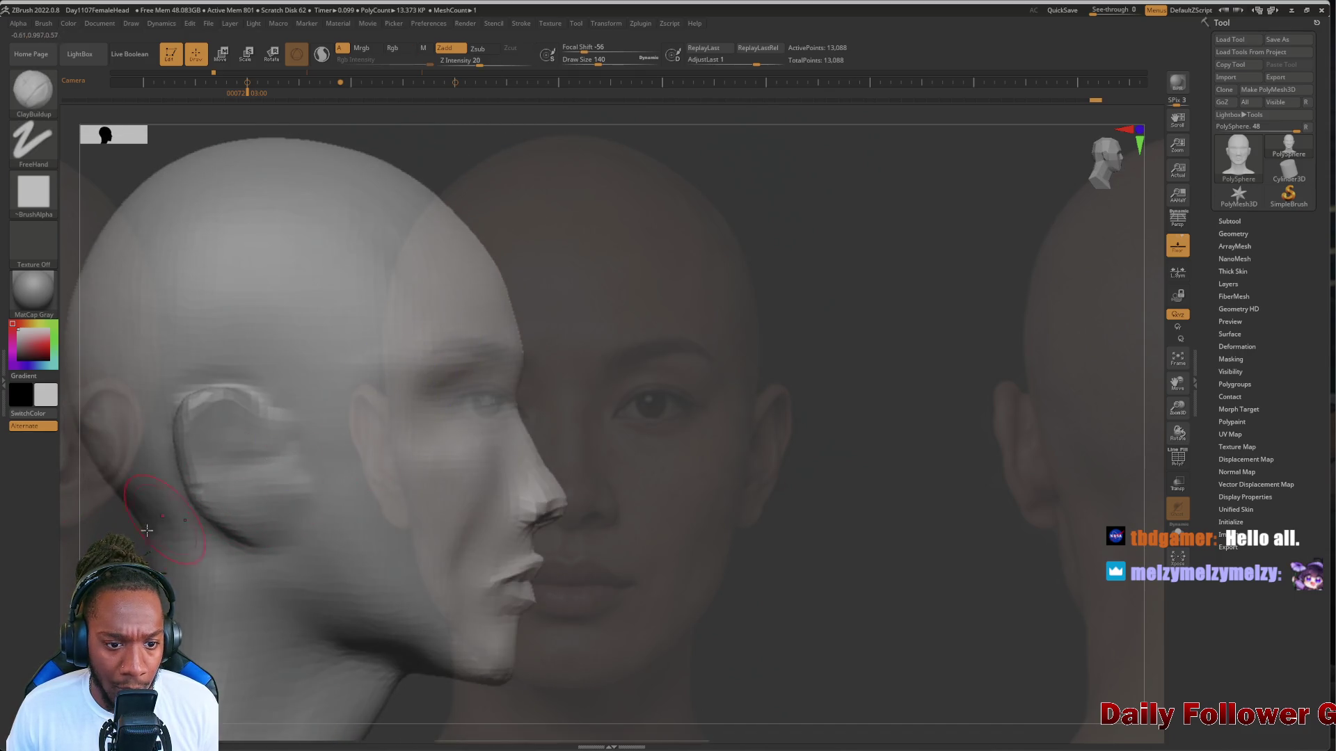
mouse_move(147, 530)
mouse_down()
mouse_move(126, 536)
mouse_move(155, 546)
mouse_move(202, 531)
mouse_move(238, 503)
mouse_move(215, 480)
mouse_move(245, 492)
mouse_move(188, 507)
mouse_move(192, 537)
mouse_move(149, 545)
mouse_move(202, 536)
mouse_move(185, 525)
mouse_move(157, 568)
mouse_up()
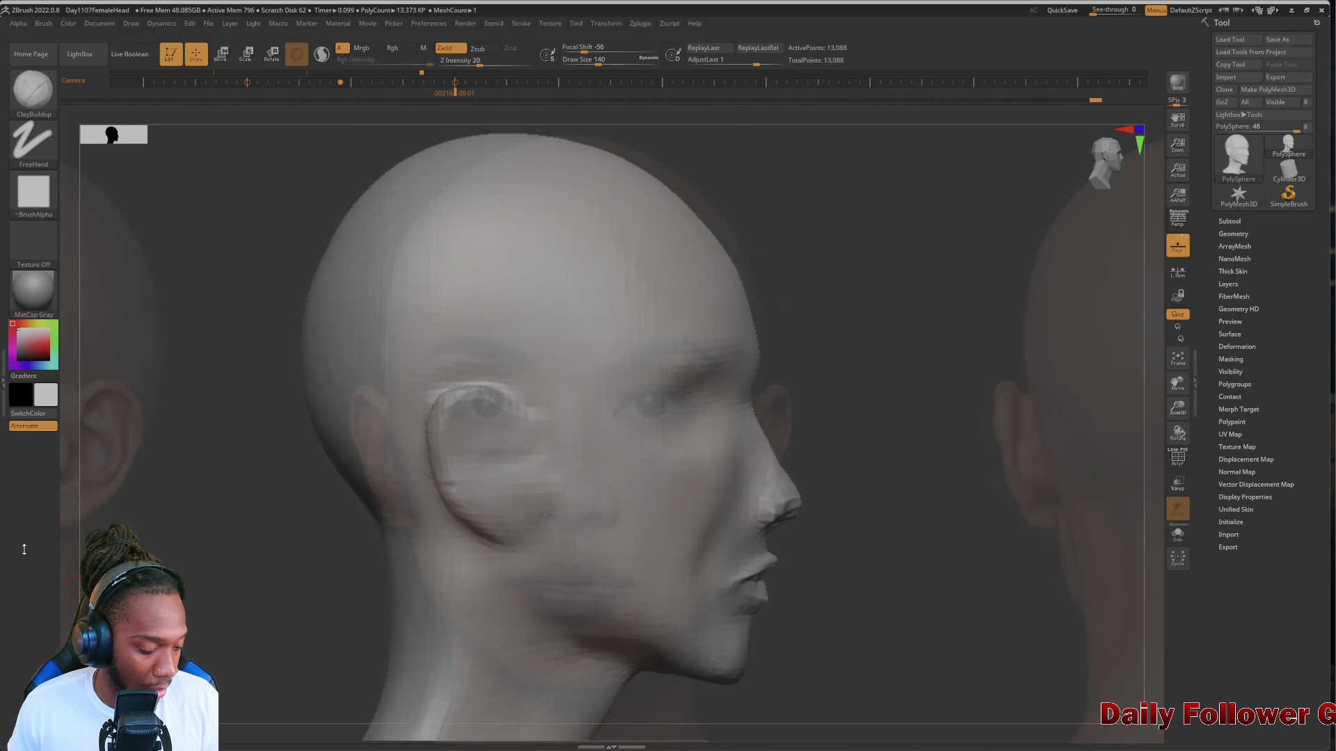
key(space)
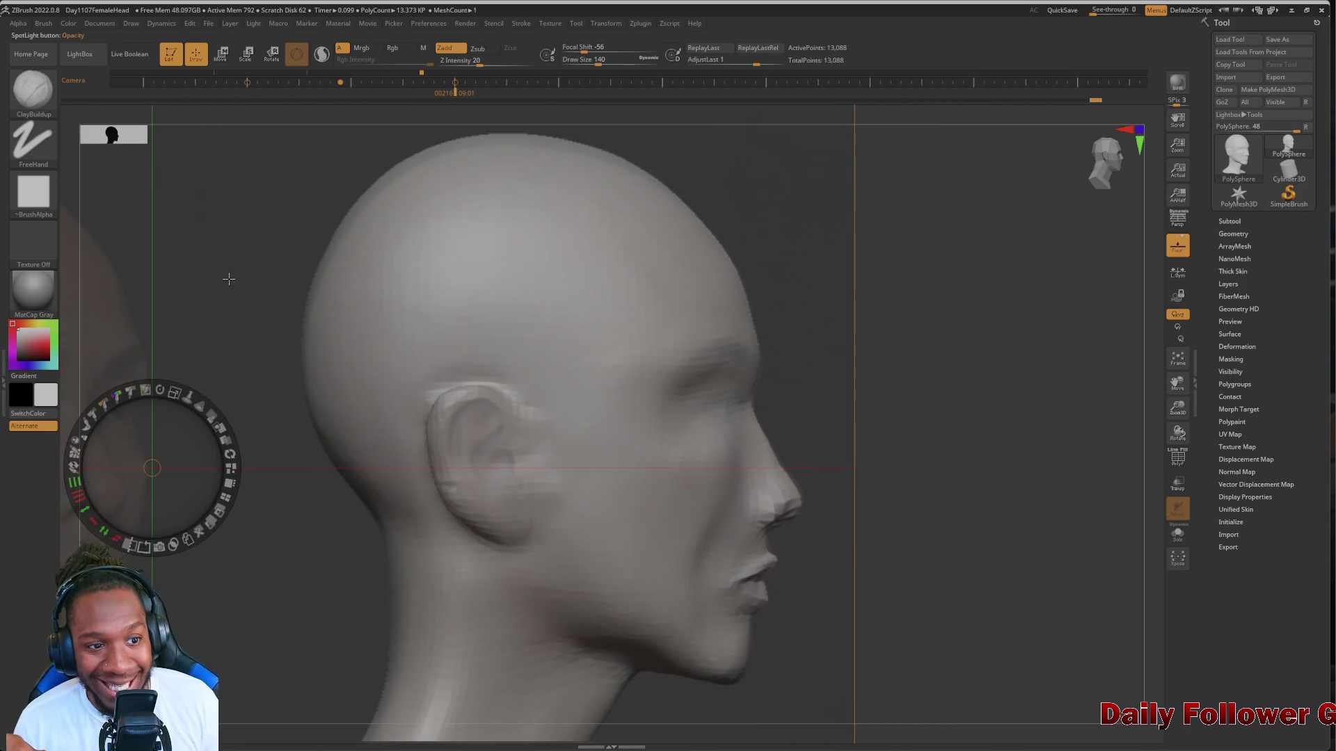
Place the Spotlight dial beside the head and shift the side reference photo
mouse_move(152, 468)
mouse_down()
mouse_move(185, 337)
mouse_move(202, 319)
mouse_up()
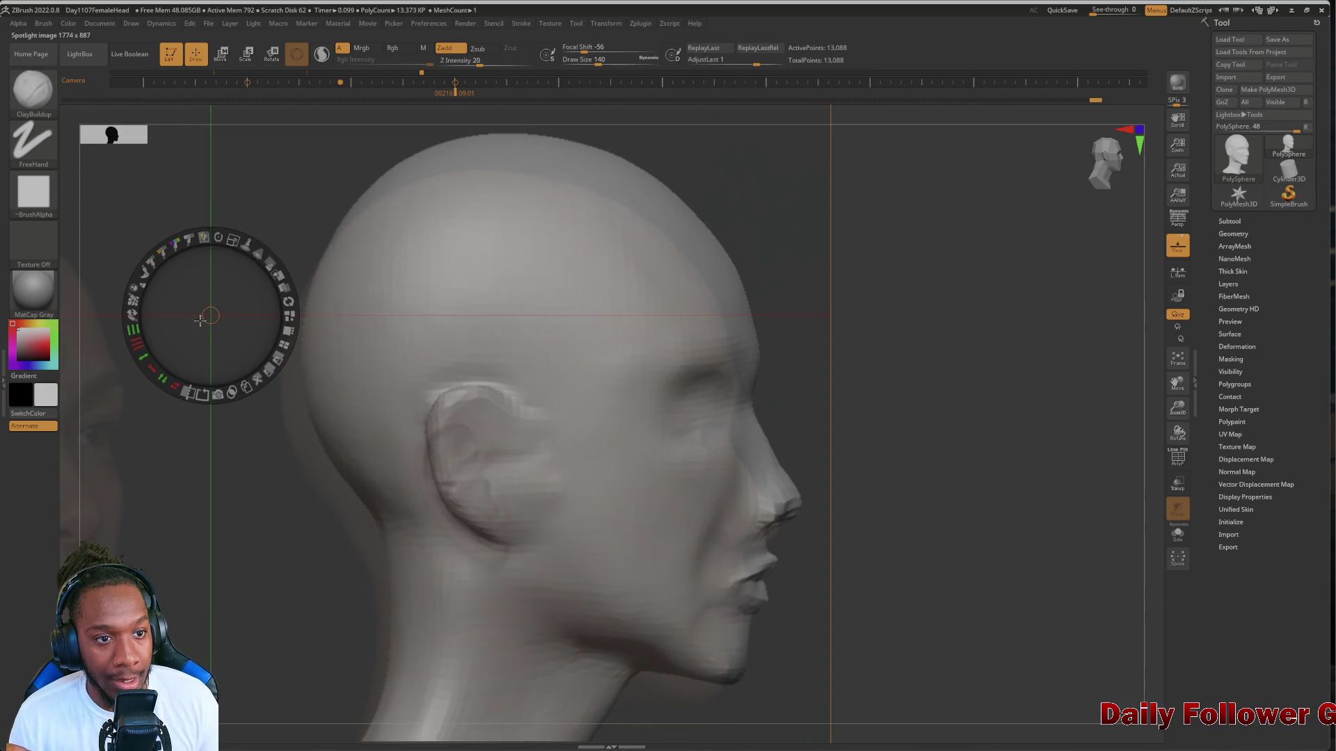
click(214, 533)
drag(215, 532, 232, 501)
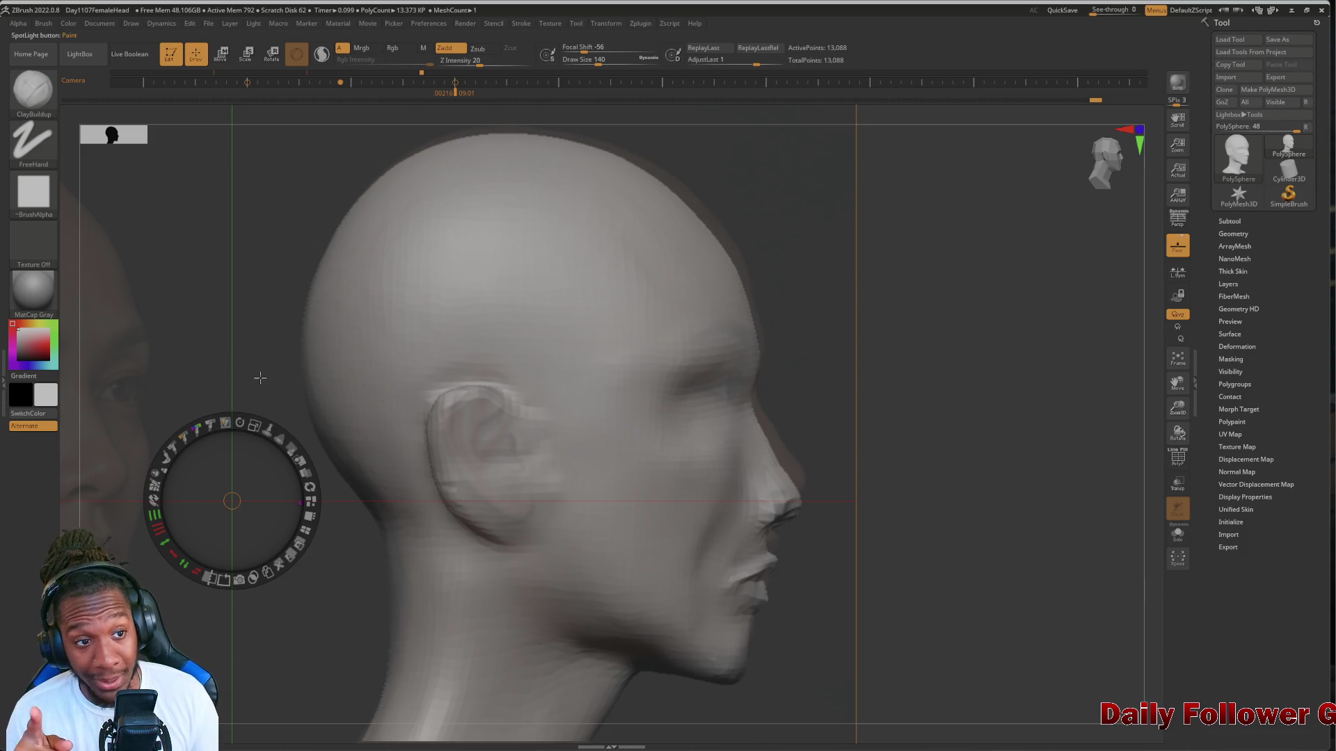
click(223, 340)
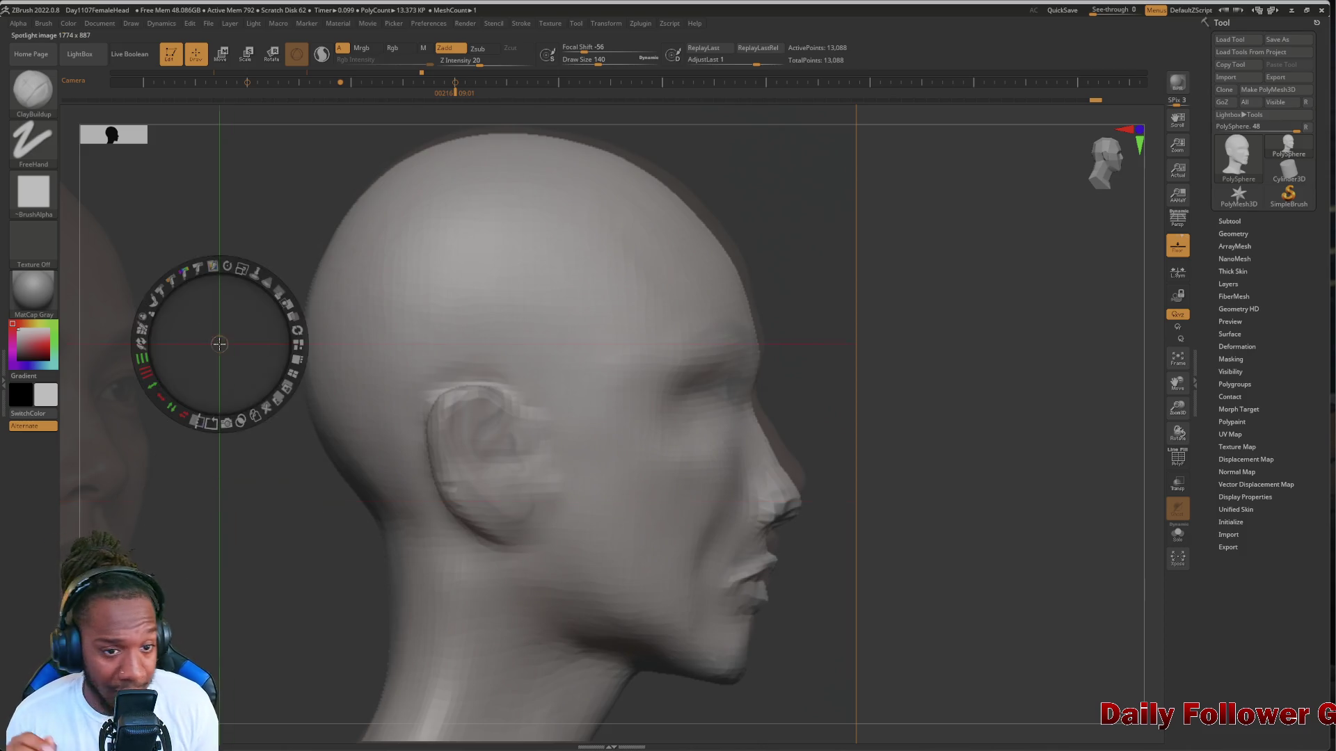
click(230, 502)
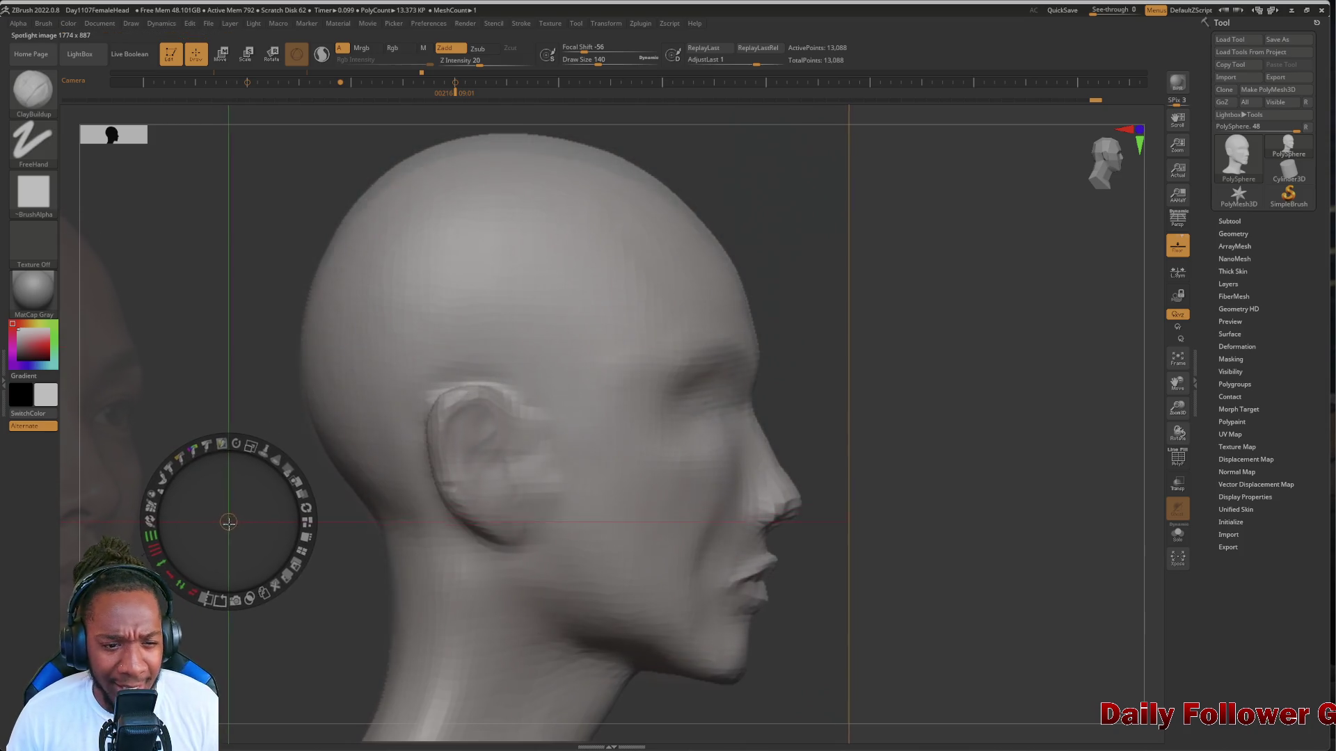
click(193, 355)
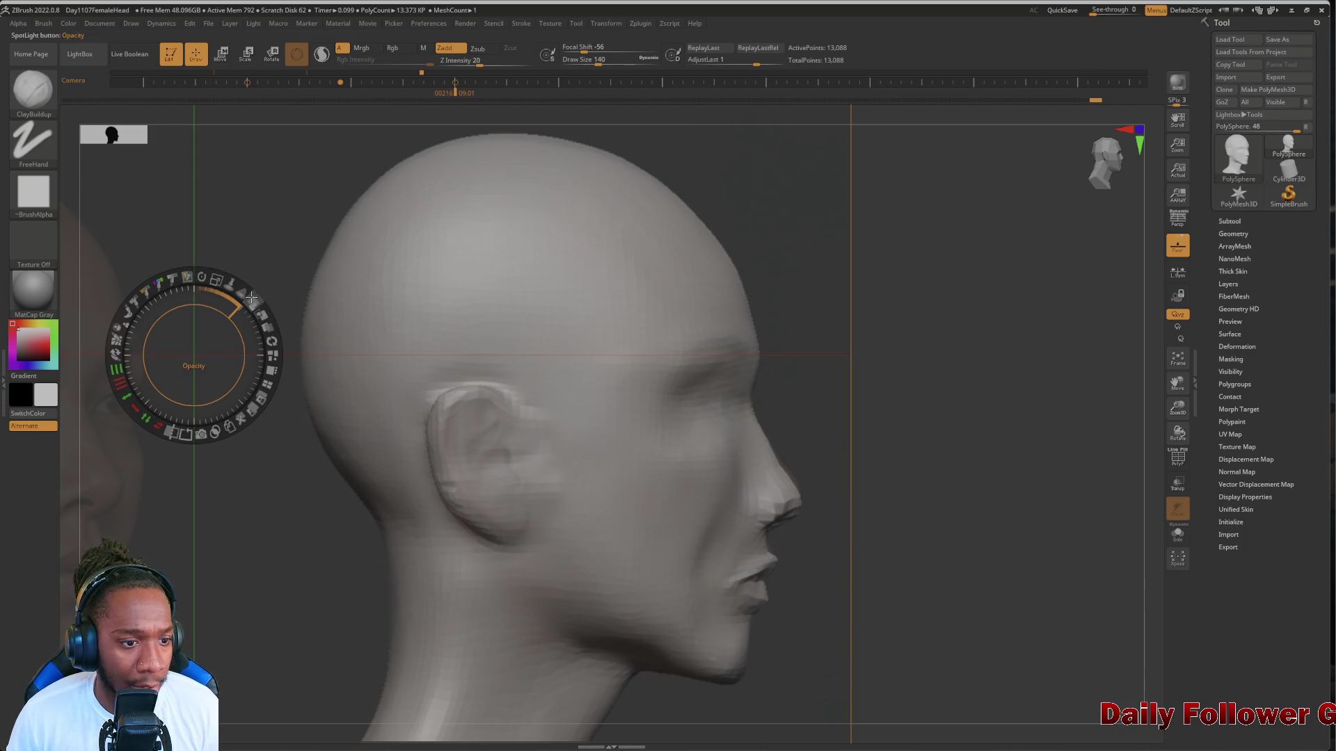
Align the side photo with the head's profile, enlarge it slightly, and fade it
drag(249, 297, 270, 376)
mouse_move(272, 510)
mouse_down()
mouse_move(266, 498)
mouse_move(272, 514)
mouse_up()
drag(205, 380, 201, 373)
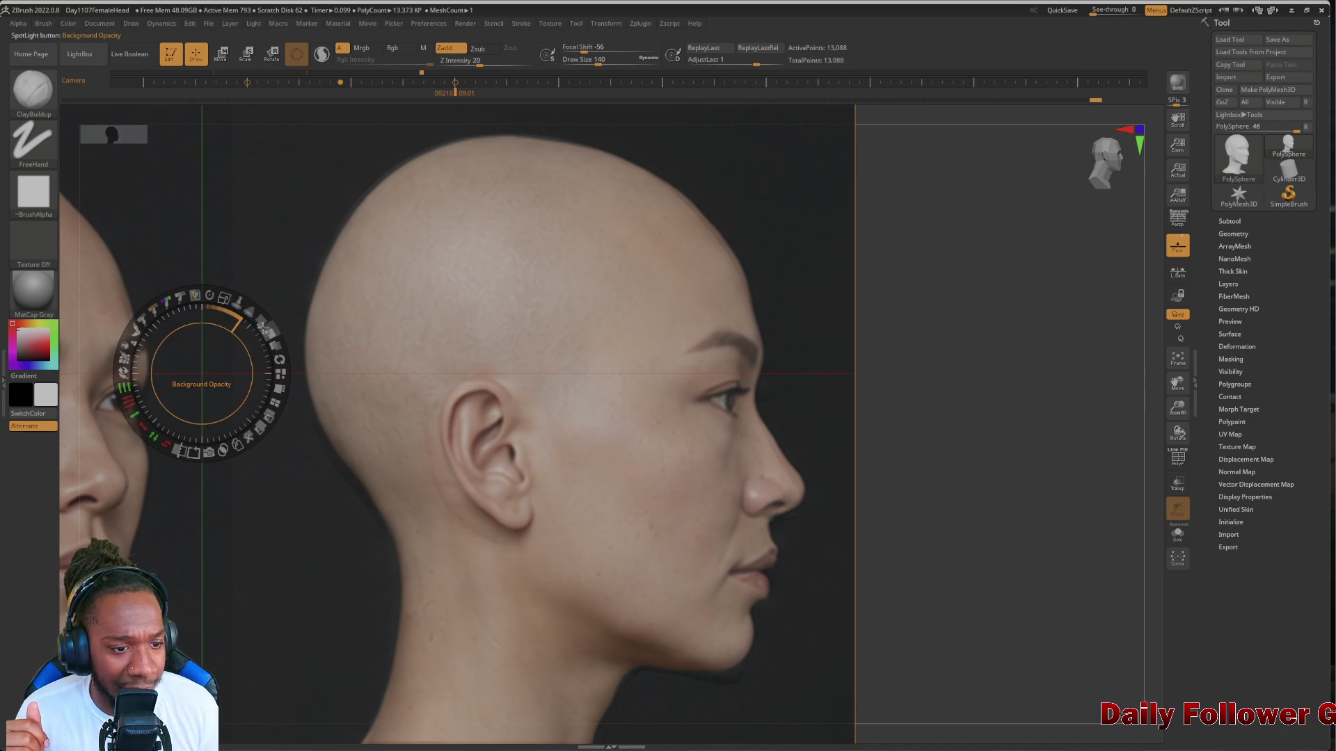
click(296, 513)
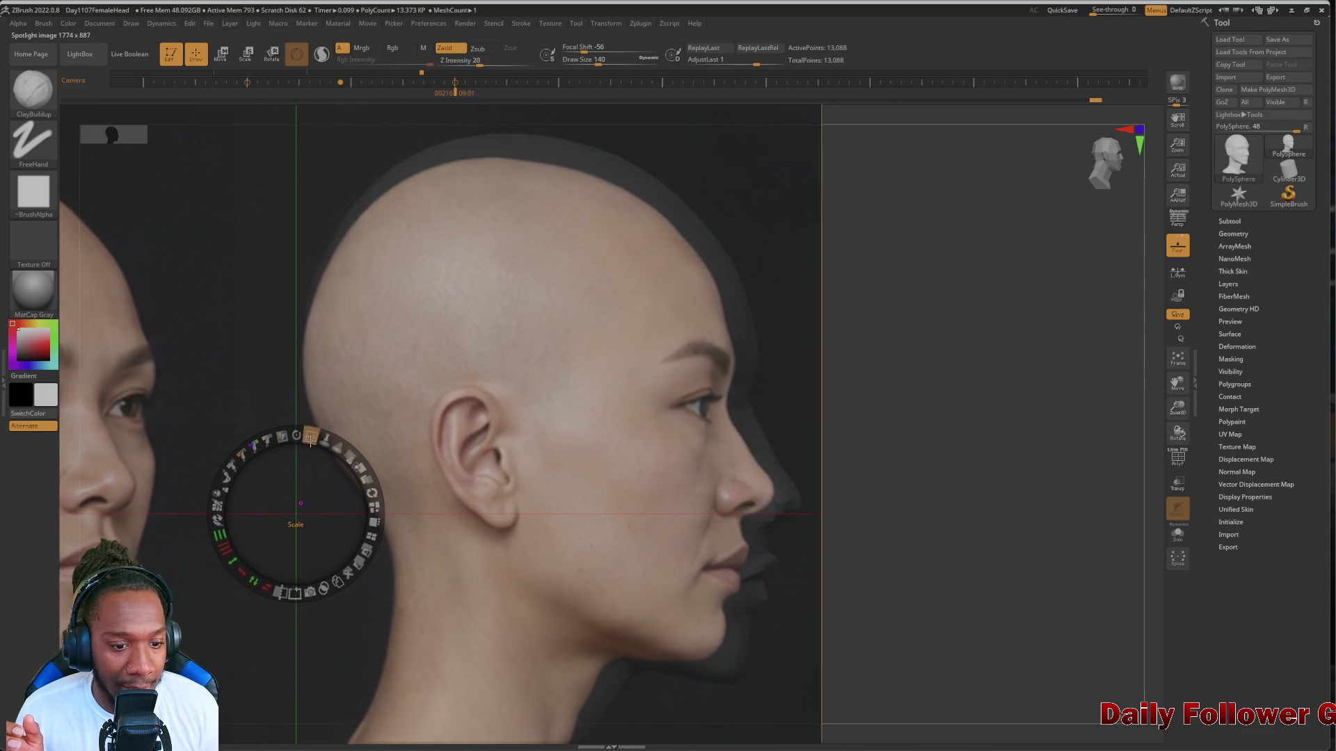
drag(314, 443, 316, 446)
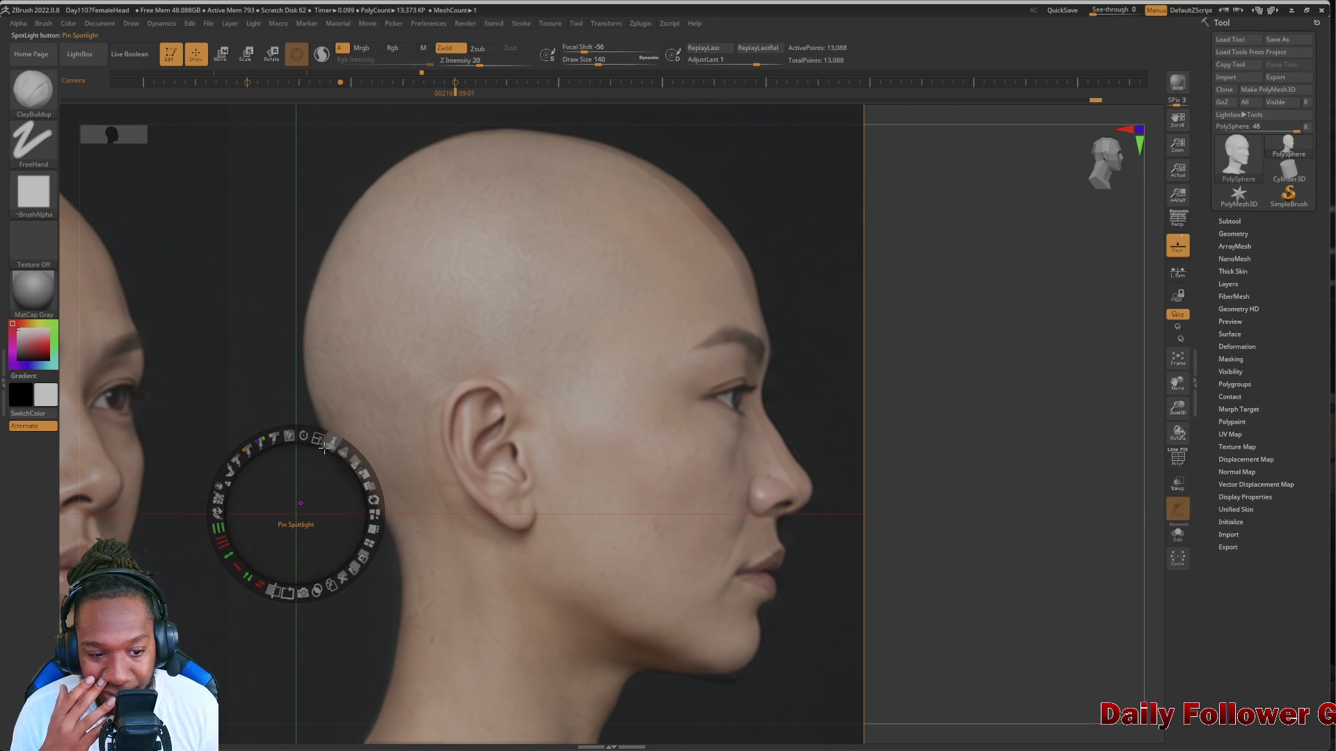
mouse_move(309, 437)
mouse_down()
mouse_move(282, 434)
mouse_move(314, 439)
mouse_up()
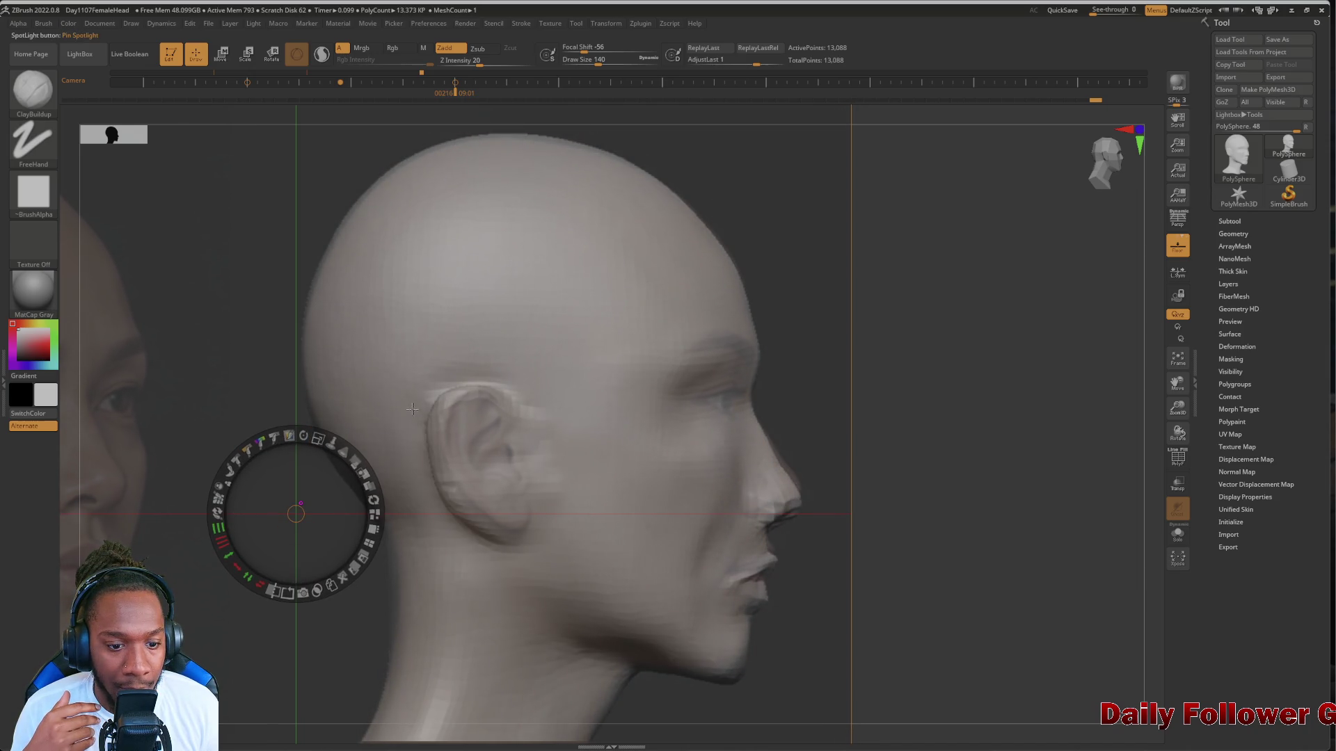
Nudge the side reference photo into alignment with the profile and lower its opacity
click(254, 389)
drag(254, 389, 252, 381)
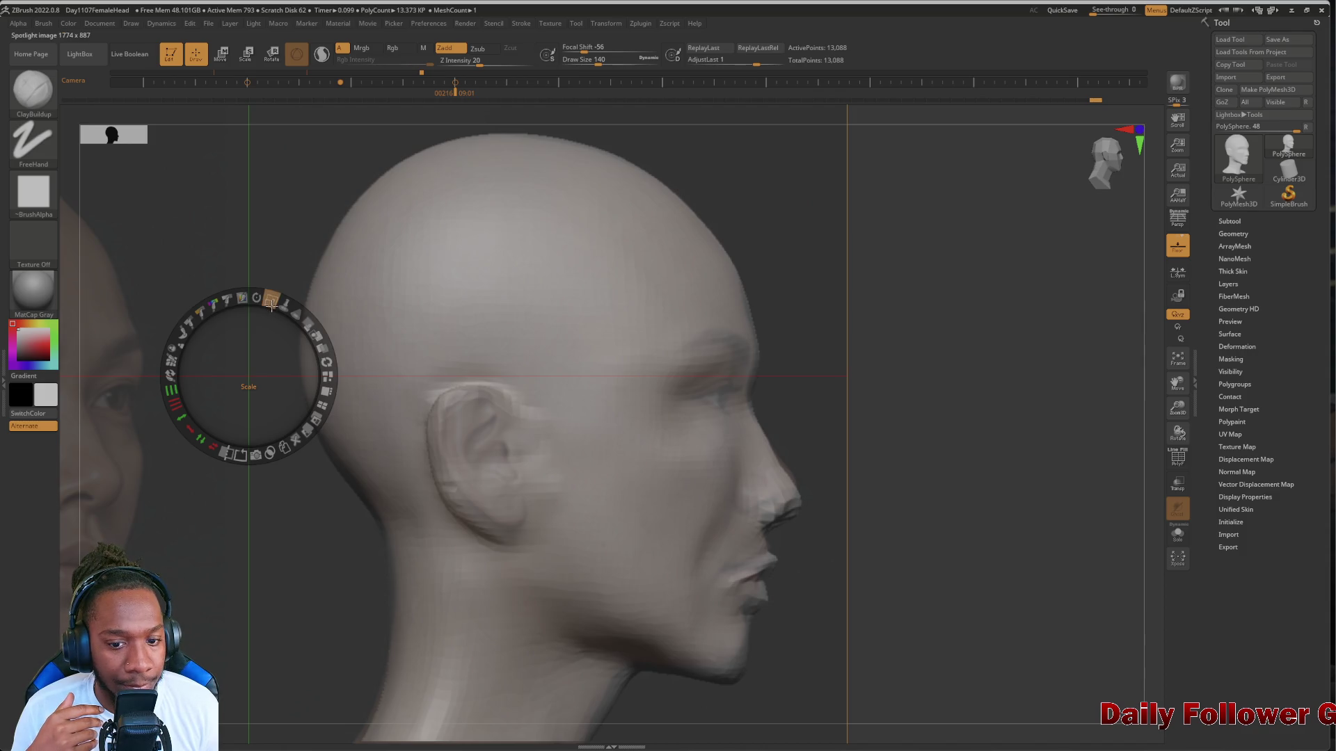
drag(298, 315, 309, 396)
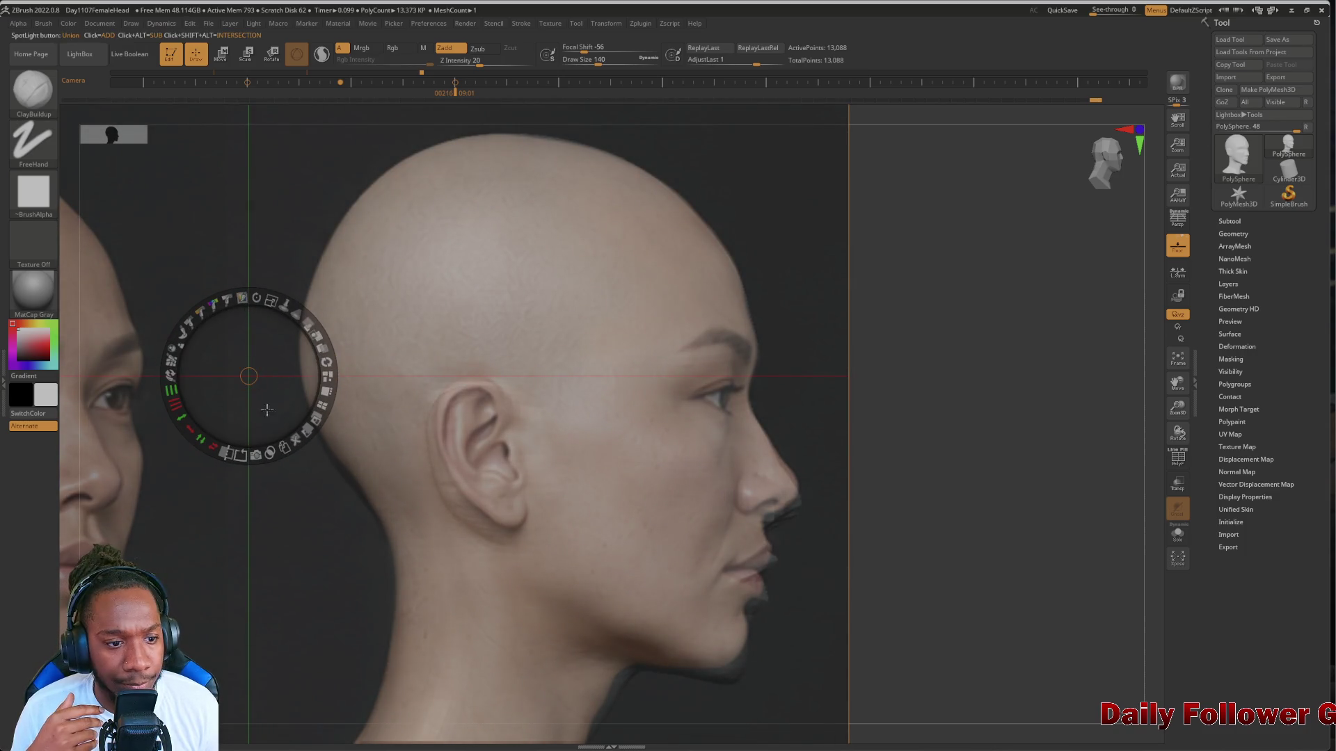
click(299, 494)
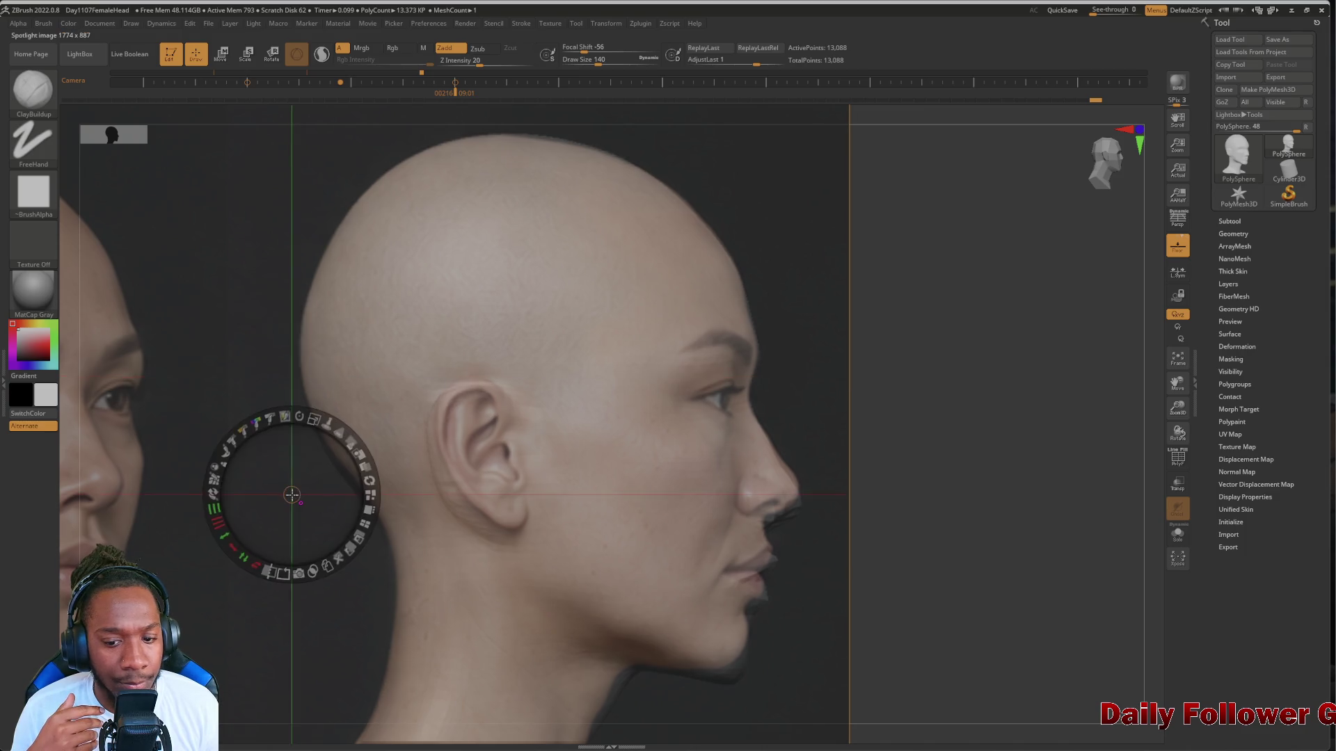
click(291, 503)
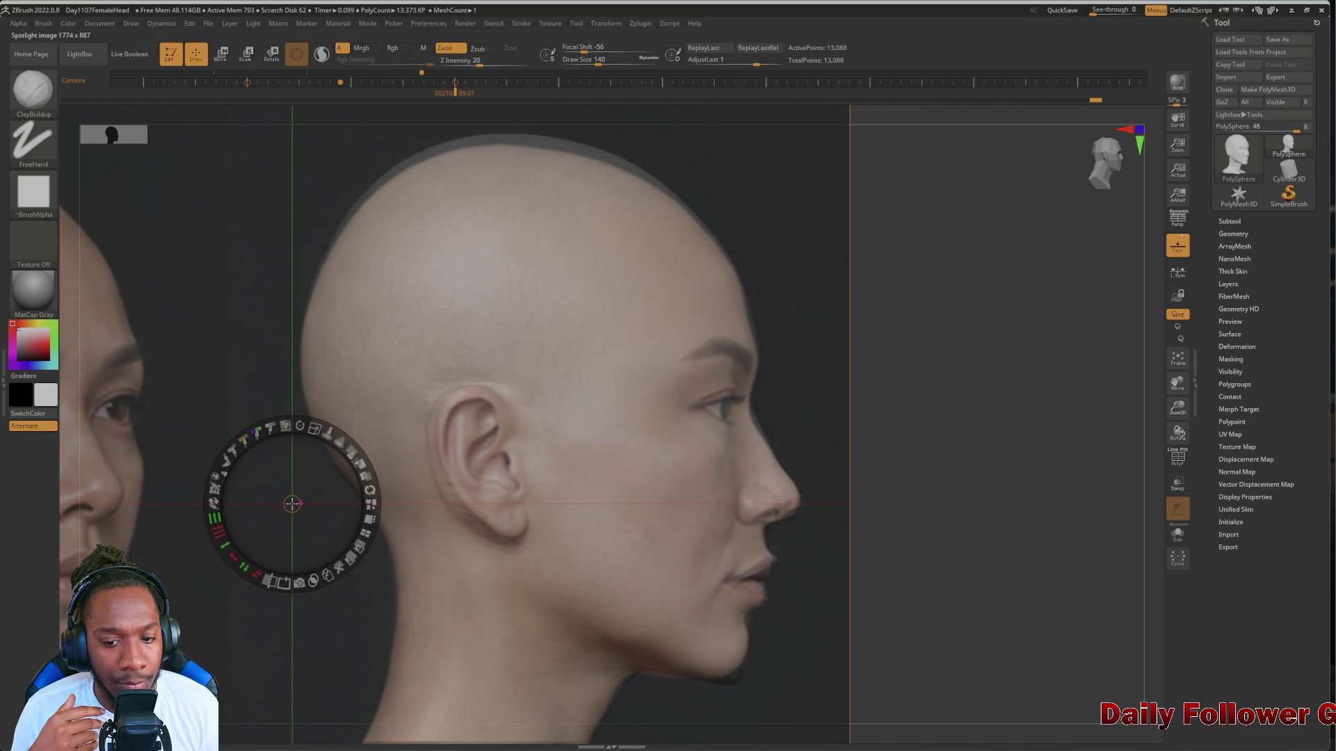
drag(292, 503, 293, 508)
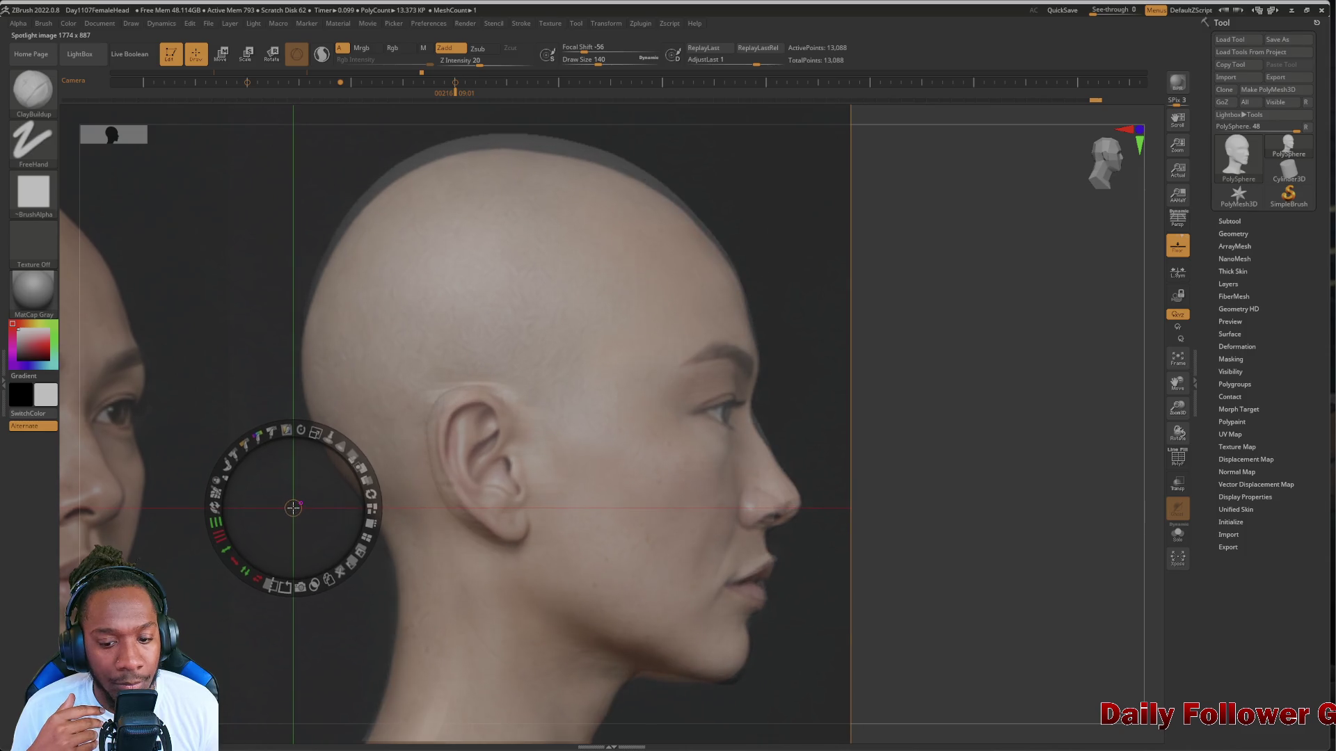
click(252, 395)
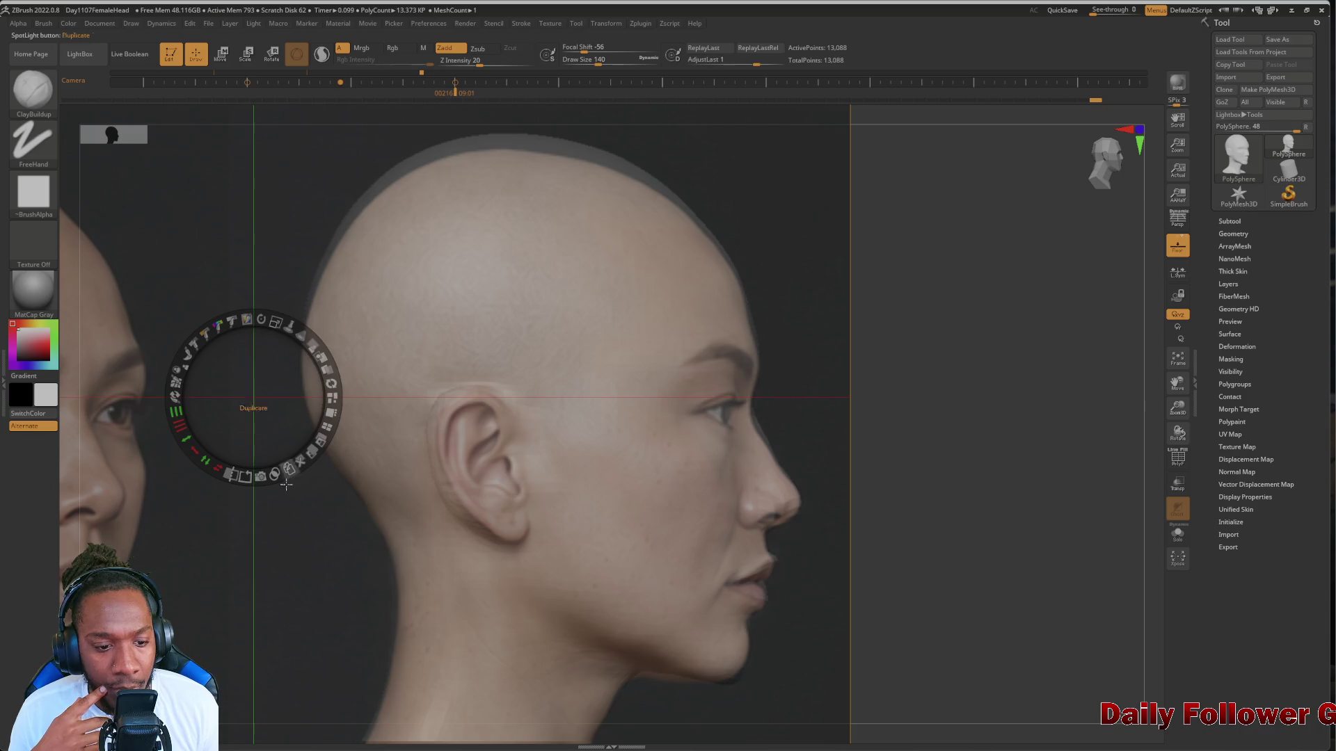
click(280, 528)
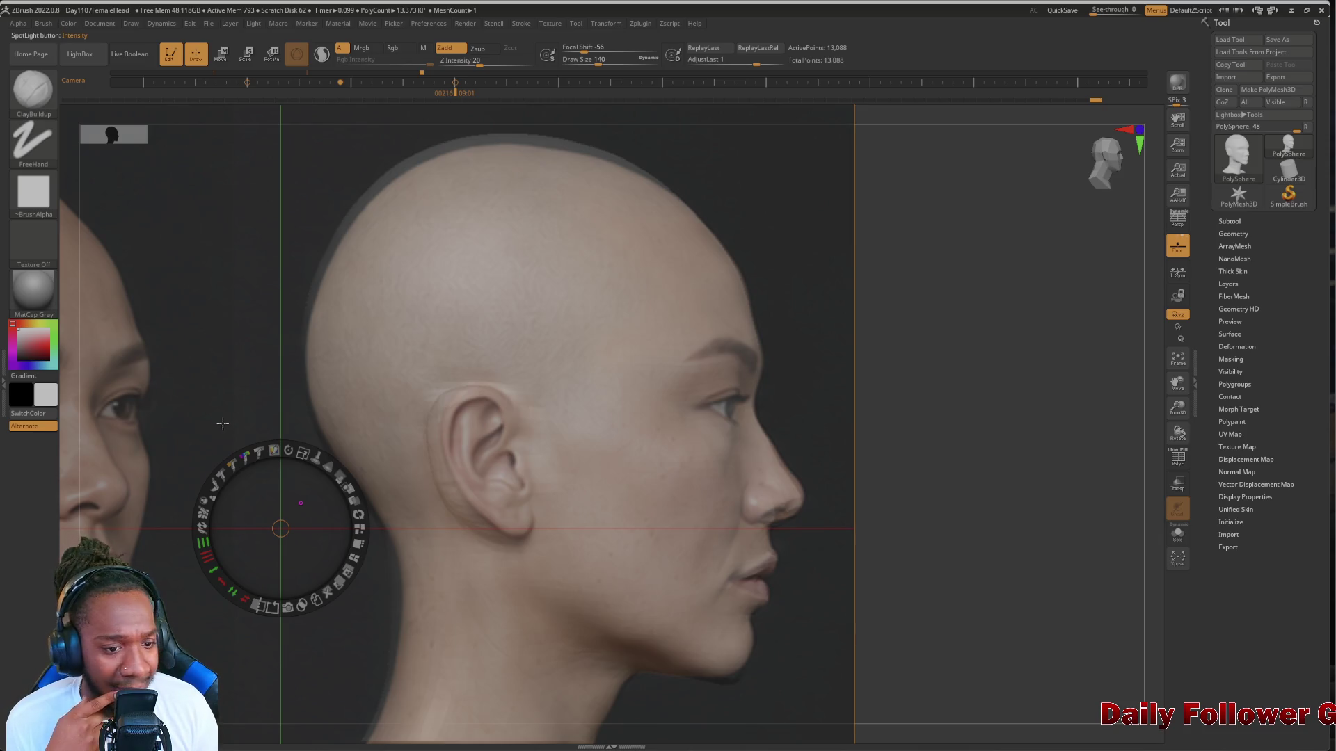
key(z)
key(z)
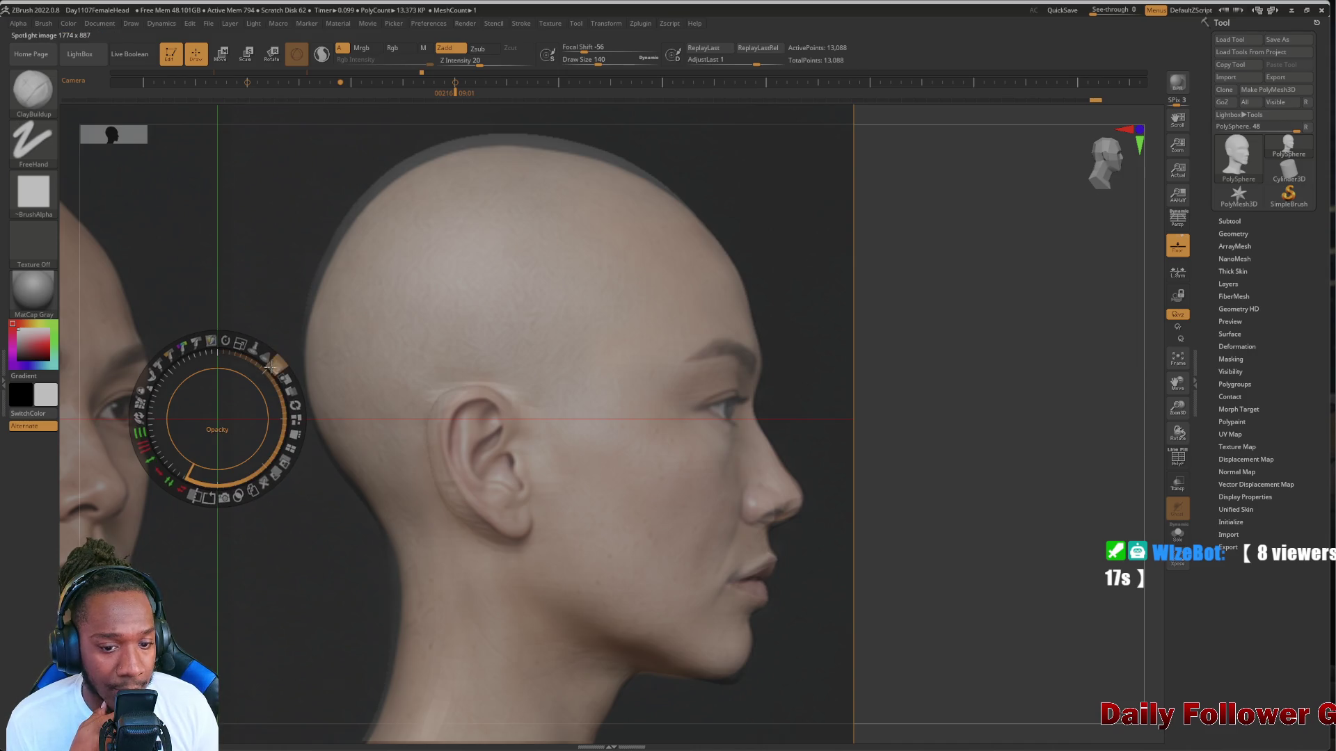
mouse_move(270, 367)
mouse_down()
mouse_move(247, 382)
mouse_move(199, 376)
mouse_move(227, 389)
mouse_move(233, 403)
mouse_move(194, 392)
mouse_move(219, 397)
mouse_move(219, 410)
mouse_up()
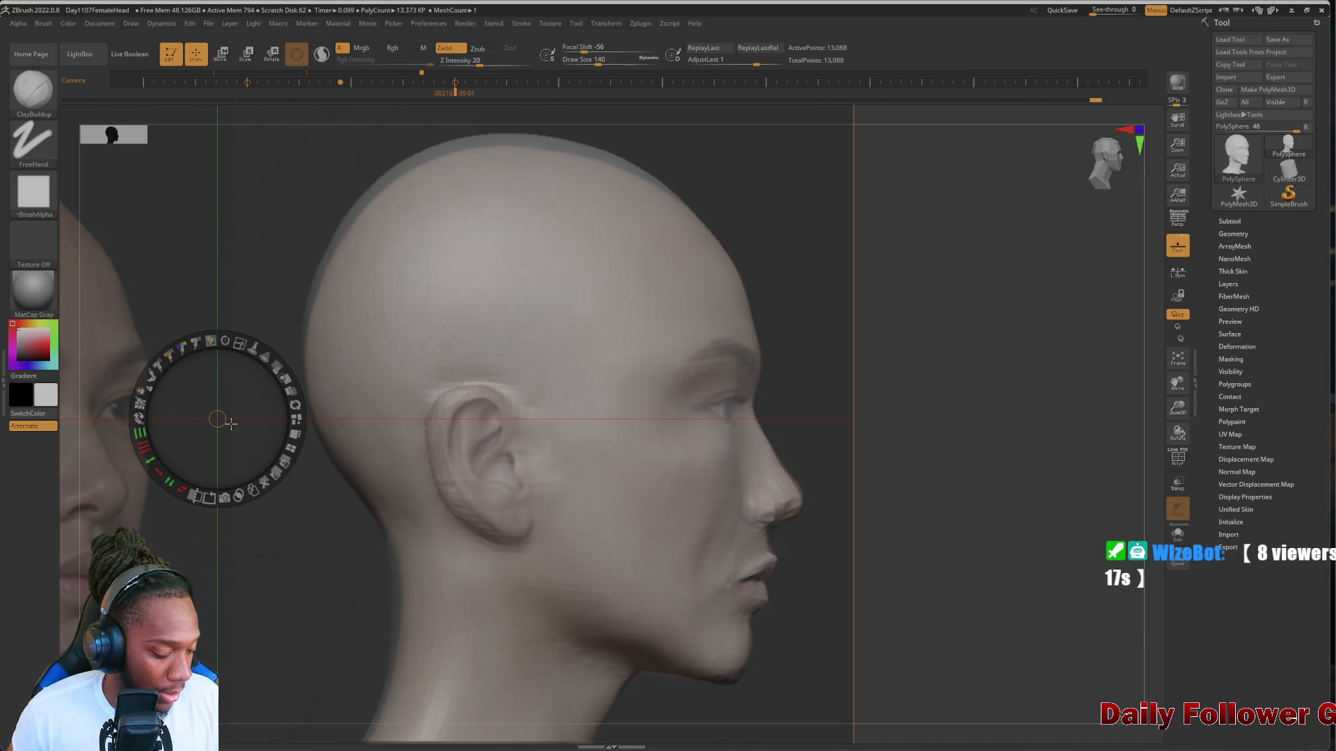
Exit Spotlight editing and pick a much larger Move Topological brush
key(z)
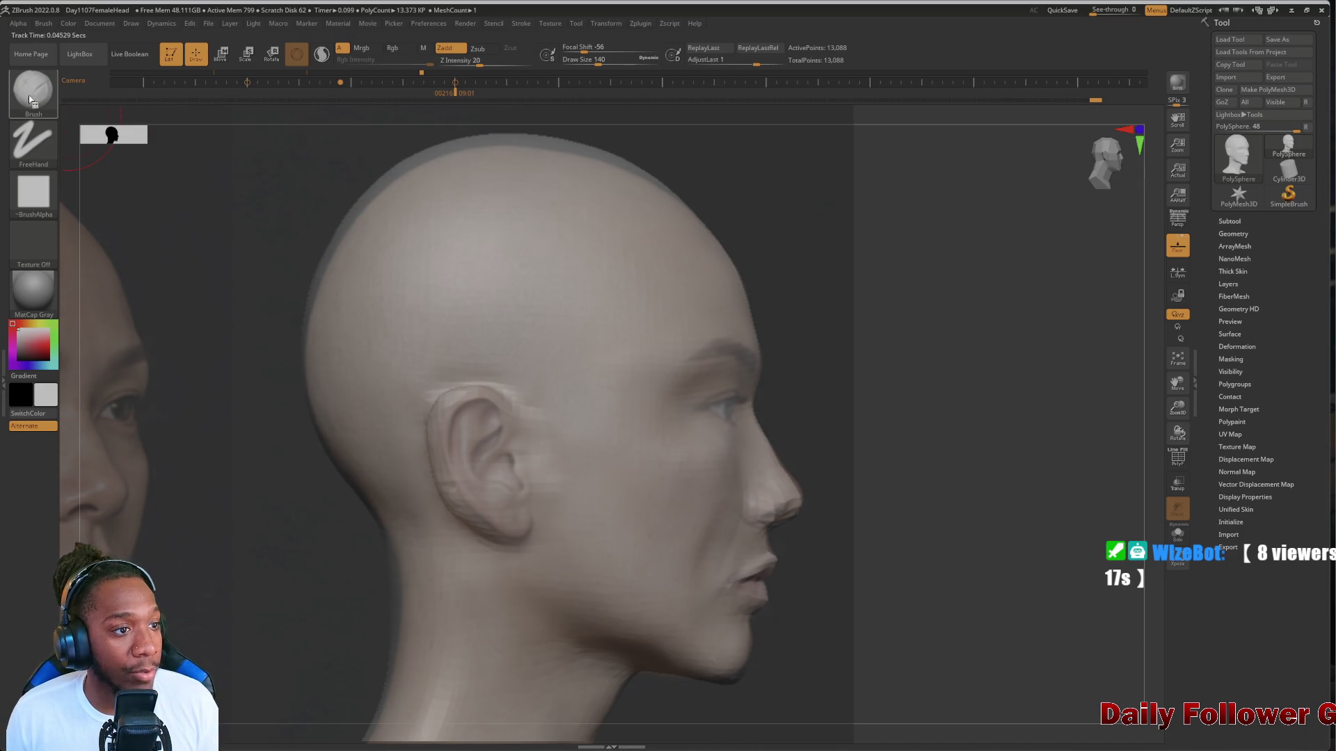
key(b)
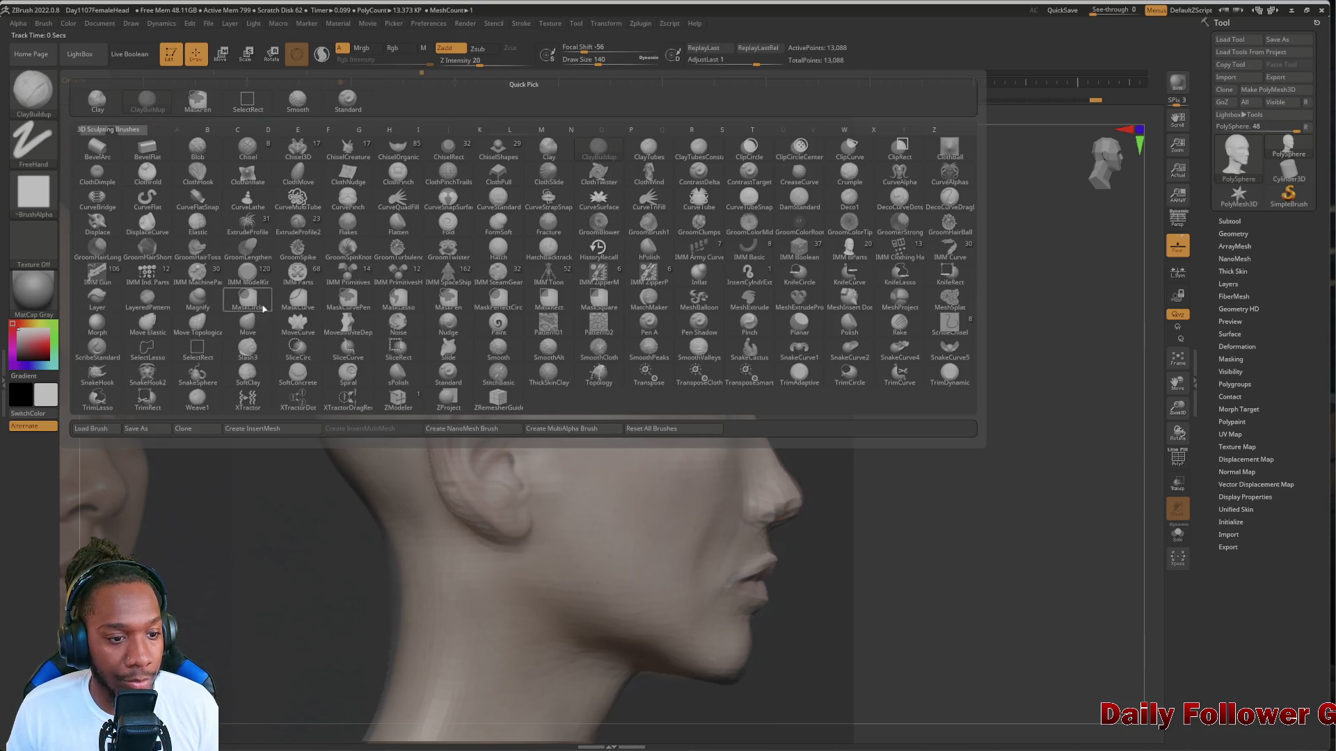
click(198, 325)
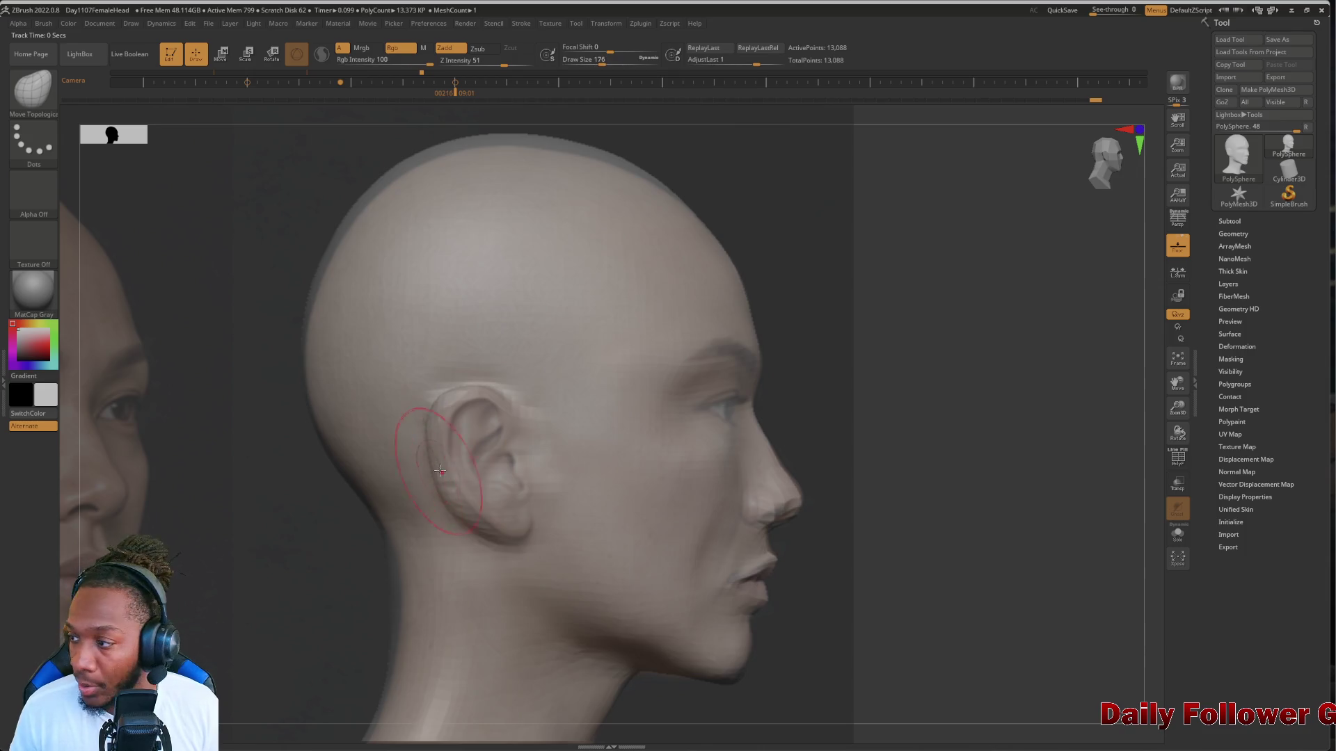
key(bracketright)
key(bracketright)
key(bracketright)
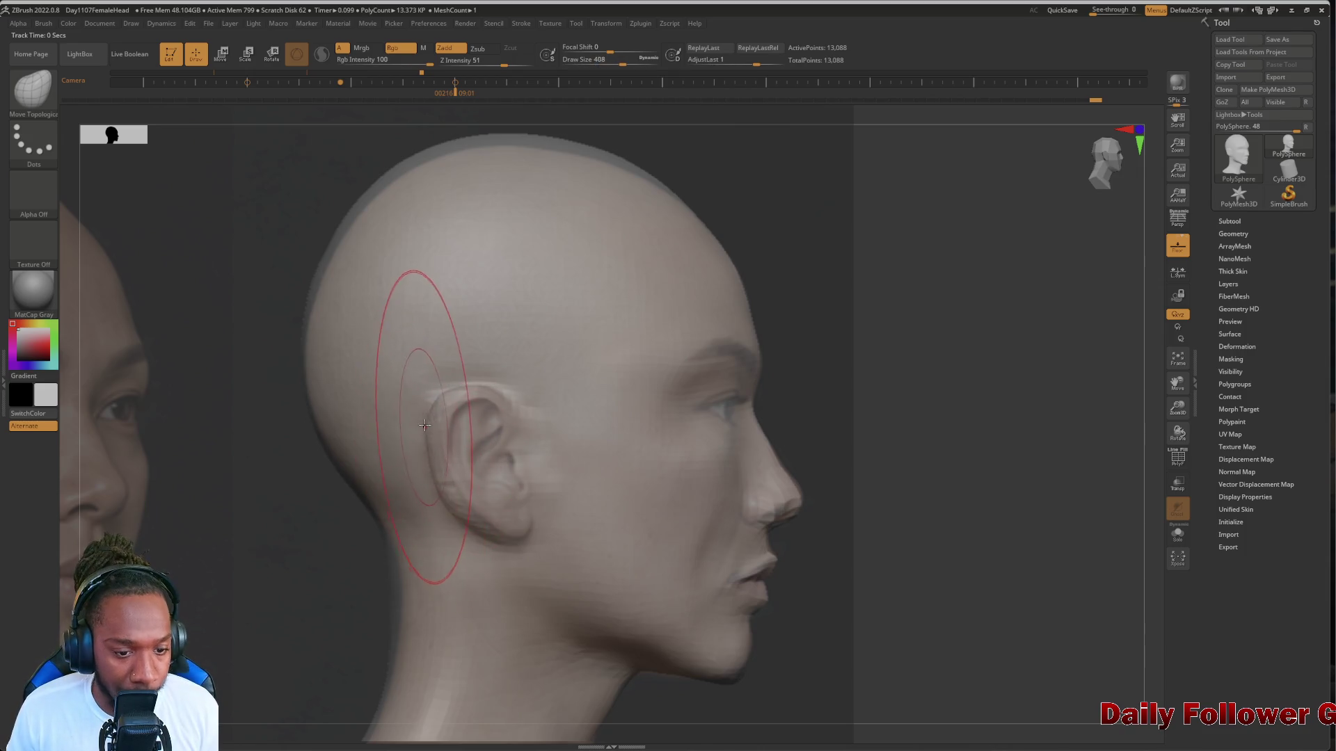
key(bracketright)
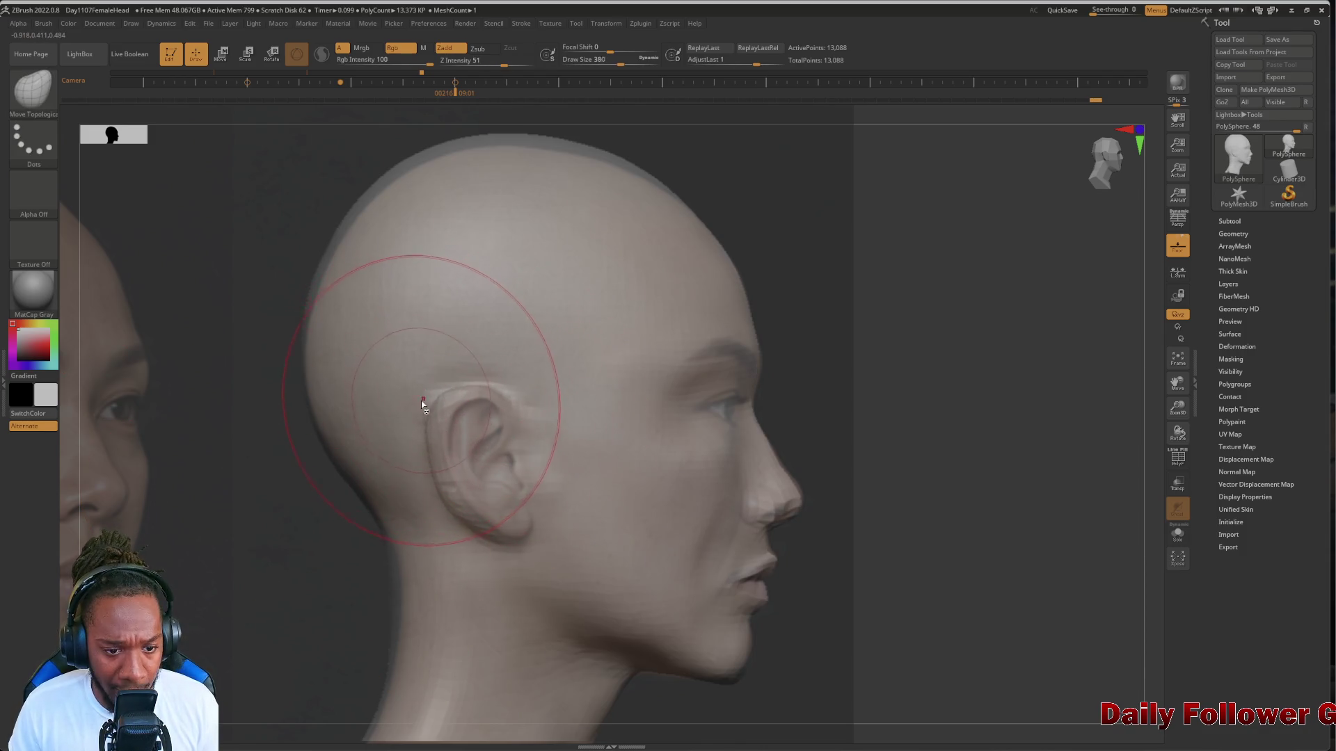
Mask the temple and the neck below the ear and jaw, undoing a stray mask
key(ctrl)
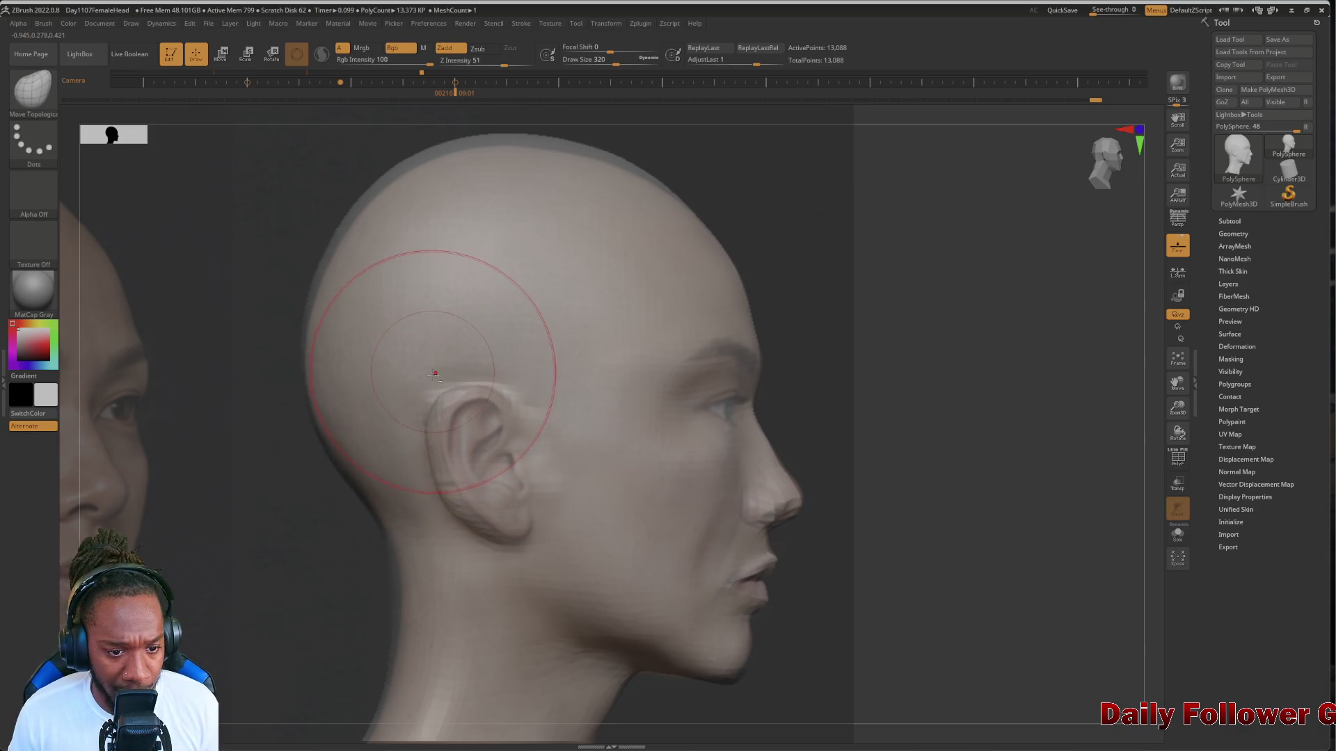
key(ctrl)
ctrl+click(433, 352)
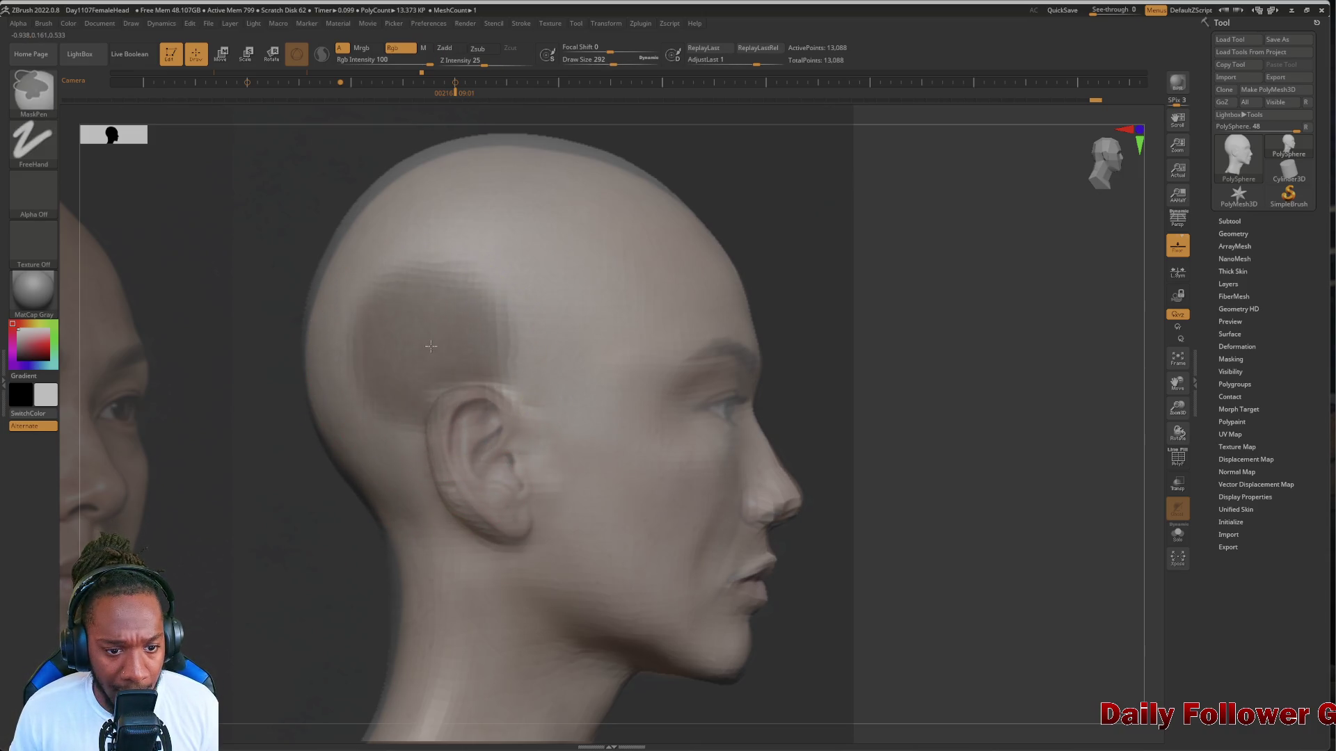
ctrl+drag(204, 565, 206, 570)
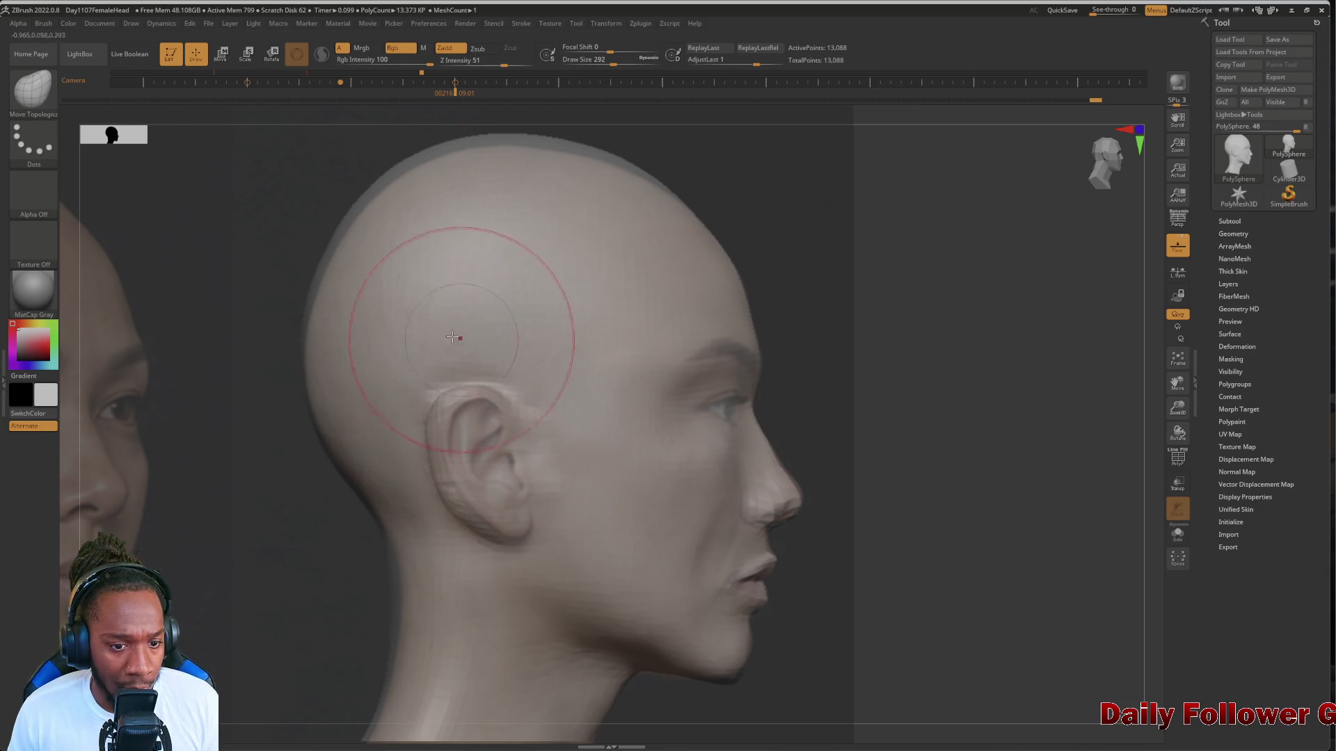
key(ctrl)
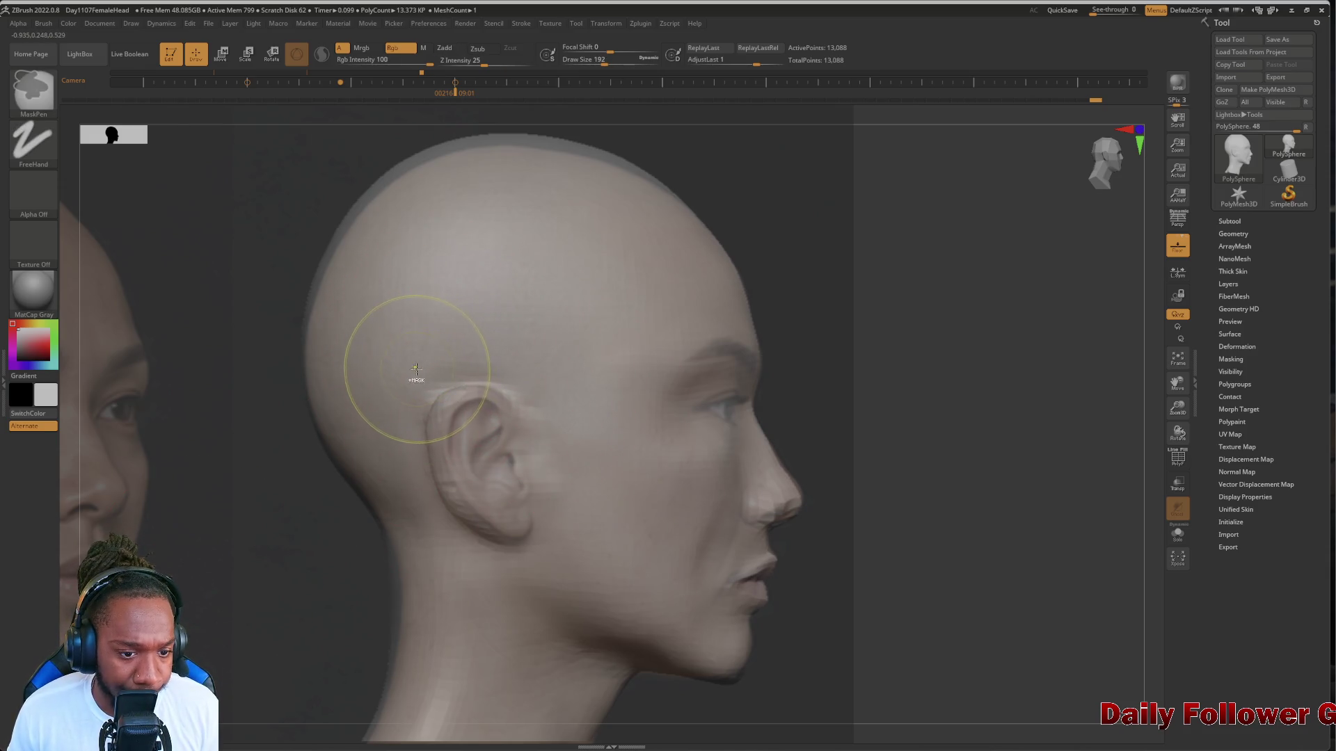
mouse_move(417, 373)
ctrl+mouse_down()
mouse_move(407, 352)
mouse_move(511, 330)
mouse_move(546, 355)
mouse_move(564, 397)
mouse_move(582, 510)
mouse_move(605, 480)
mouse_move(532, 320)
mouse_move(379, 386)
mouse_move(359, 445)
ctrl+mouse_up()
key(ctrl+z)
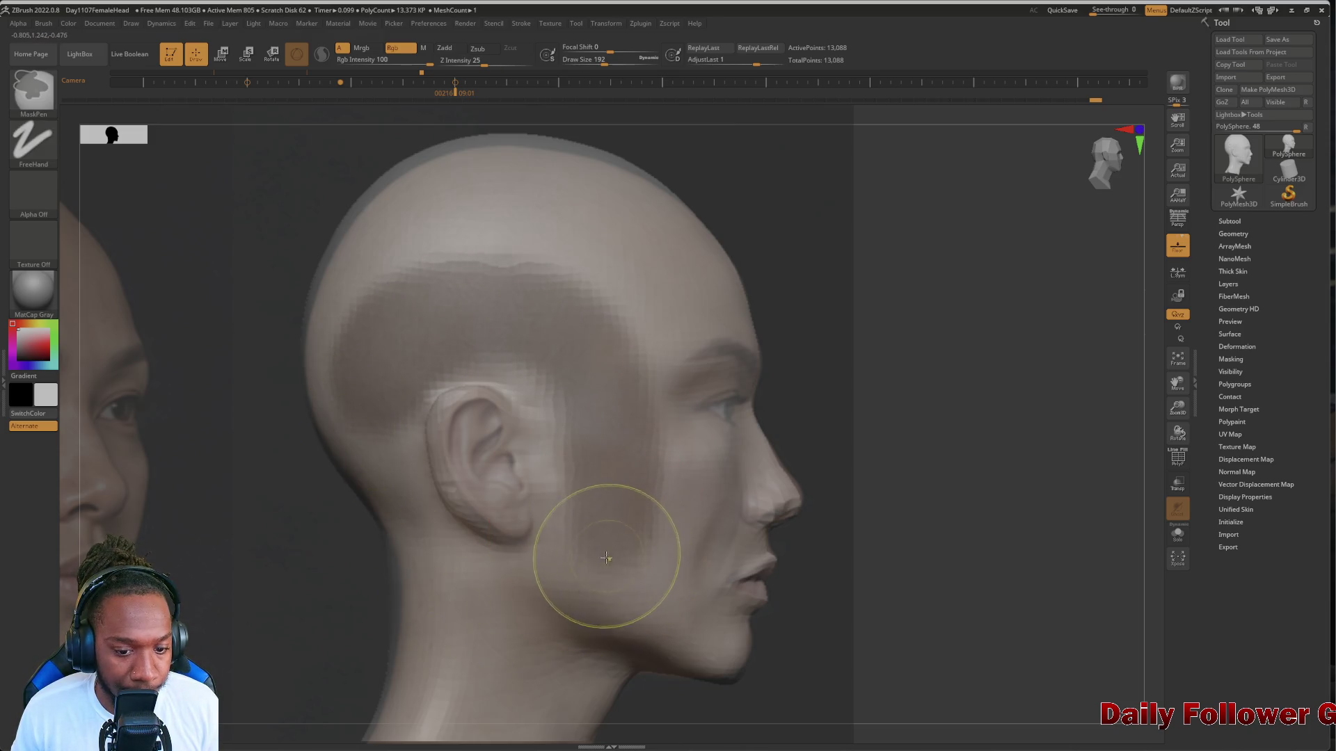
mouse_move(596, 575)
ctrl+mouse_down()
mouse_move(503, 605)
mouse_move(413, 575)
mouse_move(380, 466)
ctrl+mouse_up()
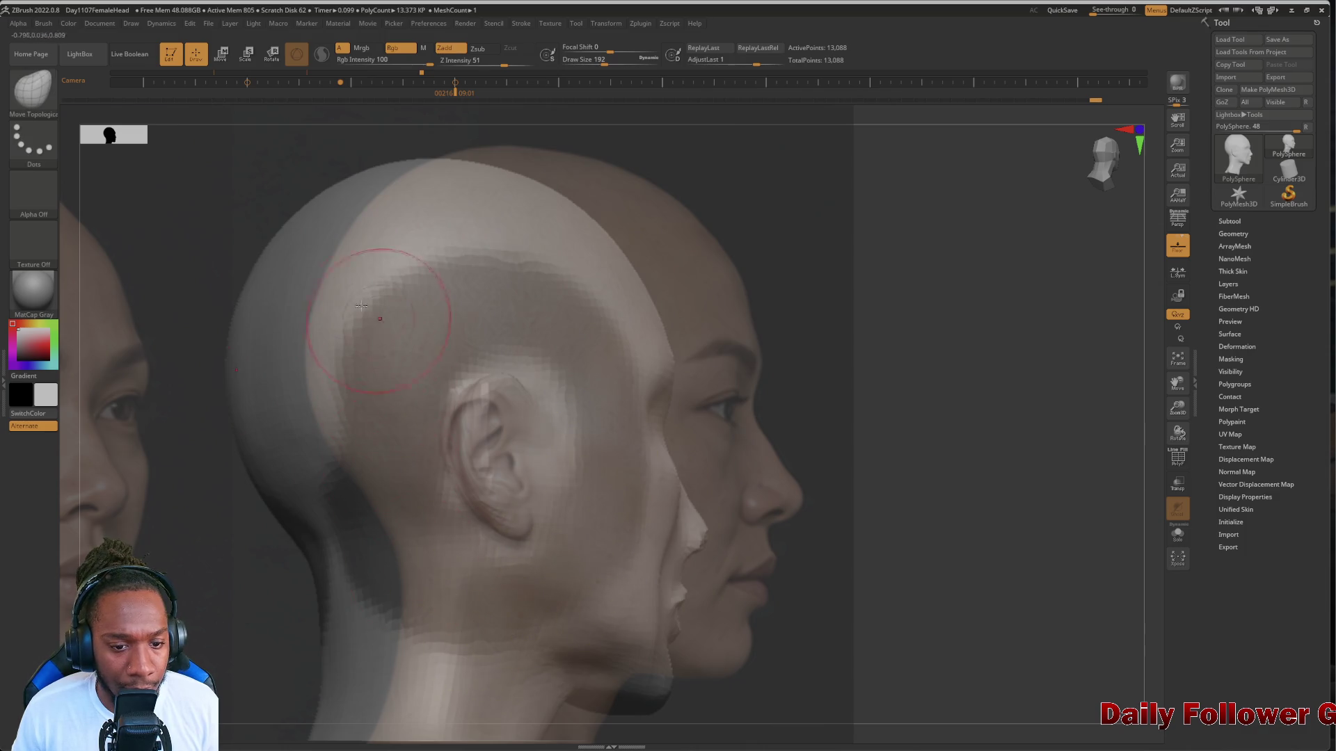
Turn the head to a truer side profile, shrink the brush, and reopen Spotlight
drag(185, 243, 402, 352)
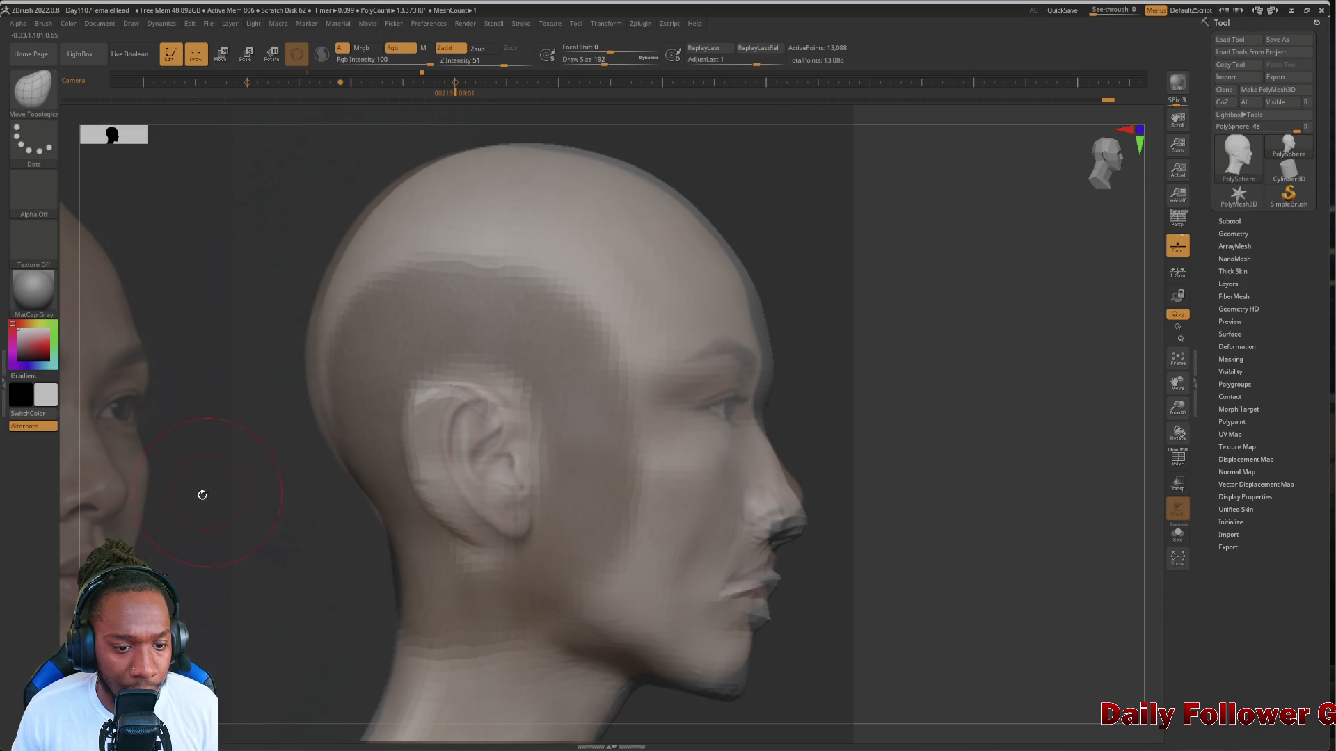
mouse_move(200, 492)
mouse_down()
mouse_move(167, 494)
mouse_move(173, 531)
mouse_move(219, 565)
mouse_up()
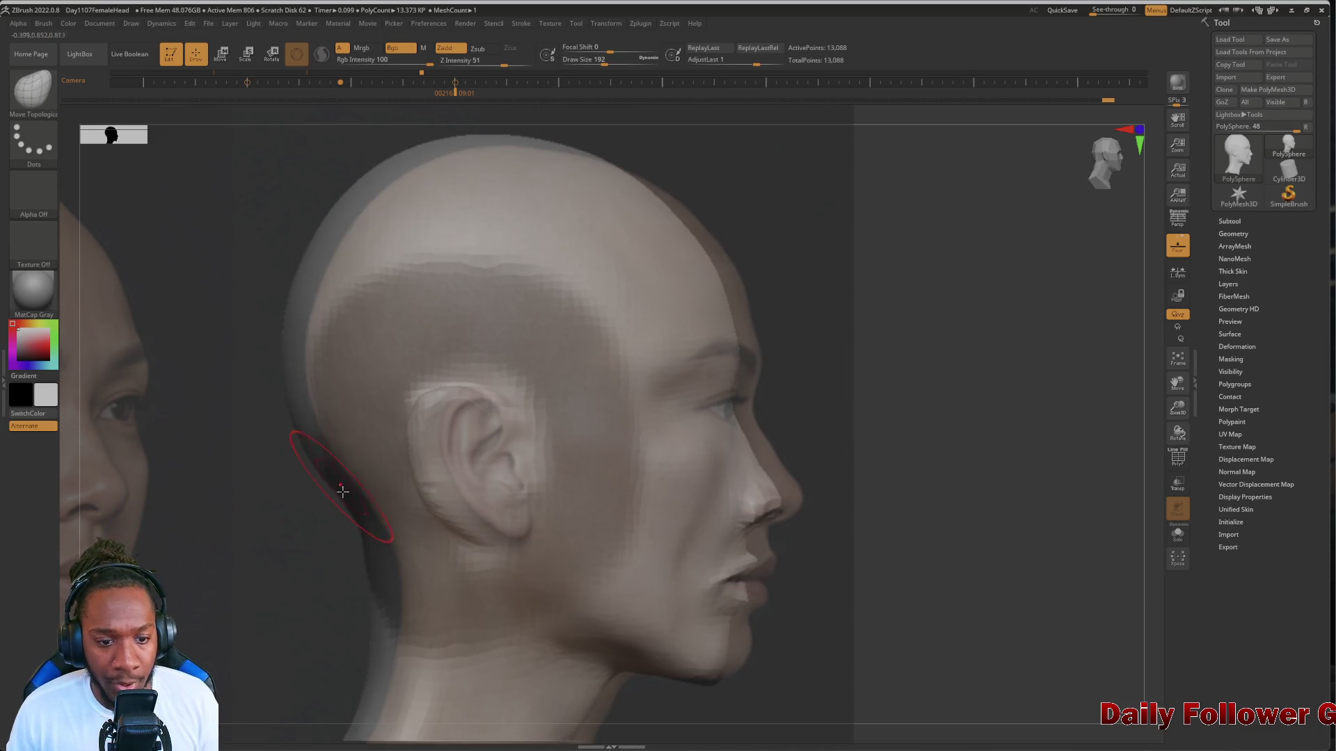
key(ctrl+z)
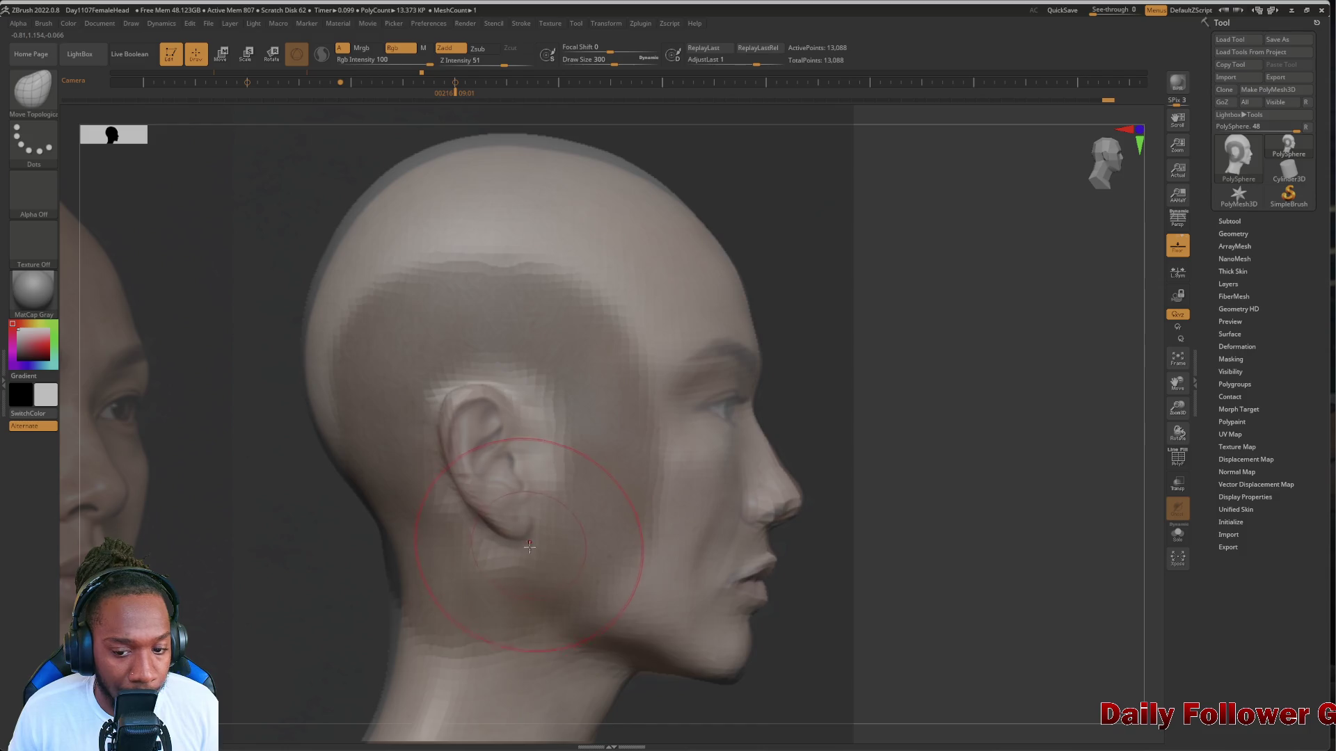
key(bracketleft)
key(bracketleft)
key(bracketleft)
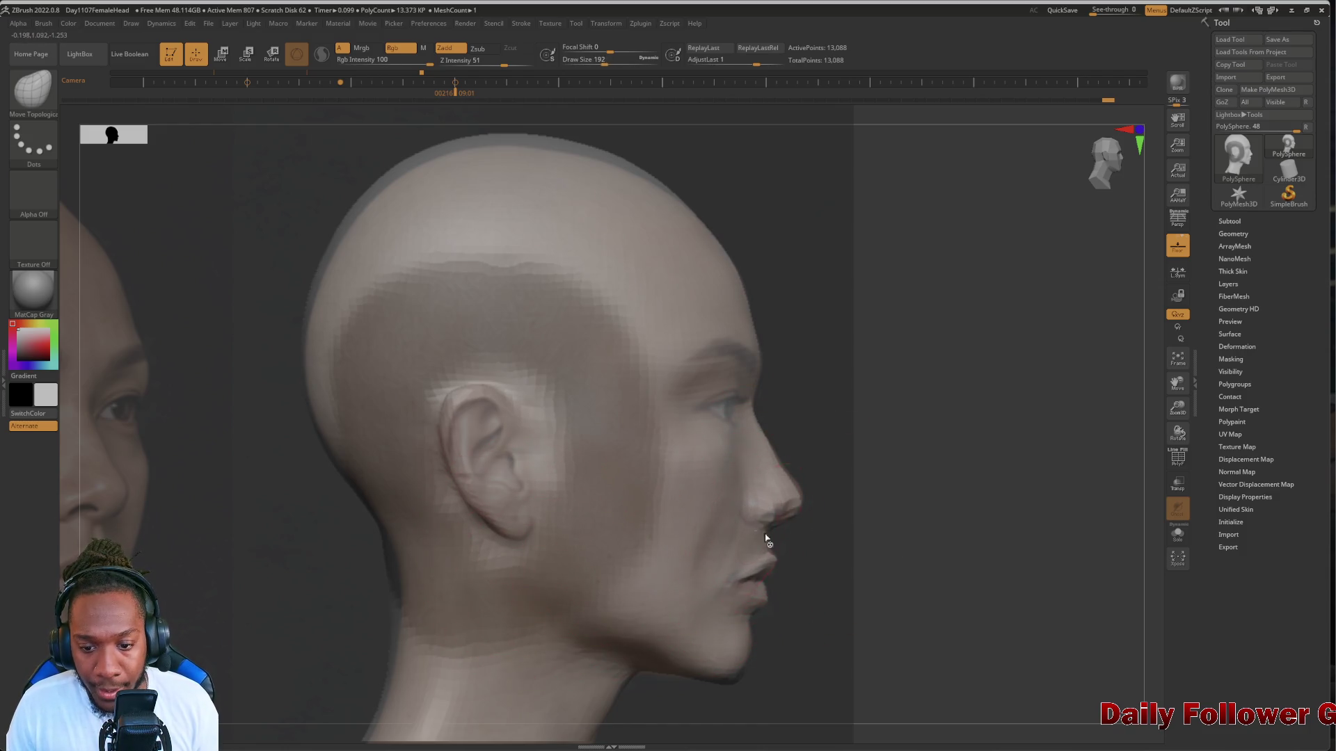
key(bracketleft)
key(bracketleft)
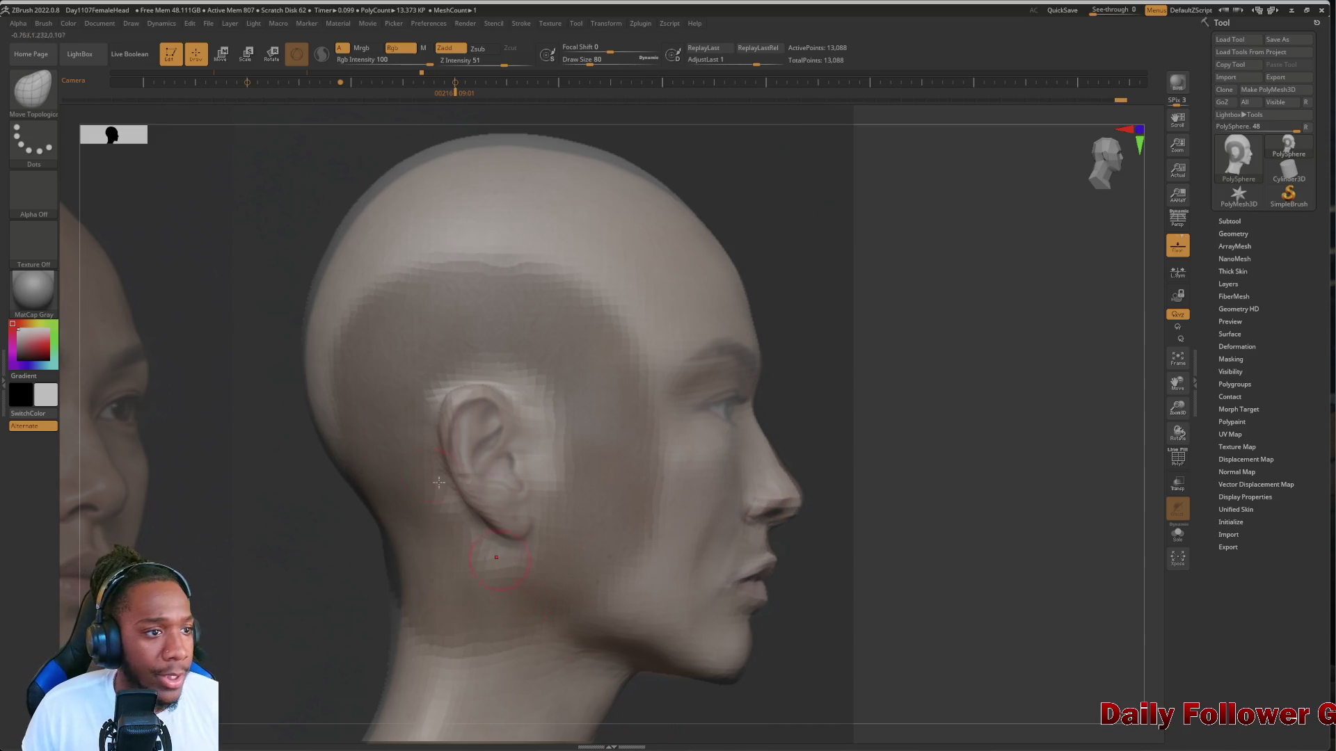
key(shift+z)
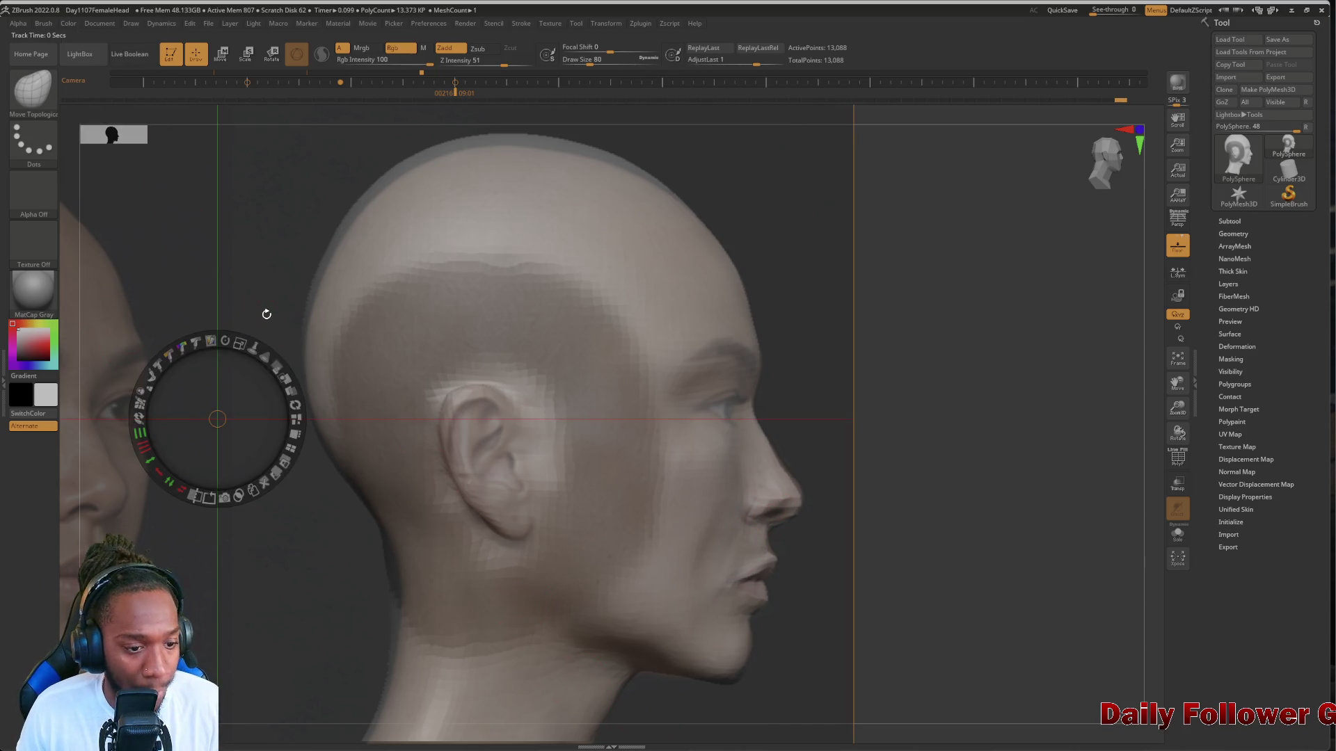
Make the reference photo more opaque and switch to the ClayBuildup brush
click(240, 343)
mouse_move(282, 365)
mouse_down()
mouse_move(293, 417)
mouse_move(297, 377)
mouse_move(252, 355)
mouse_move(279, 393)
mouse_move(282, 339)
mouse_move(288, 386)
mouse_move(263, 311)
mouse_up()
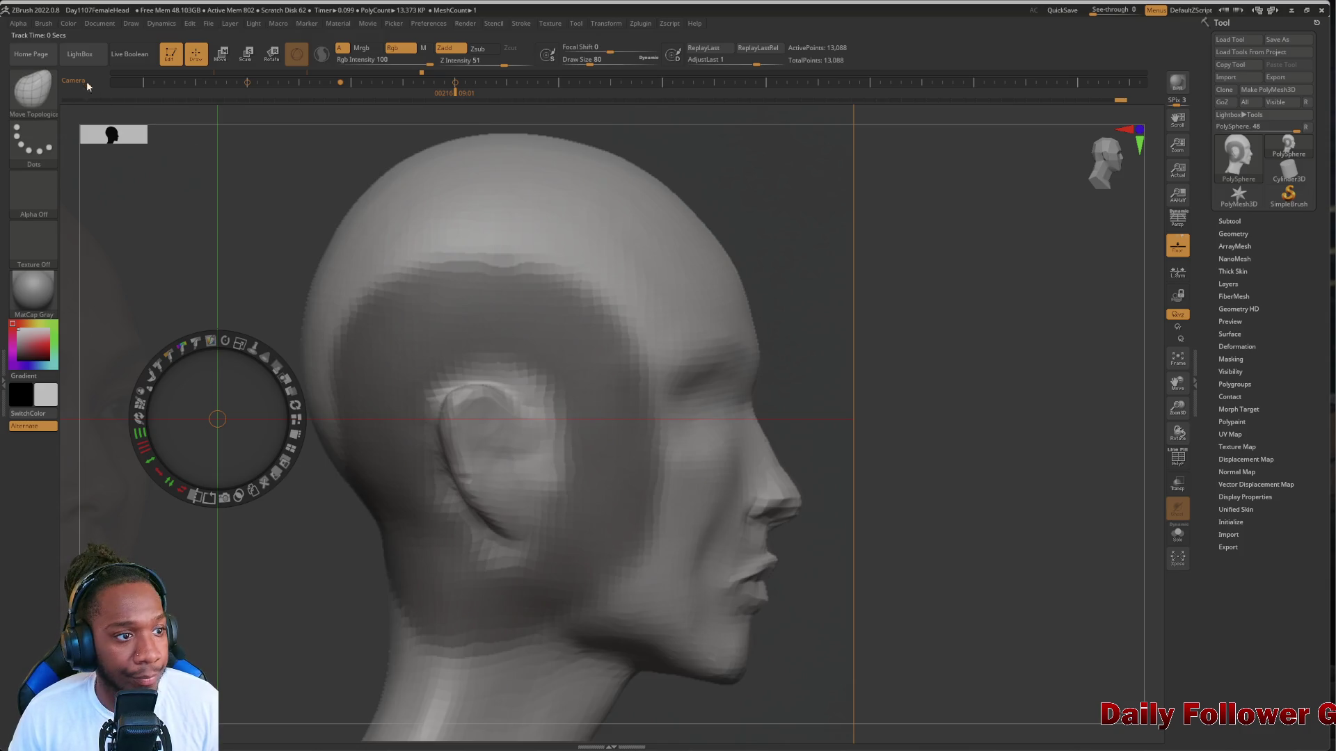
click(31, 92)
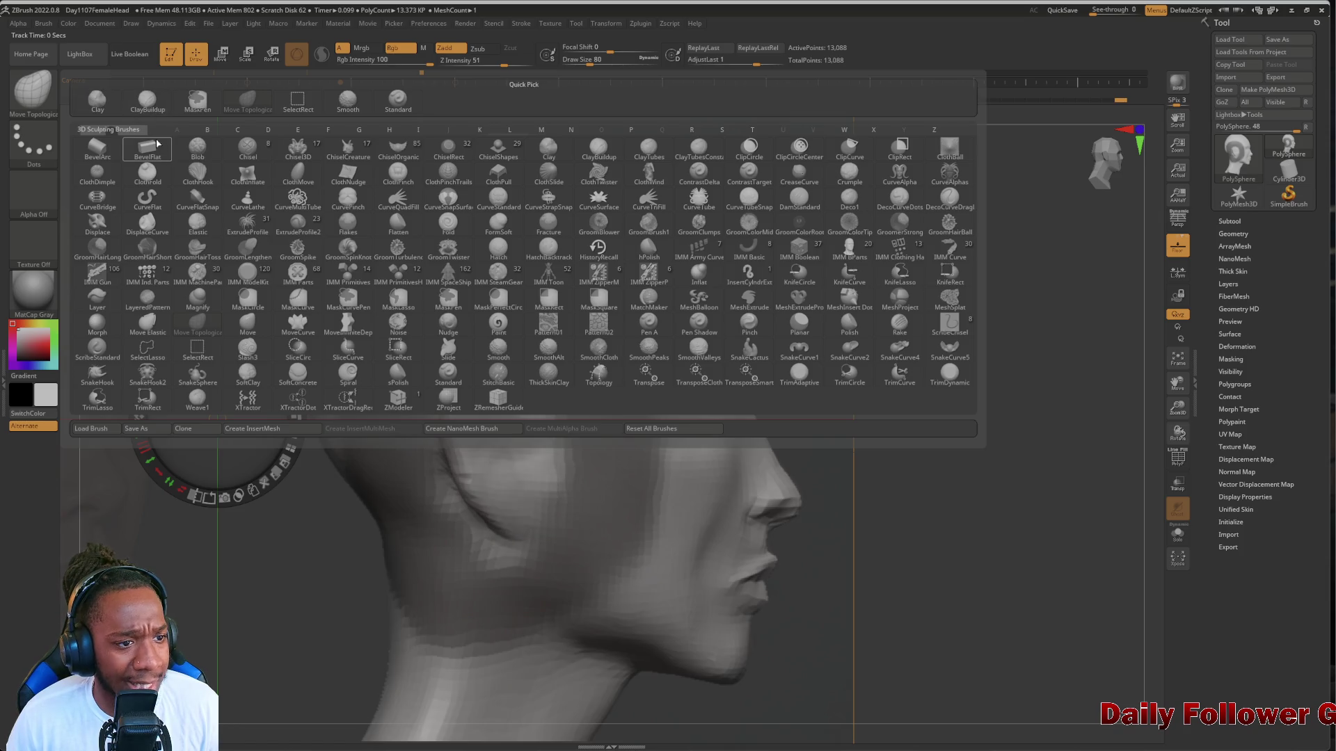
click(148, 102)
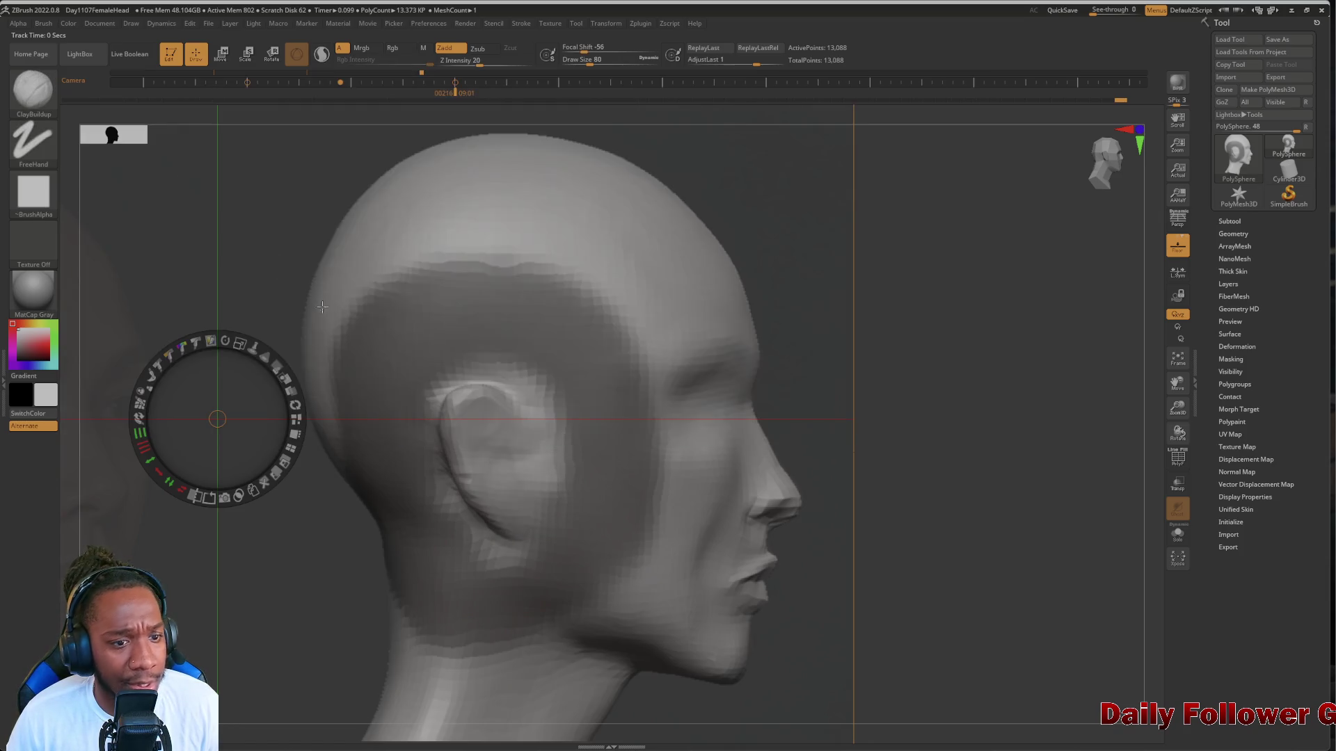
key(z)
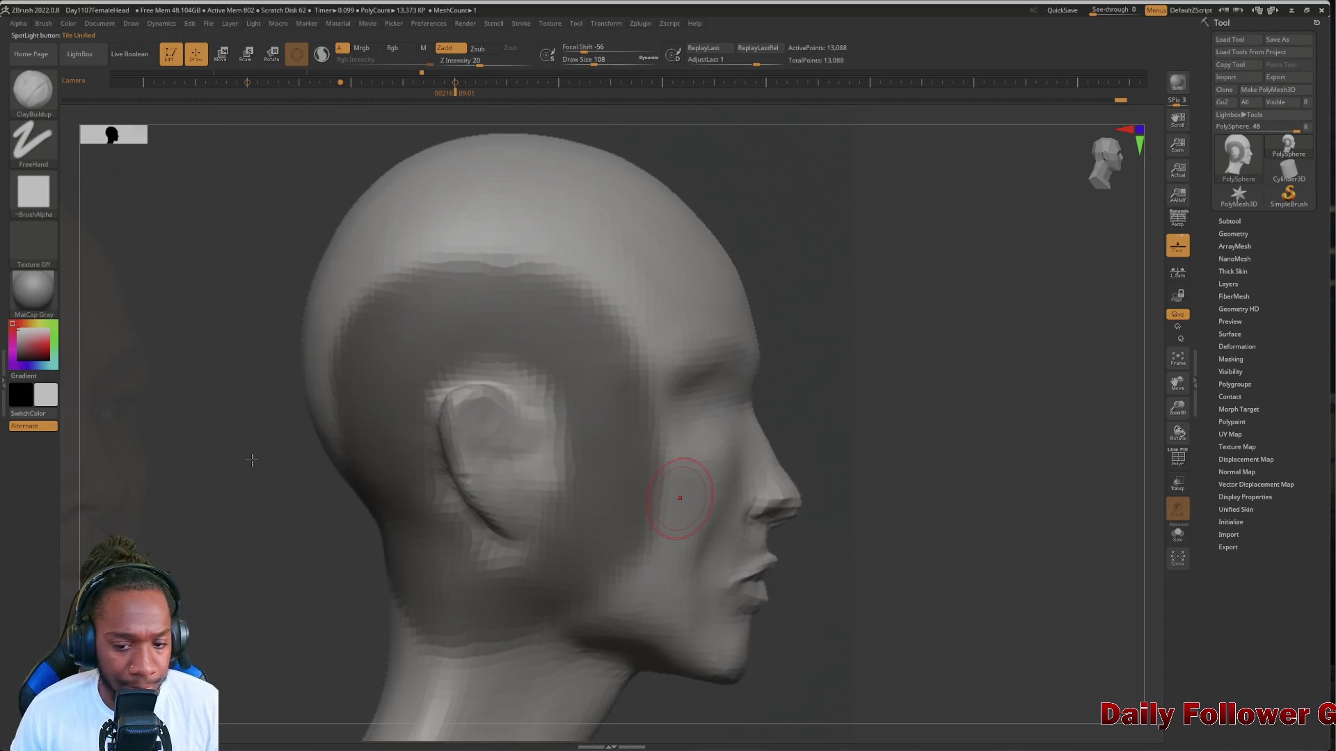
Raise the reference photo's visibility further, then reduce the brush draw size to about 120
key(shift)
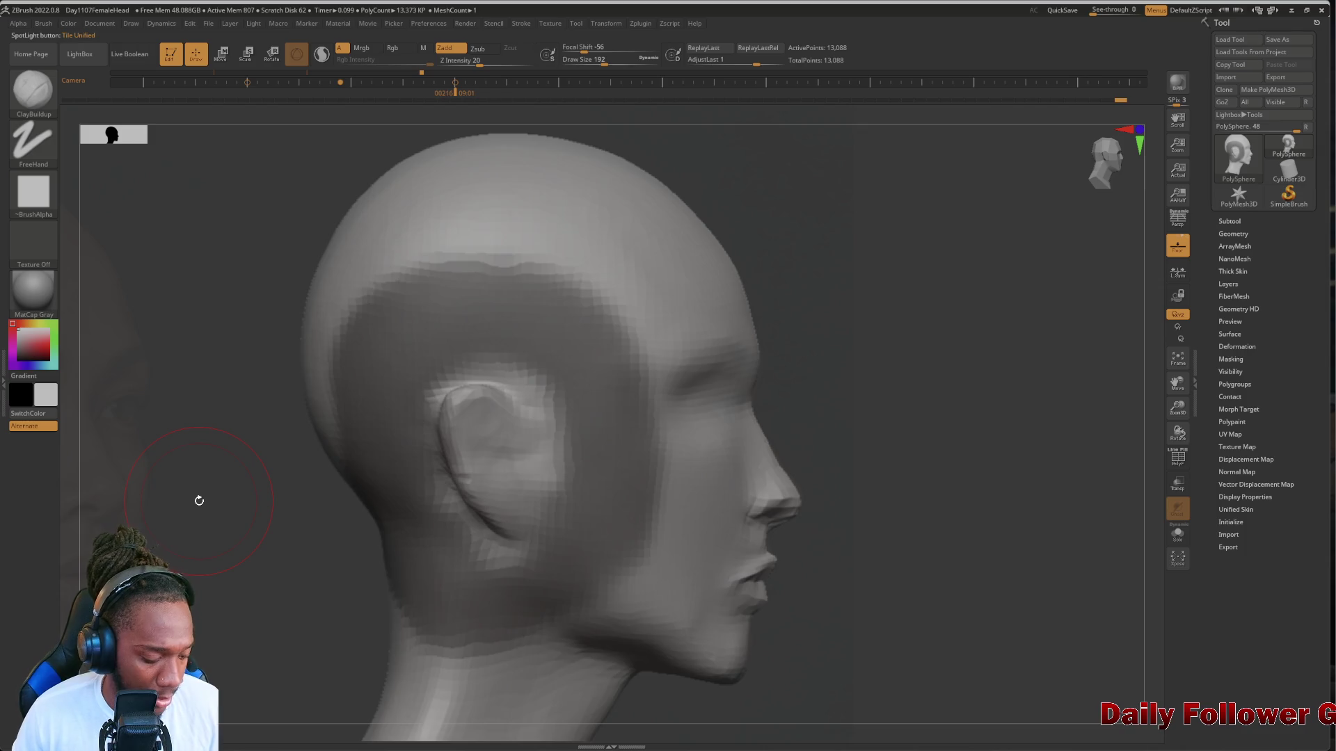
key(z)
click(276, 359)
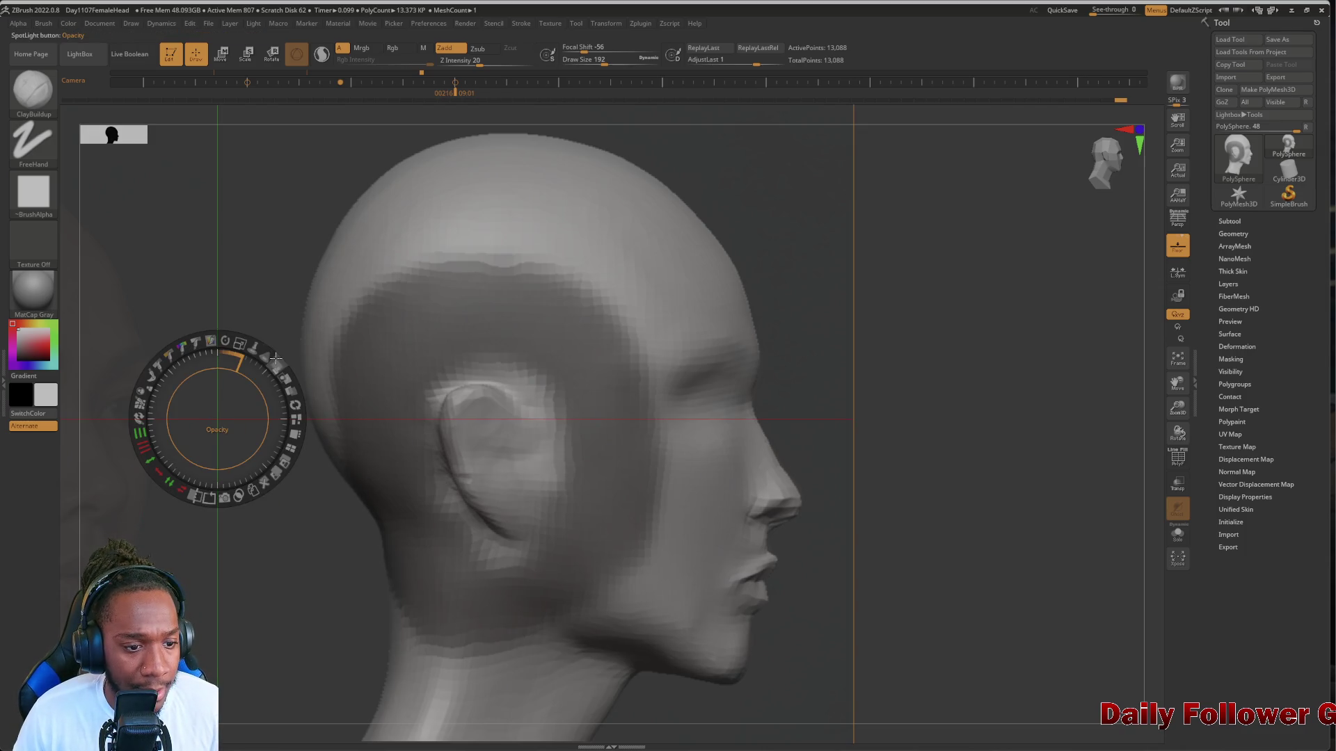
click(291, 376)
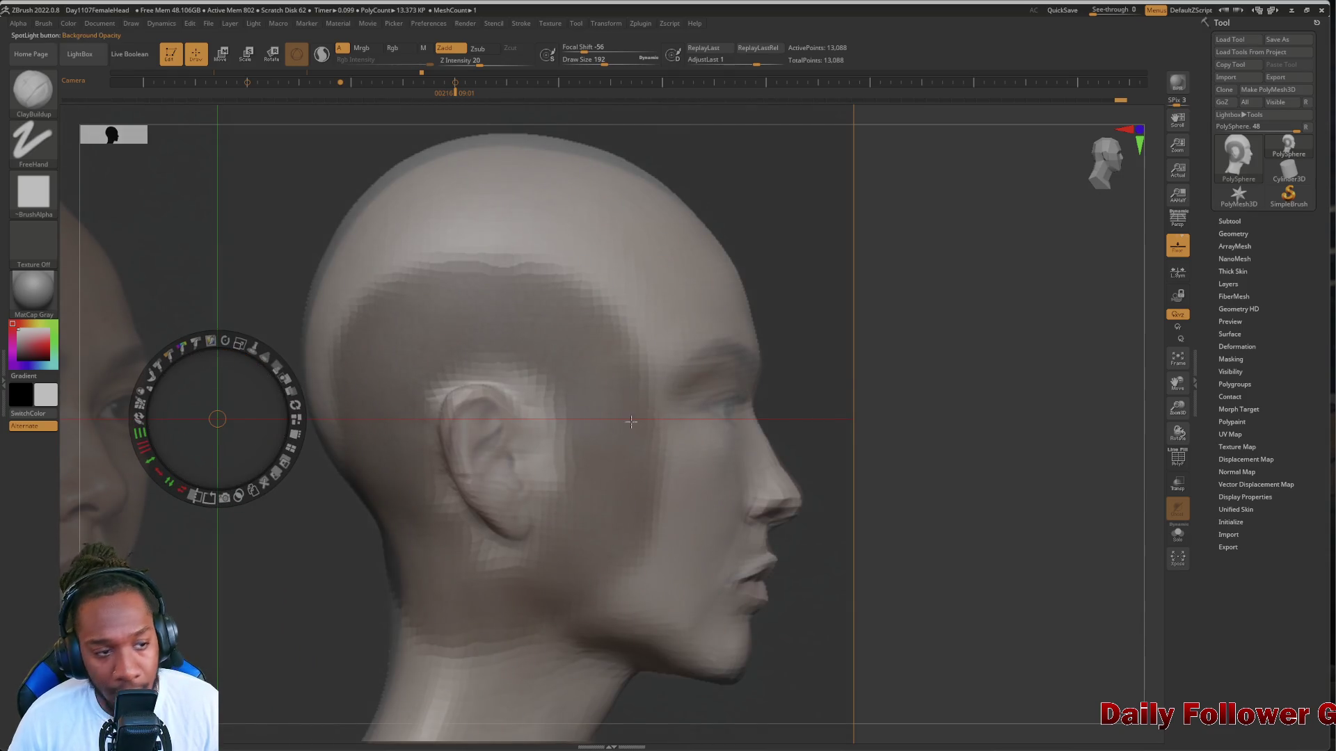
key(z)
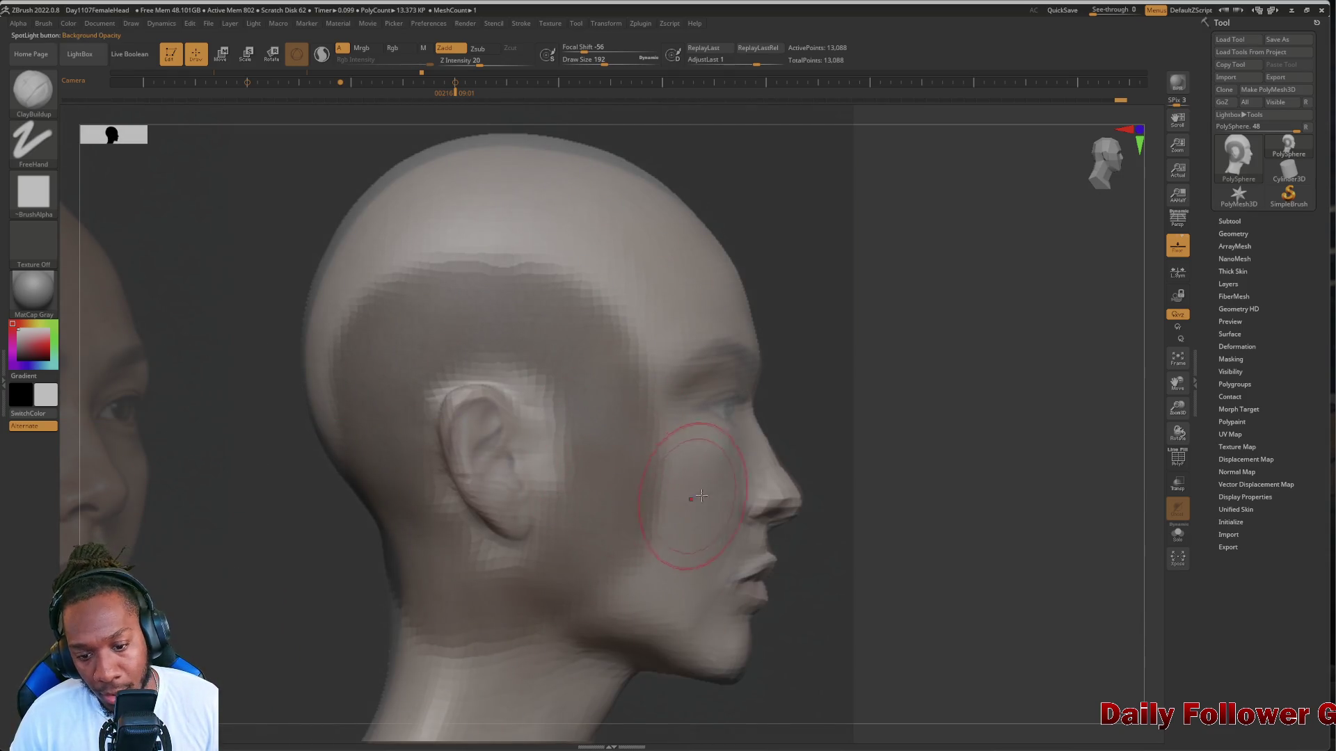
key(s)
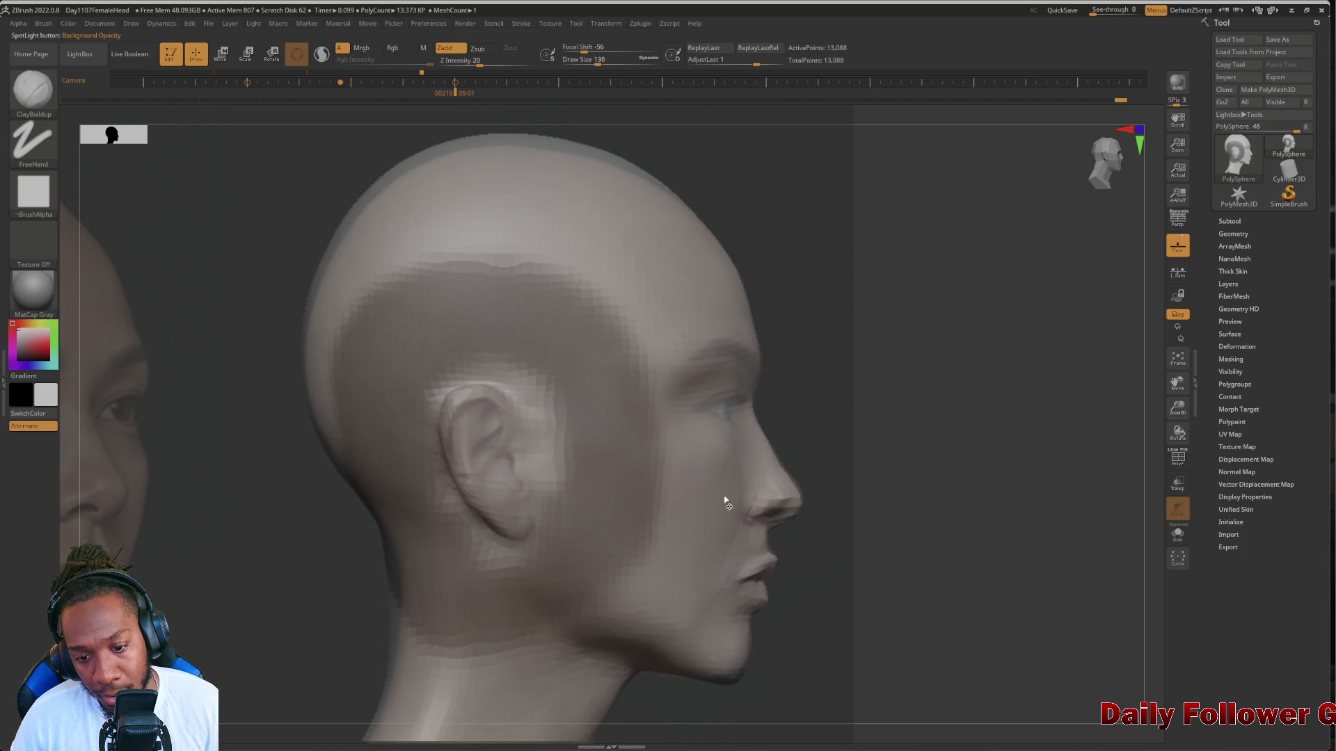
mouse_move(724, 501)
mouse_down()
mouse_move(717, 483)
mouse_move(725, 517)
mouse_up()
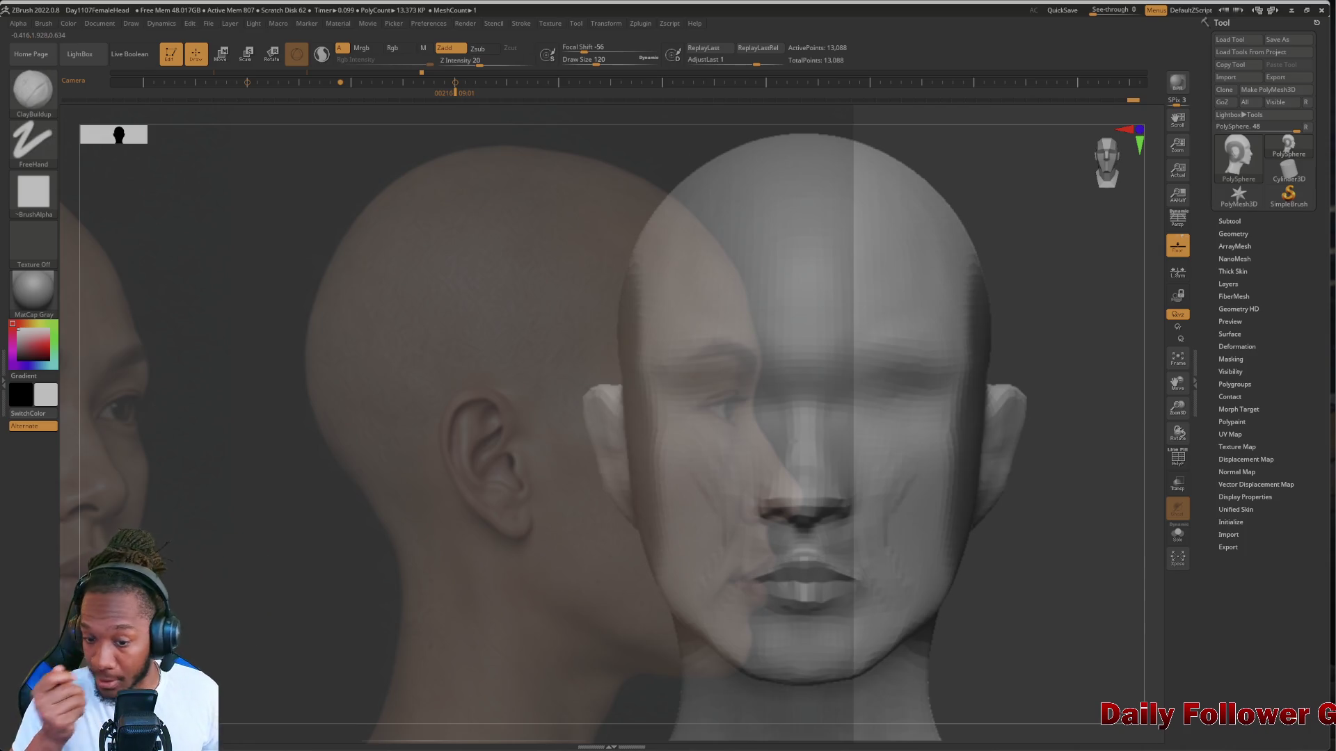
Fade the reference photo almost transparent, face the head front-on, and set brush size around 140
key(z)
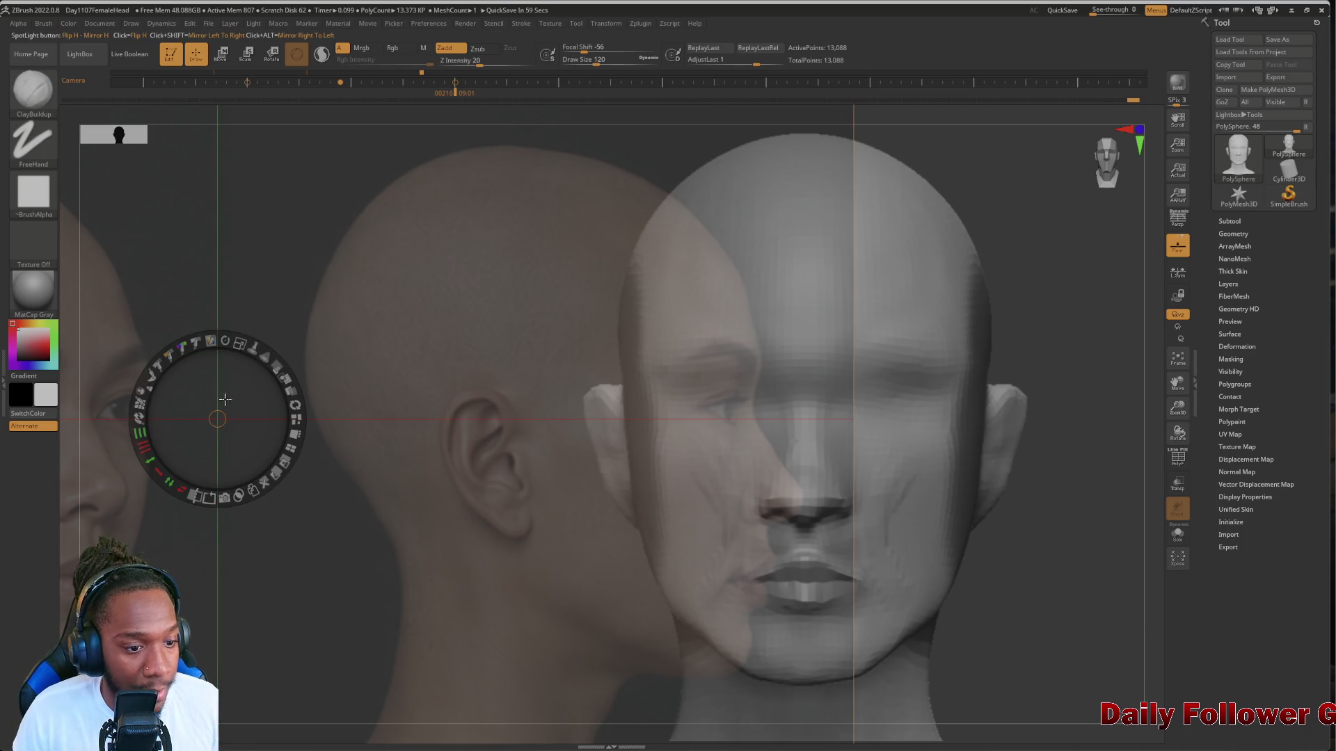
drag(233, 341, 239, 319)
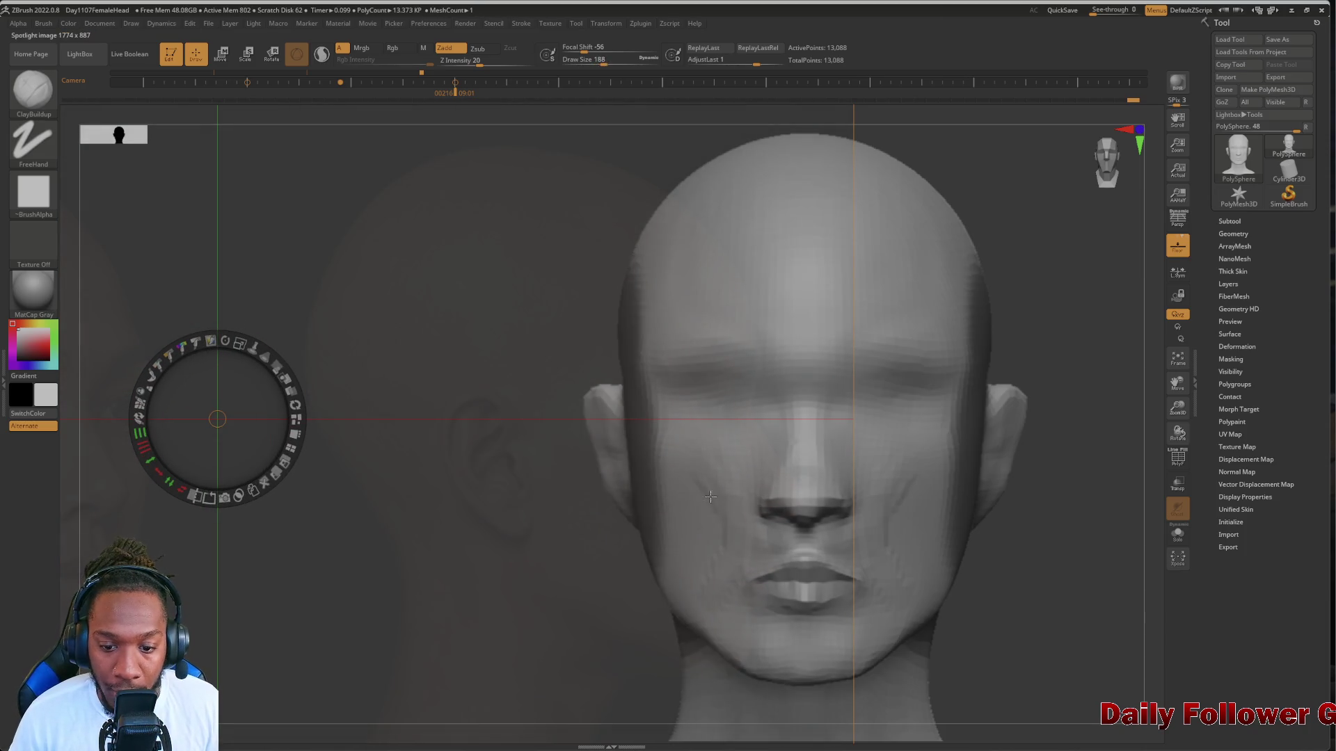
key(z)
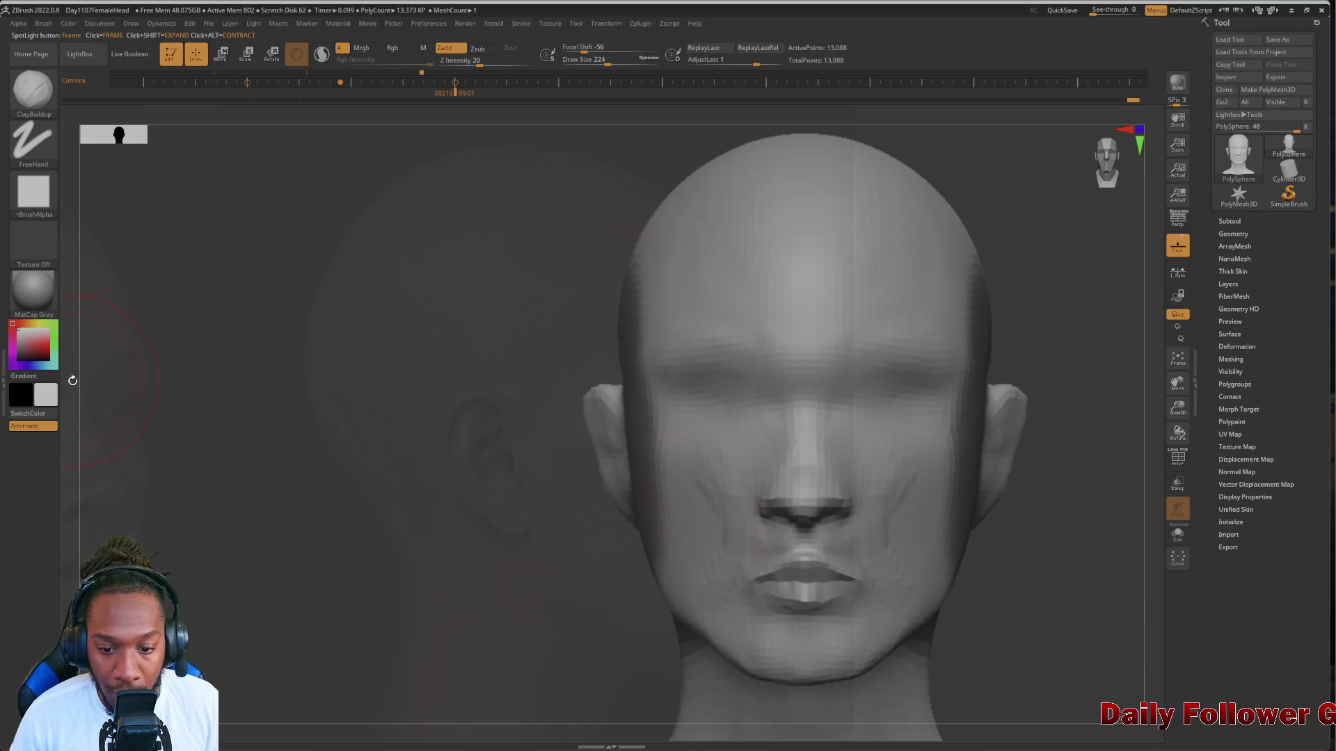
key(Left)
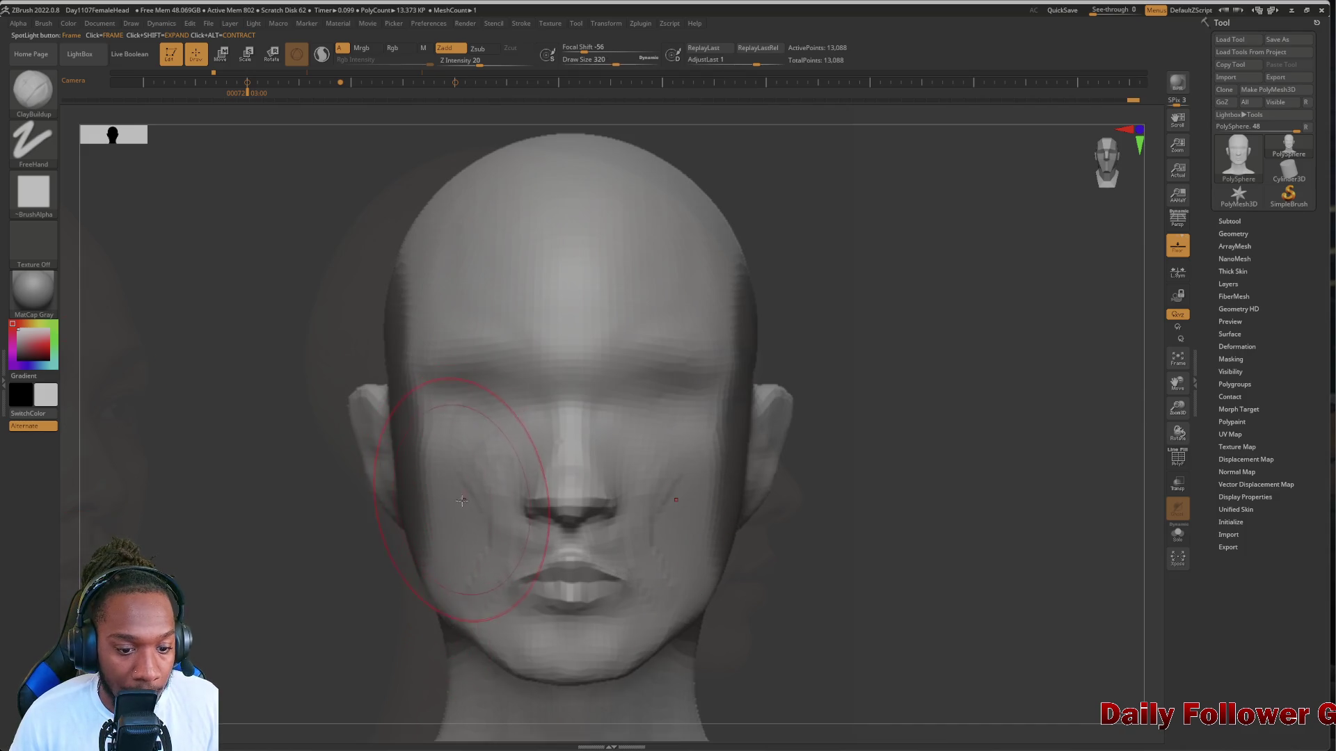
key(bracketleft)
key(bracketleft)
key(bracketleft)
key(bracketleft)
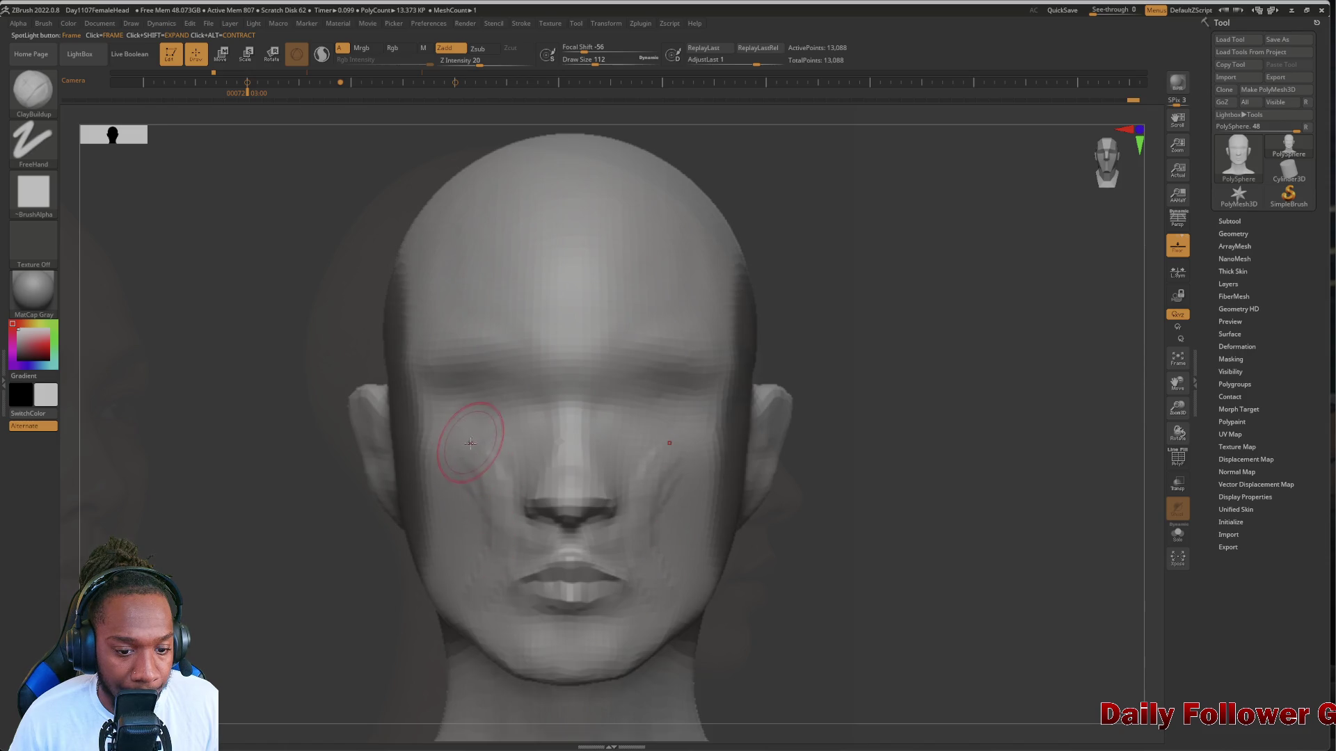
key(bracketright)
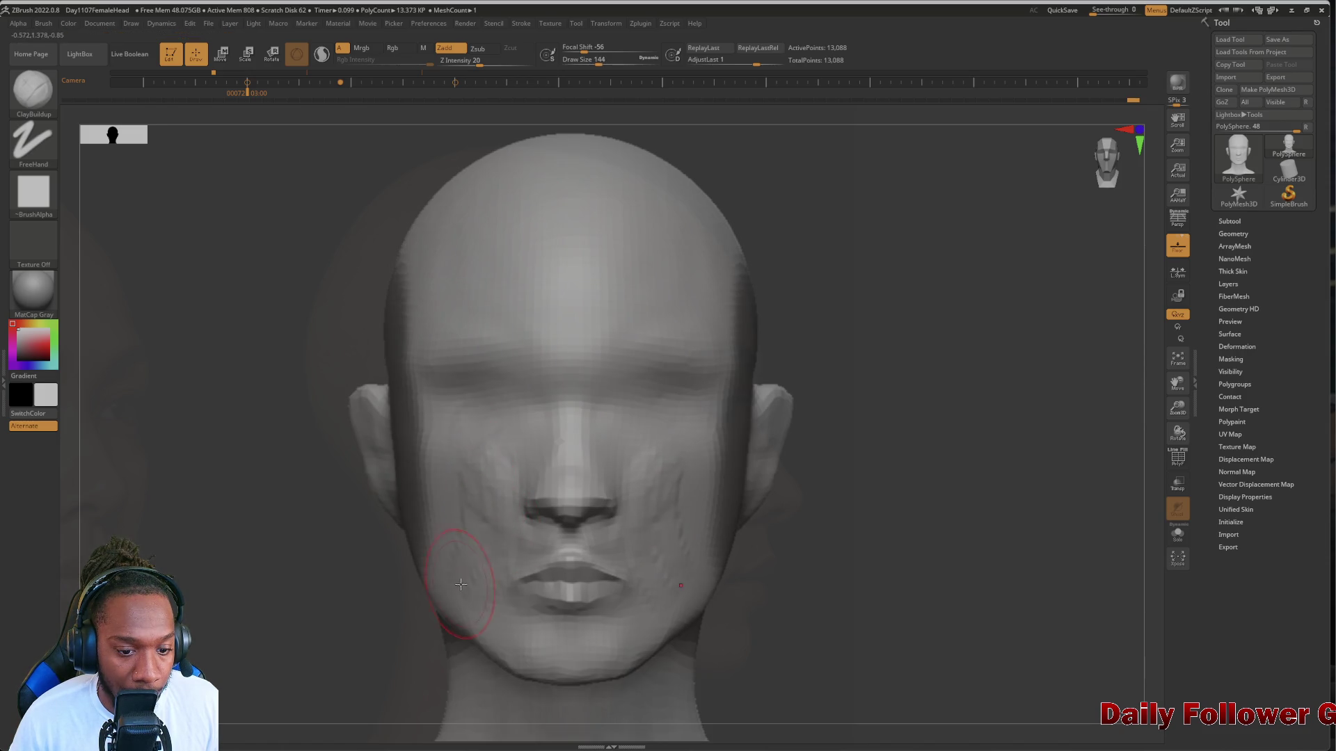
Build up clay on both cheeks and smooth the mottled surface from front and three-quarter views
drag(461, 584, 447, 467)
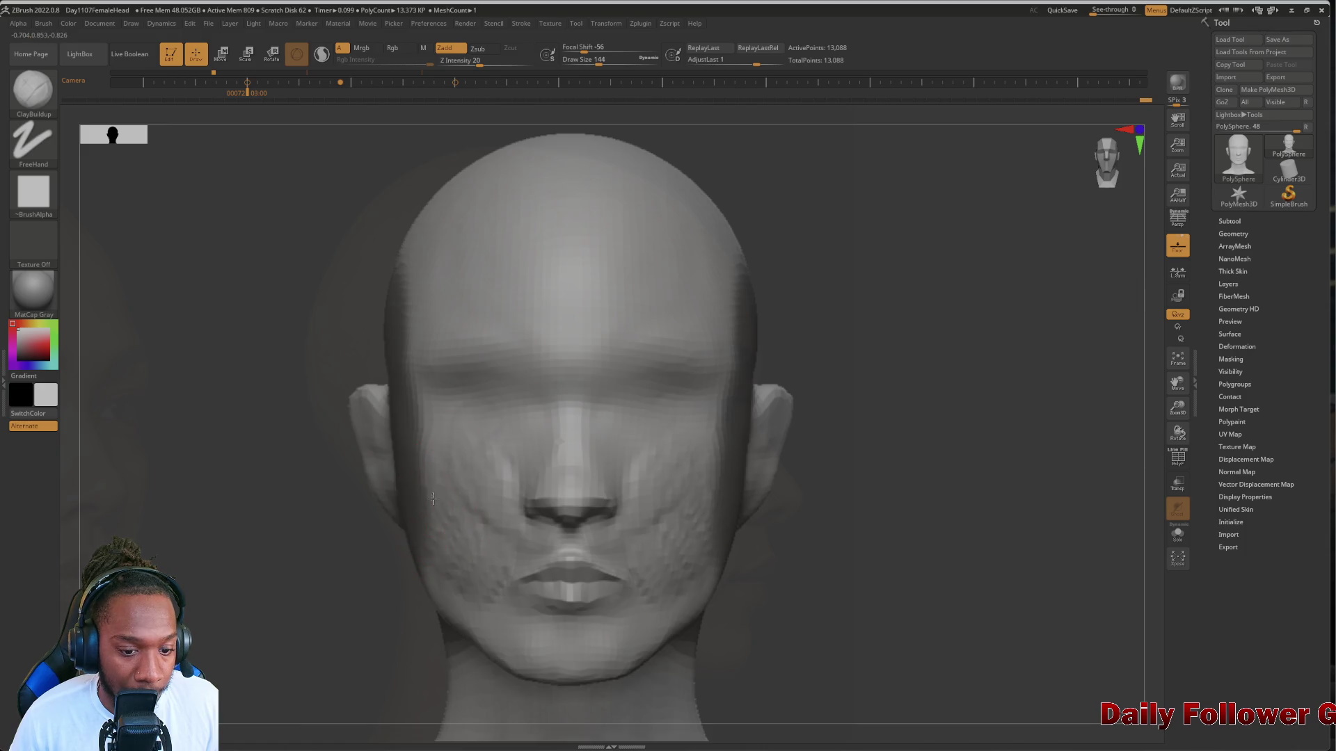
right_drag(433, 498, 520, 498)
key(bracketright)
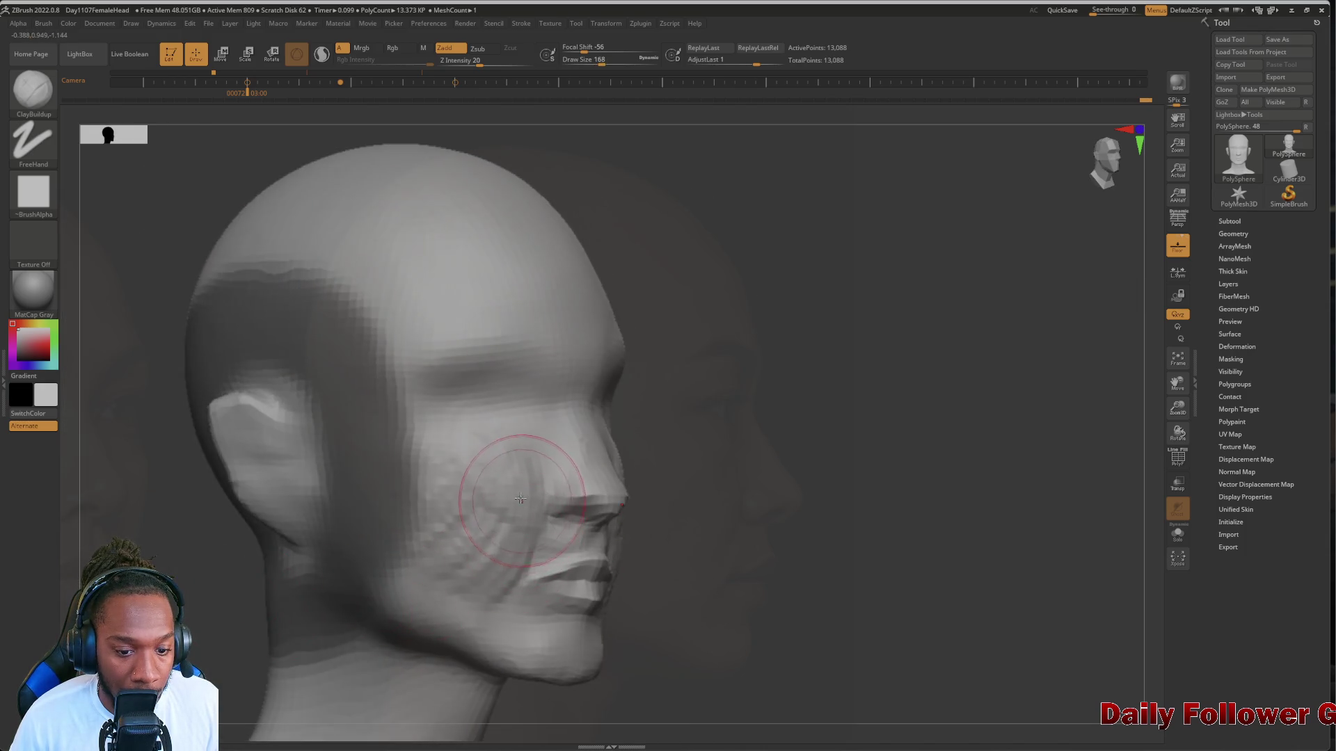
mouse_move(521, 498)
mouse_down()
mouse_move(448, 507)
mouse_move(448, 477)
mouse_move(522, 460)
mouse_move(487, 578)
mouse_up()
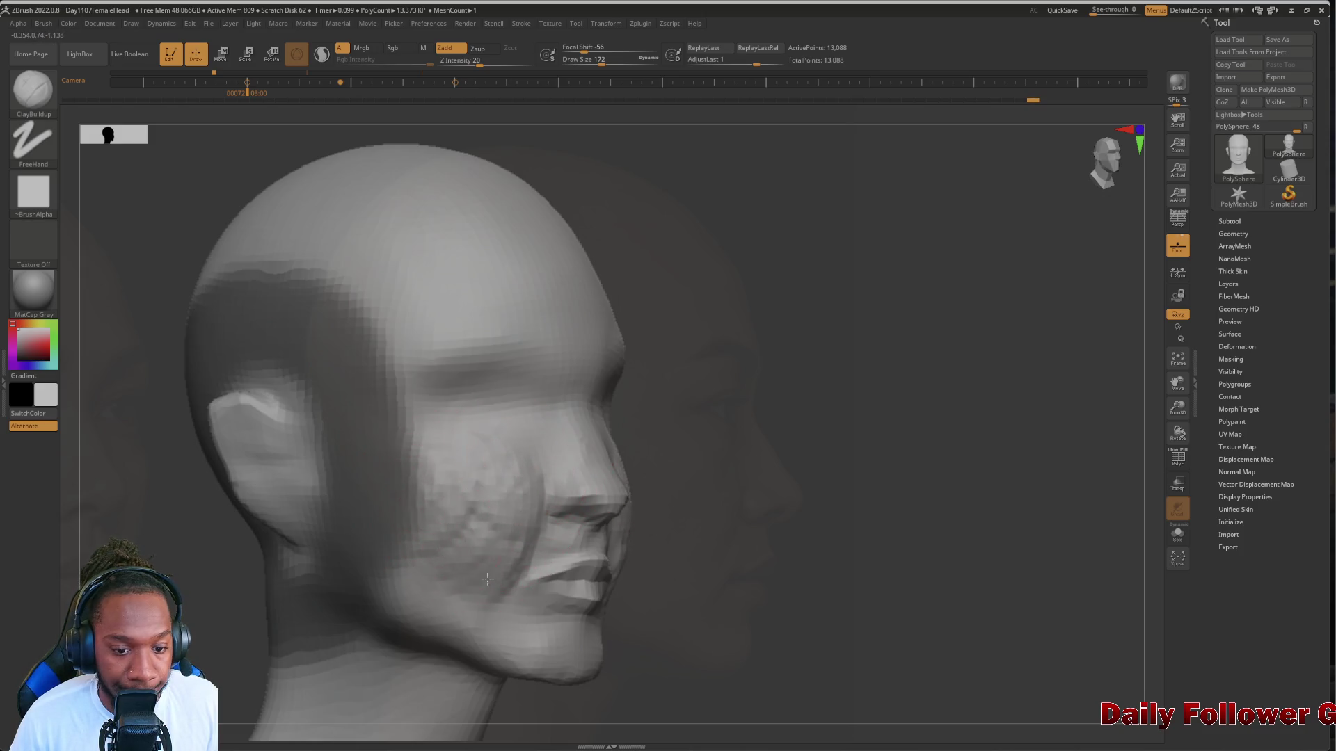
mouse_move(236, 561)
right_down()
mouse_move(117, 550)
mouse_move(178, 558)
mouse_move(284, 501)
right_up()
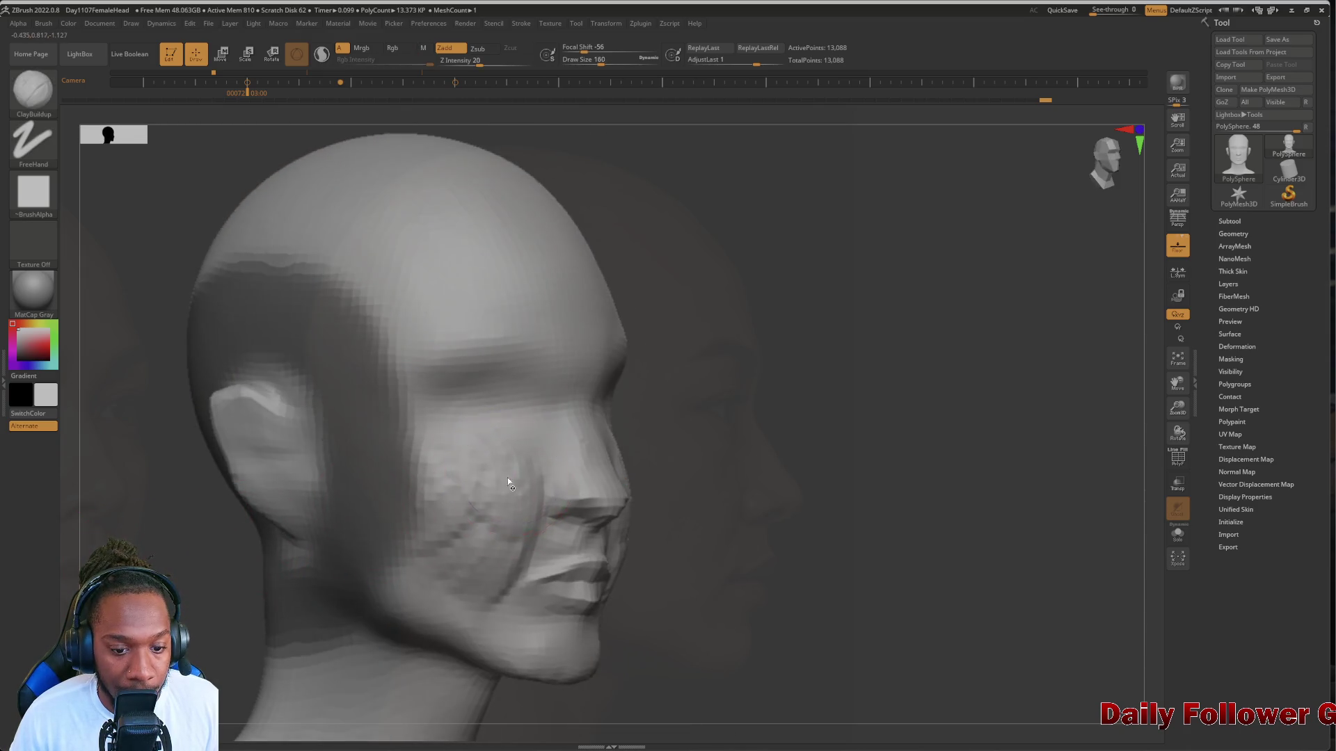
mouse_move(492, 477)
shift+mouse_down()
mouse_move(507, 447)
mouse_move(485, 553)
shift+mouse_up()
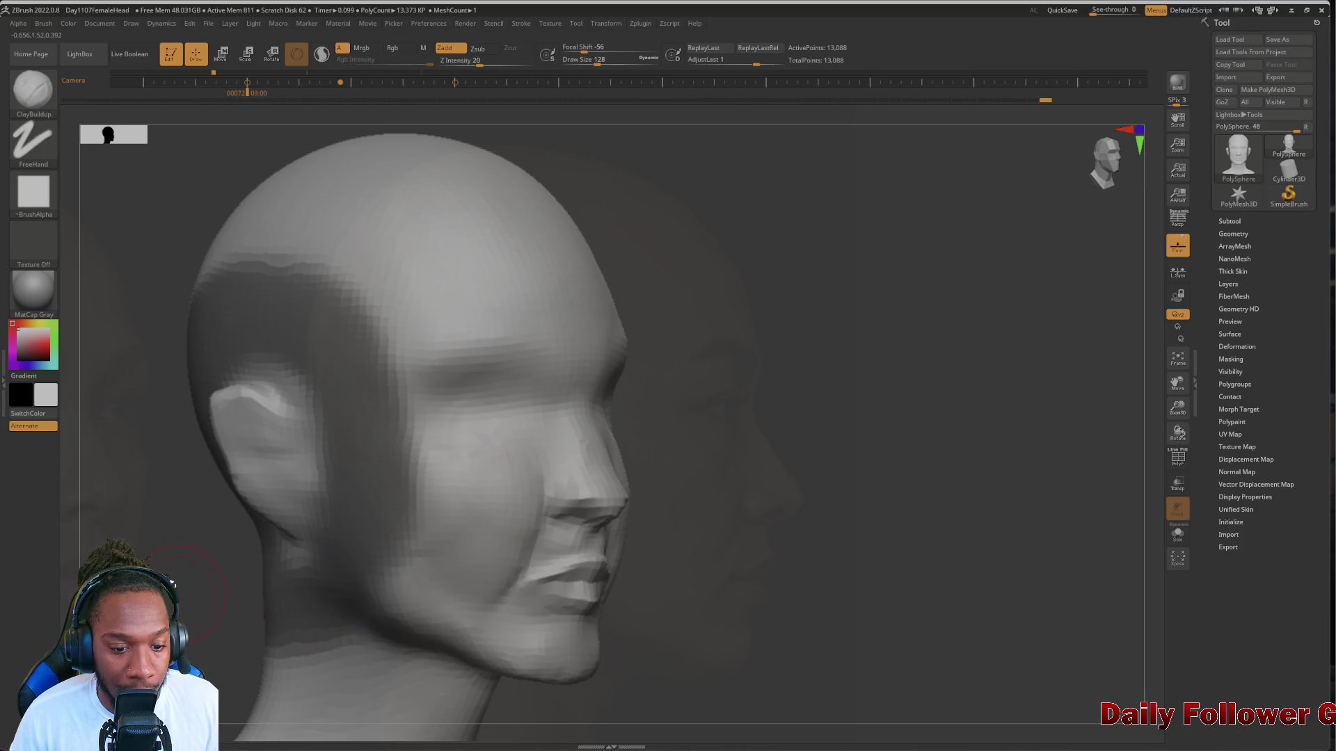
mouse_move(338, 579)
right_down()
mouse_move(185, 561)
mouse_move(208, 557)
right_up()
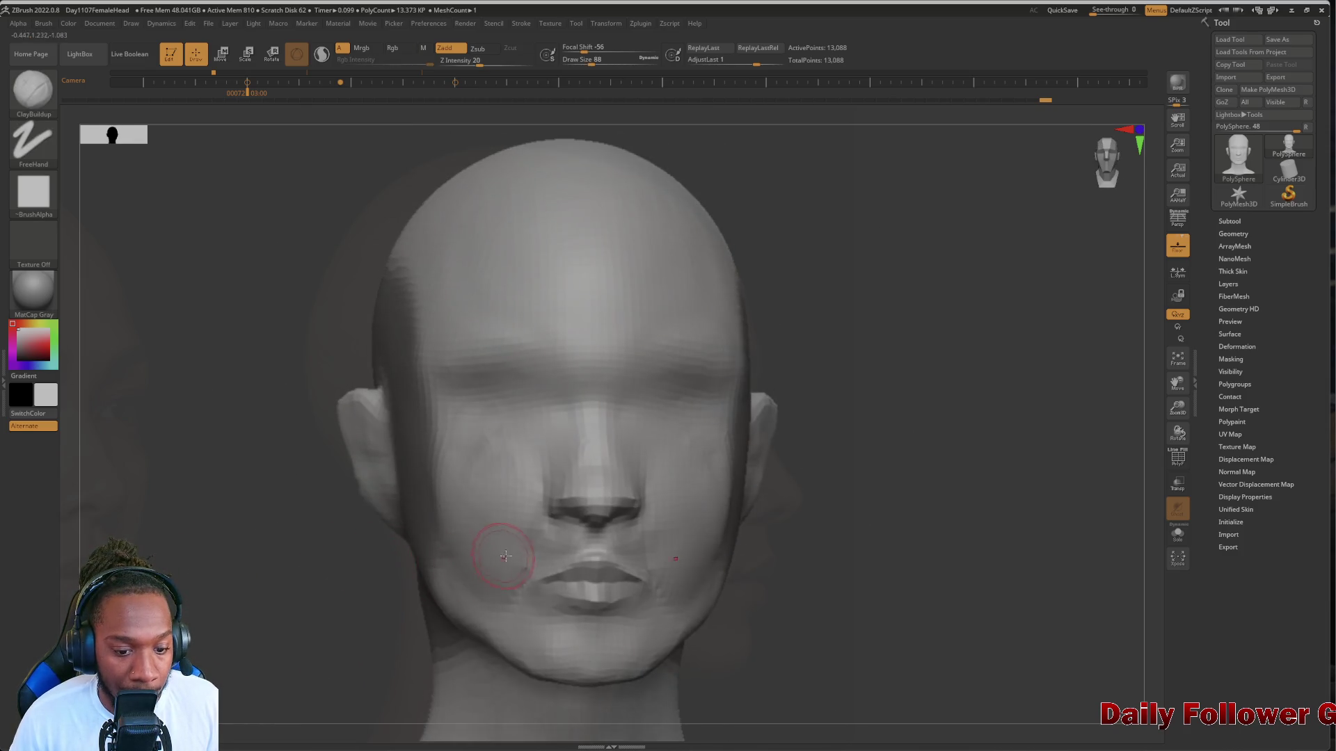
key(bracketleft)
shift+drag(507, 566, 513, 543)
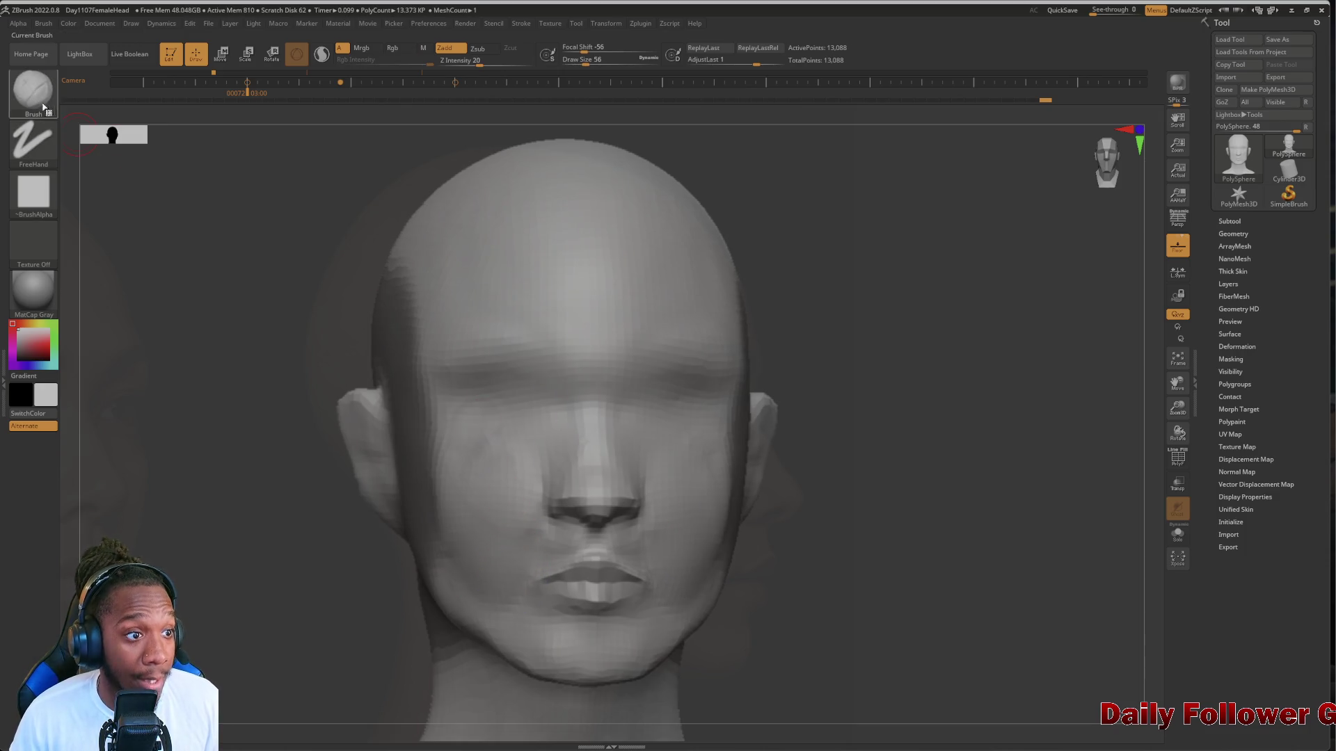
Switch to the DamStandard brush, briefly trying Move Elastic first
key(b)
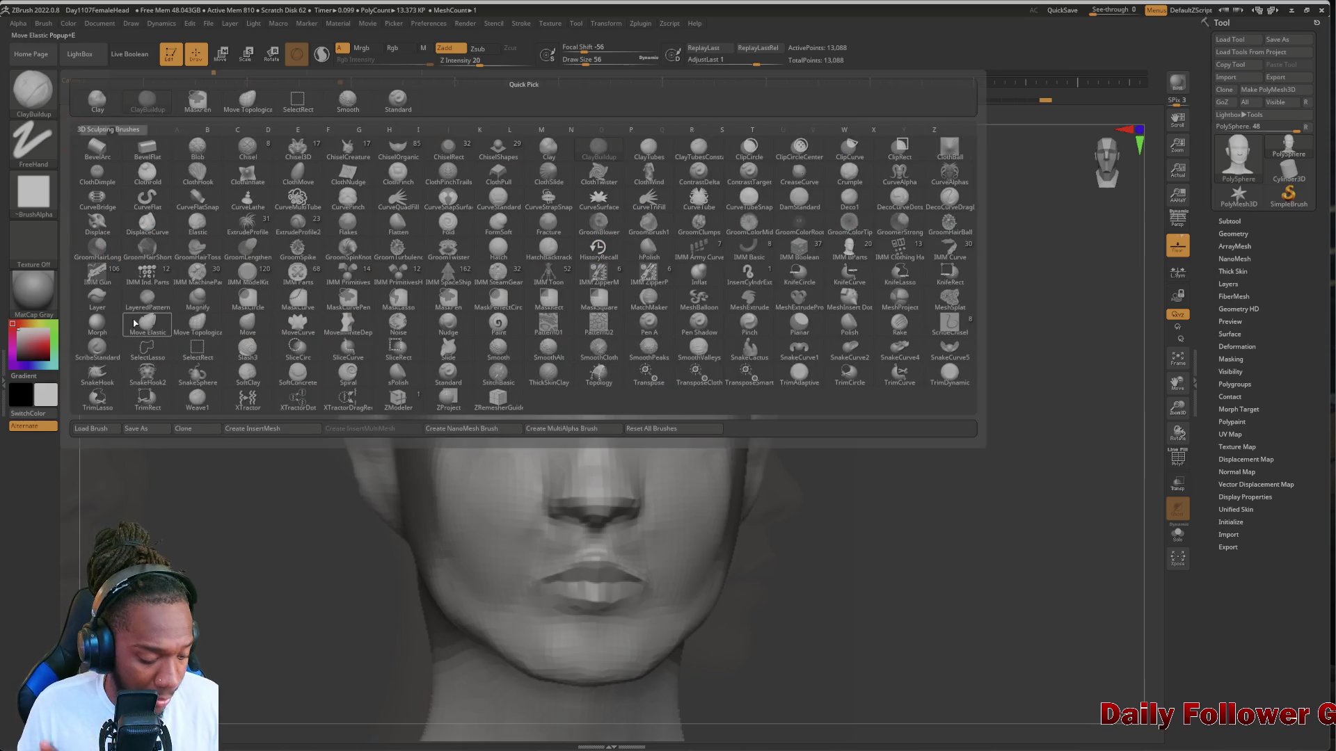
key(m)
key(e)
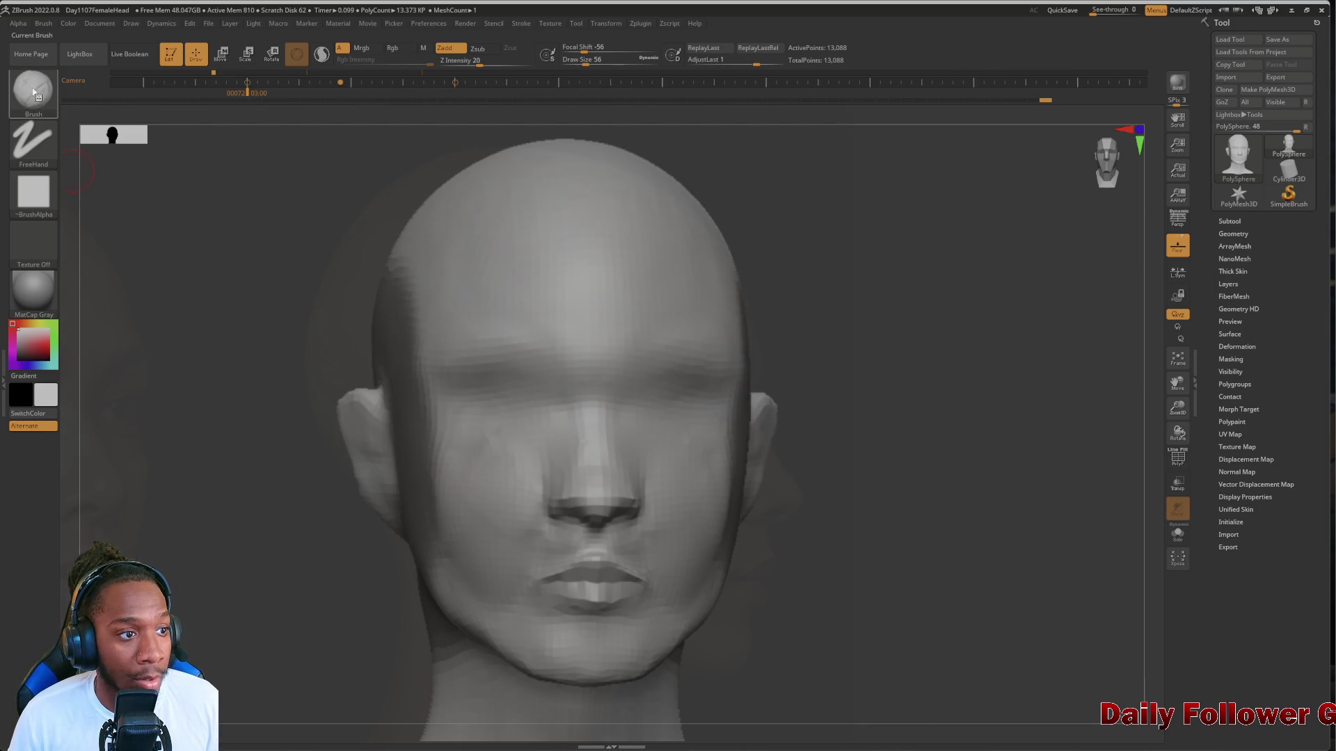
key(b)
key(d)
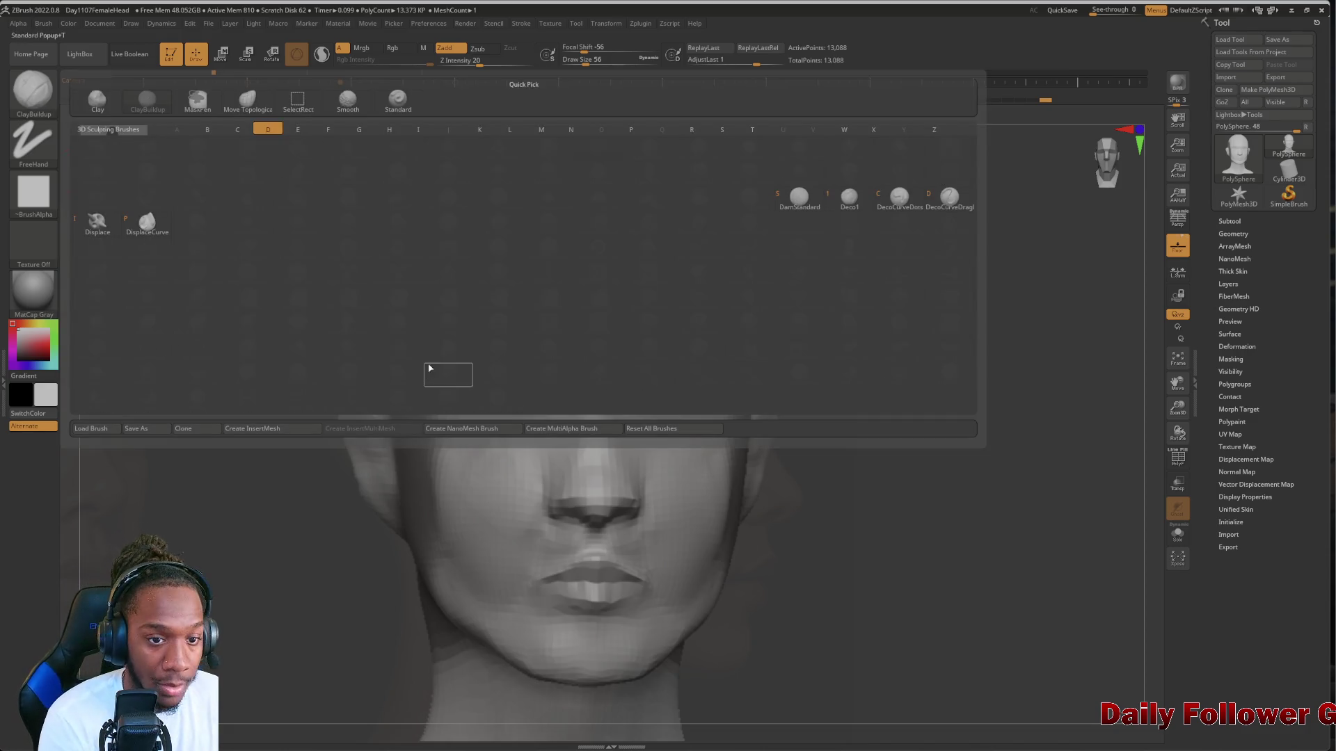
click(788, 207)
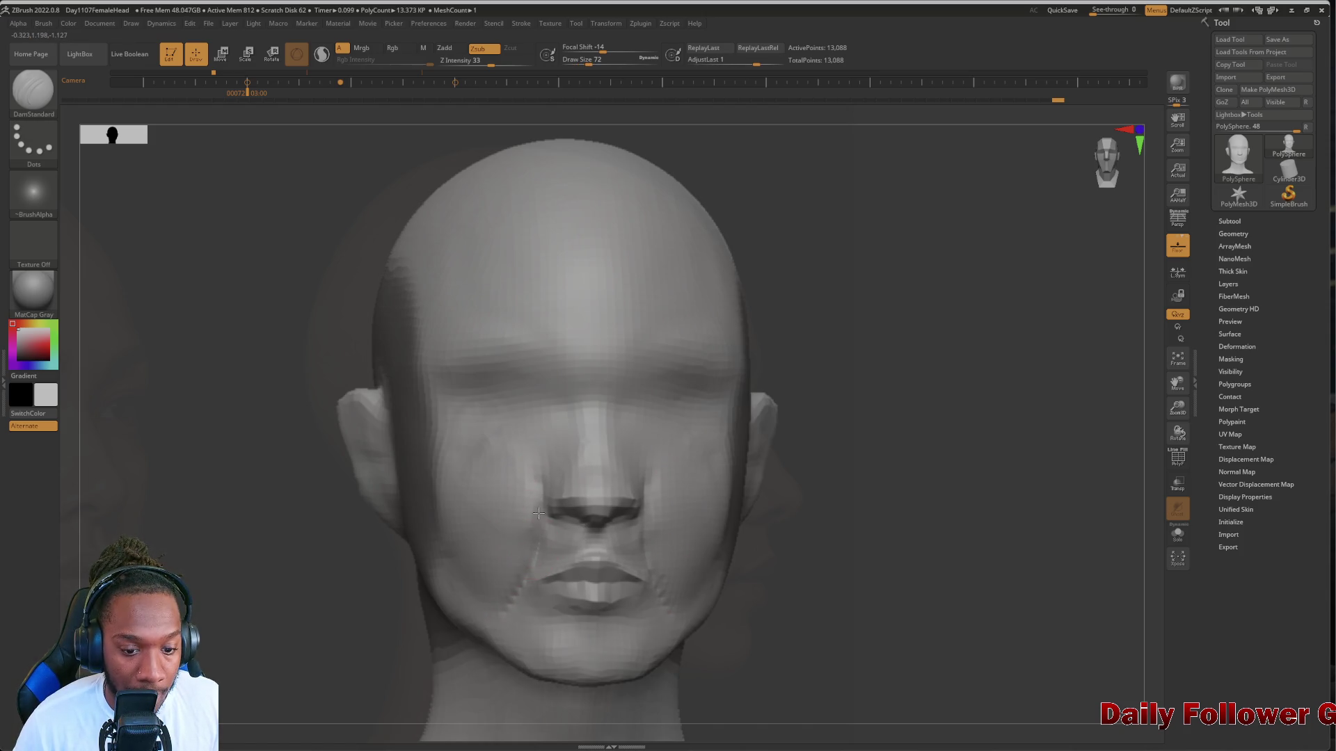
Carve creases along both sides of the nose and smooth the adjoining cheeks
mouse_move(539, 514)
mouse_down()
mouse_move(537, 462)
mouse_move(539, 522)
mouse_up()
key(shift)
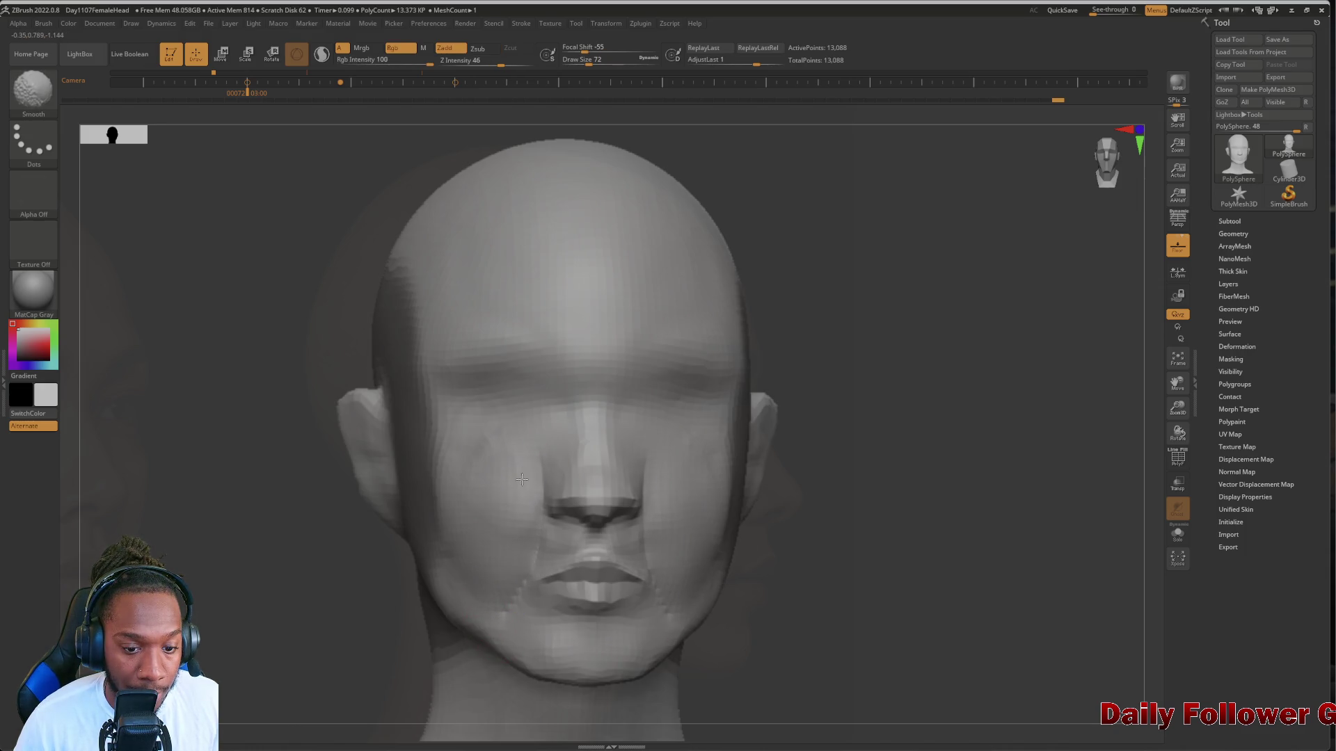
shift+drag(520, 461, 528, 487)
drag(239, 566, 518, 539)
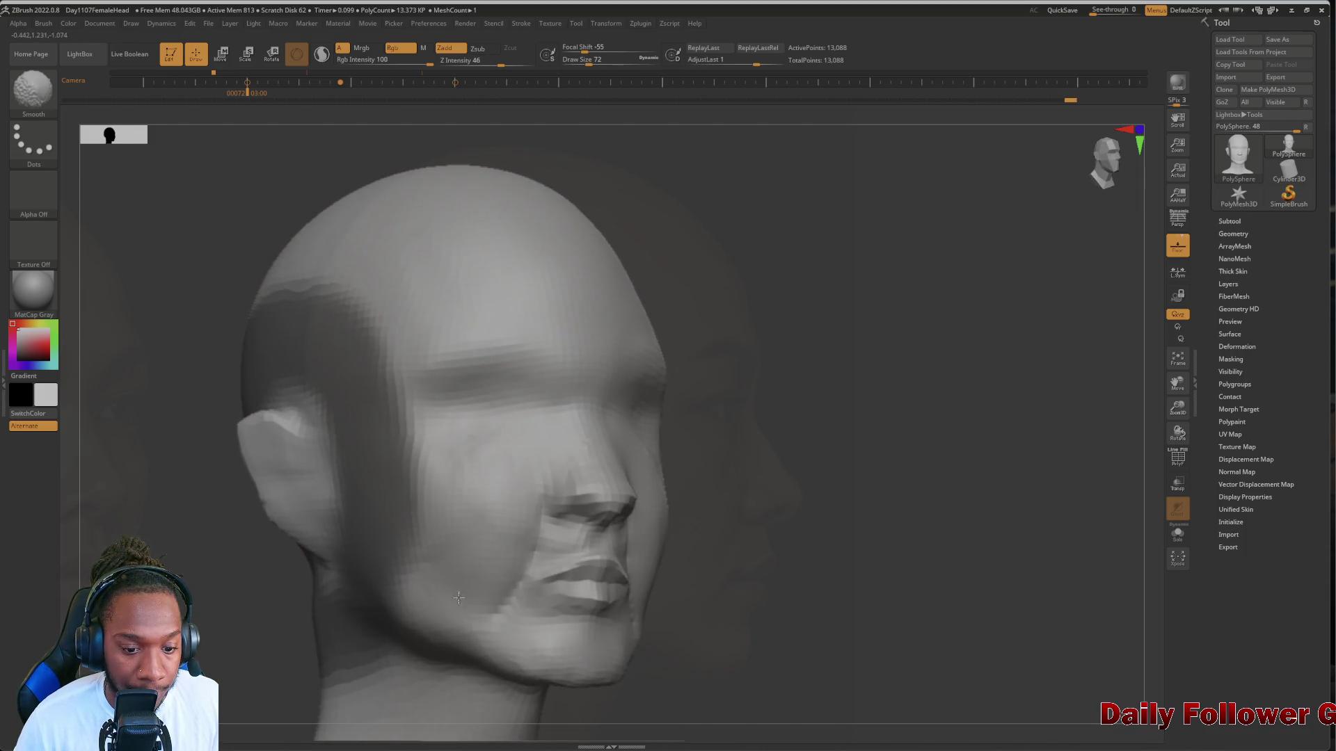
shift+drag(501, 494, 507, 483)
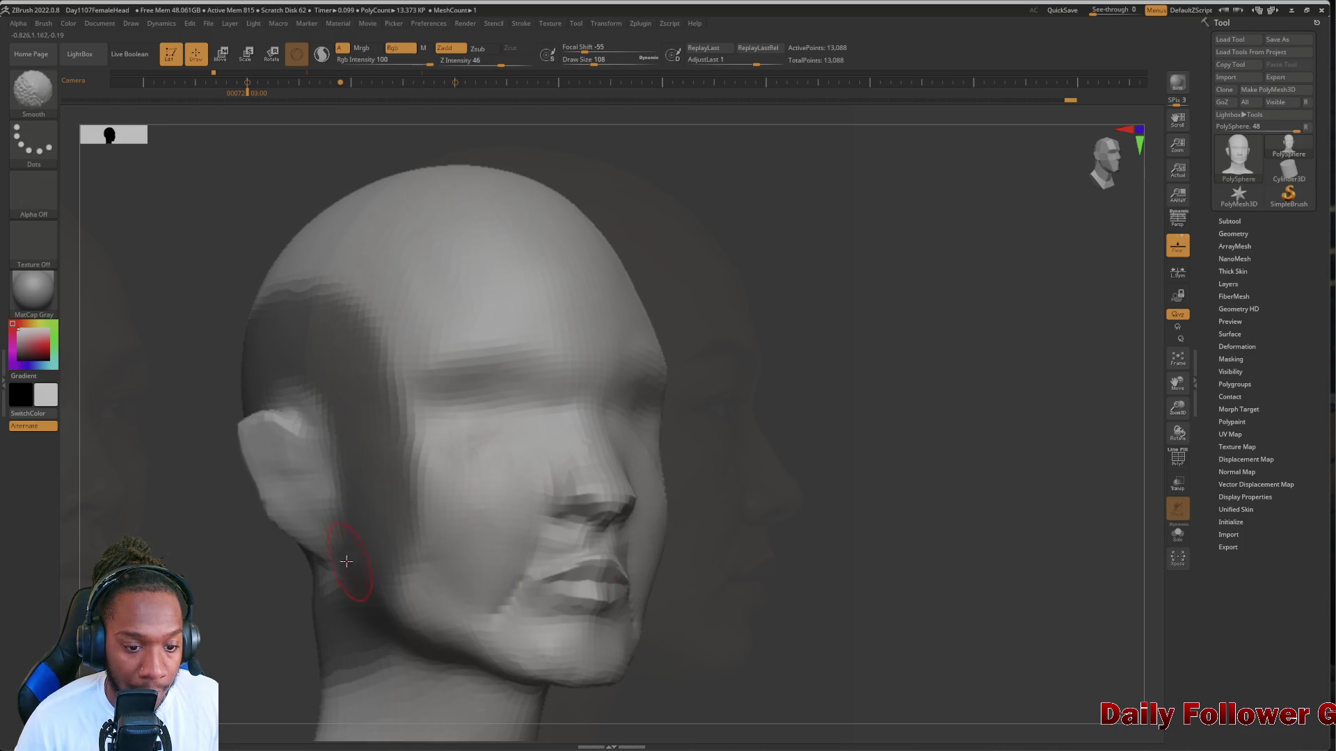
Compare the head from front, left-profile and three-quarter views, zooming on the cheek and jaw
mouse_move(181, 606)
shift+mouse_down()
mouse_move(240, 608)
mouse_move(207, 609)
shift+mouse_up()
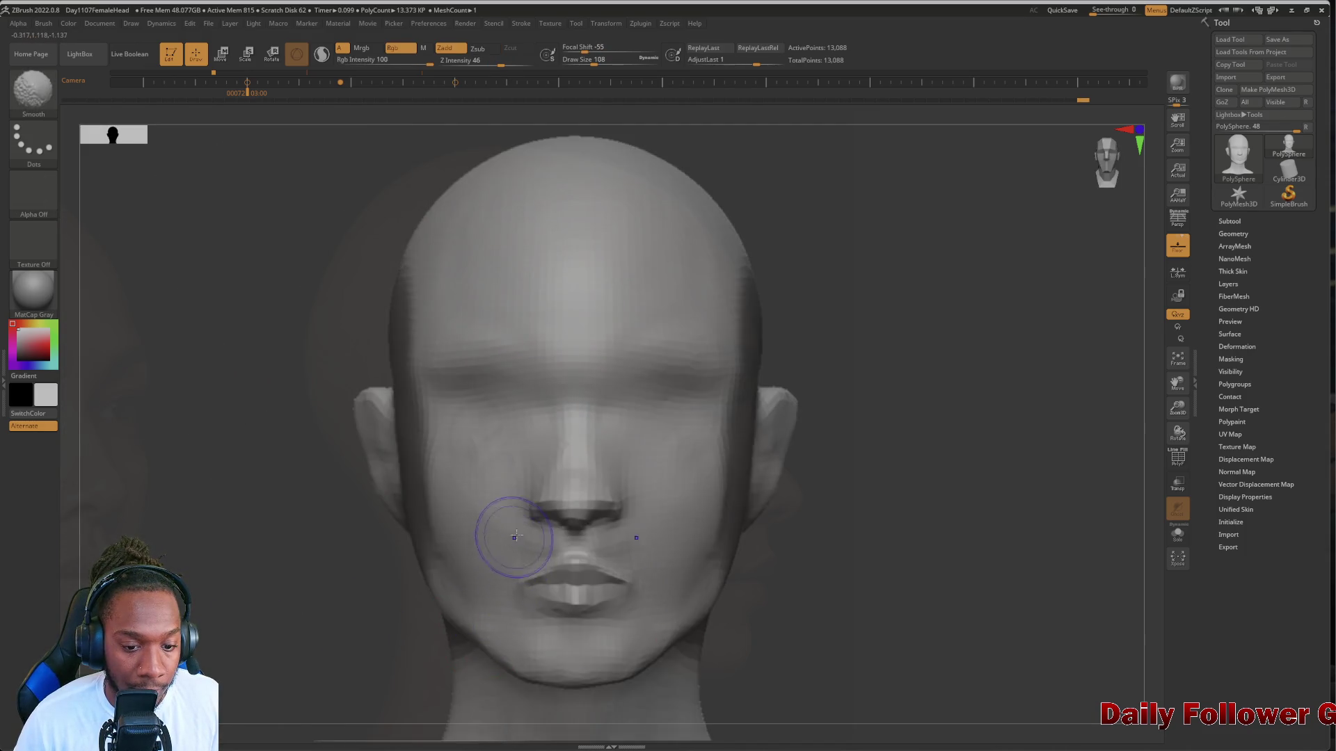
shift+drag(343, 591, 202, 611)
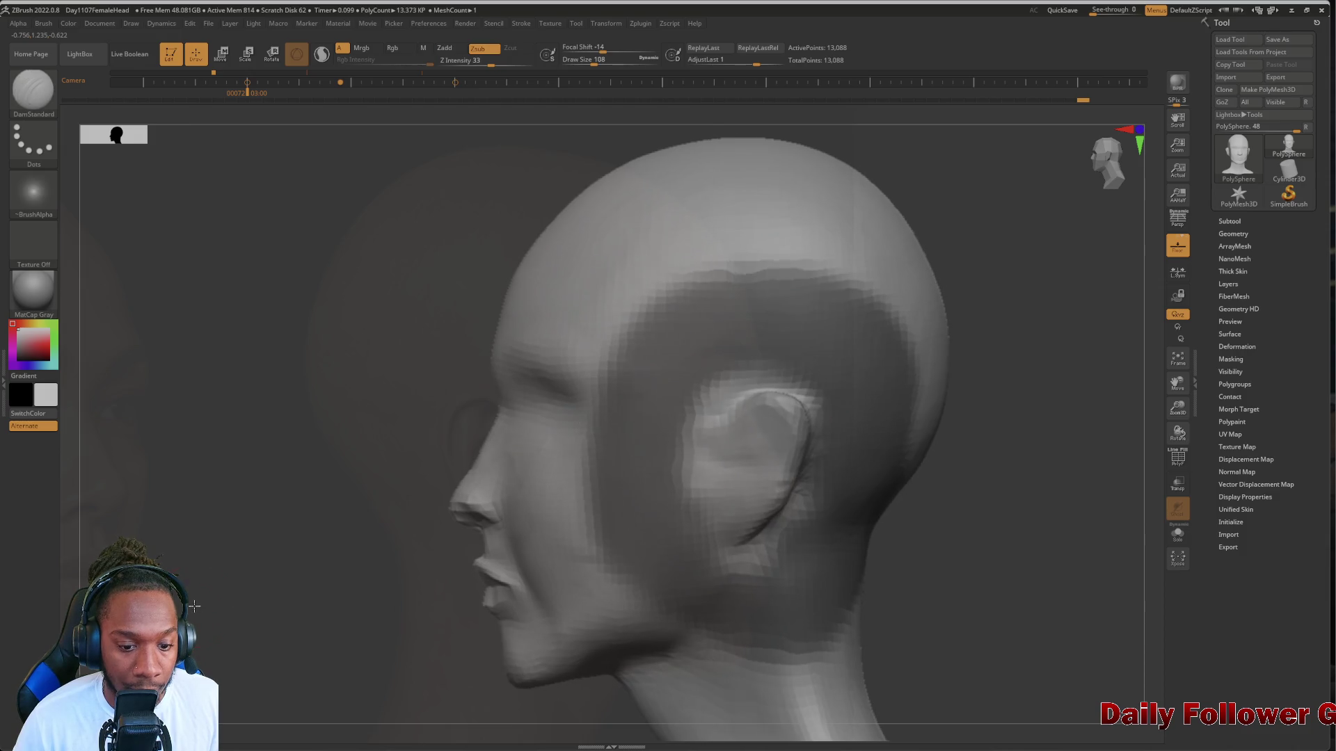
mouse_move(445, 606)
shift+mouse_down()
mouse_move(269, 621)
mouse_move(184, 591)
mouse_move(188, 630)
shift+mouse_up()
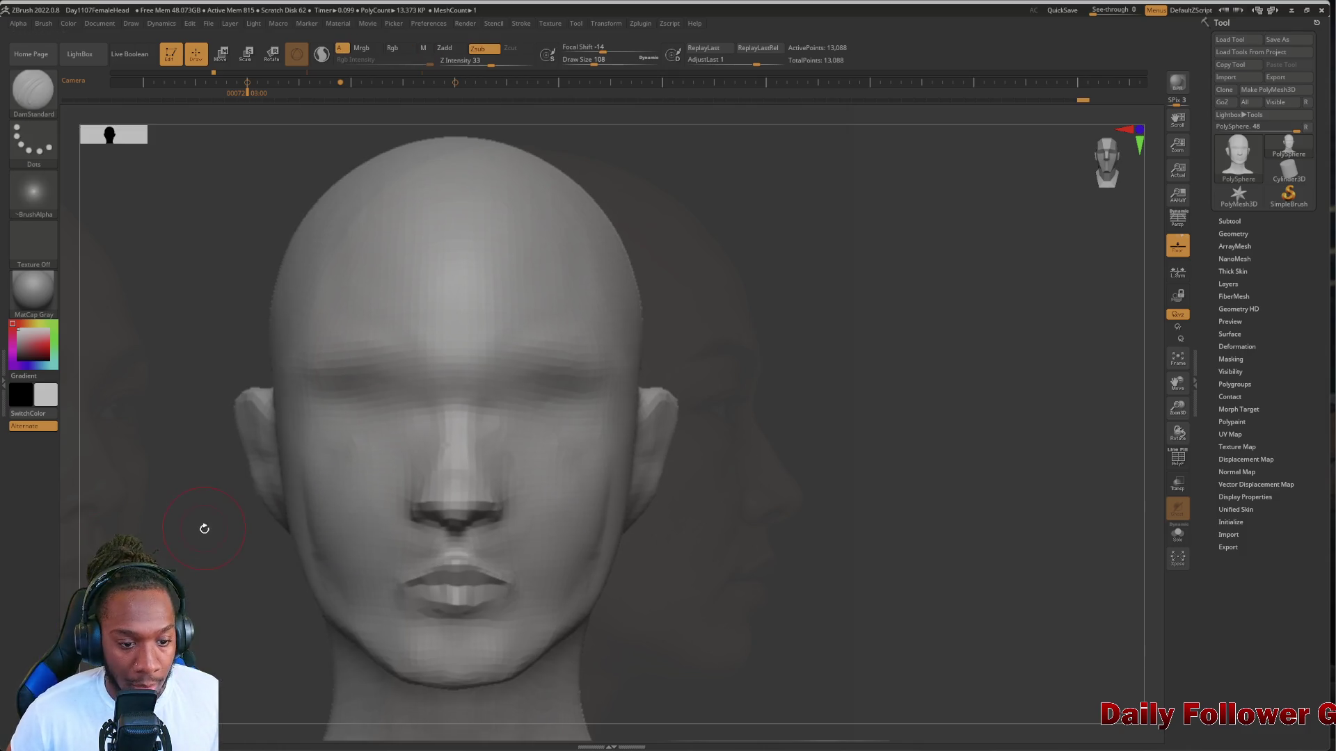
mouse_move(197, 572)
mouse_down()
mouse_move(188, 555)
mouse_move(292, 555)
mouse_move(268, 536)
mouse_move(292, 529)
mouse_move(237, 554)
mouse_move(209, 540)
mouse_move(209, 557)
mouse_move(194, 552)
mouse_move(201, 588)
mouse_move(202, 563)
mouse_move(171, 577)
mouse_up()
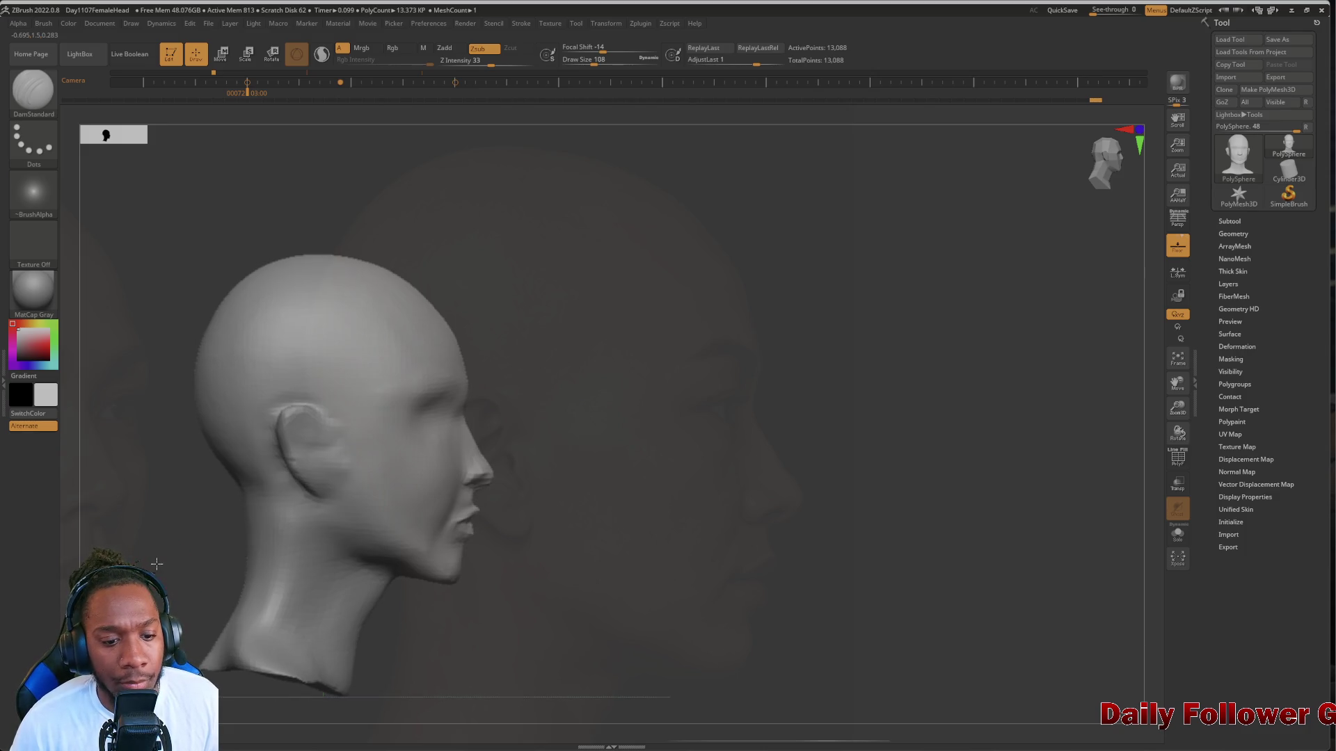
mouse_move(209, 696)
alt+mouse_down()
mouse_move(208, 661)
mouse_move(279, 626)
mouse_move(399, 620)
mouse_move(359, 619)
alt+mouse_up()
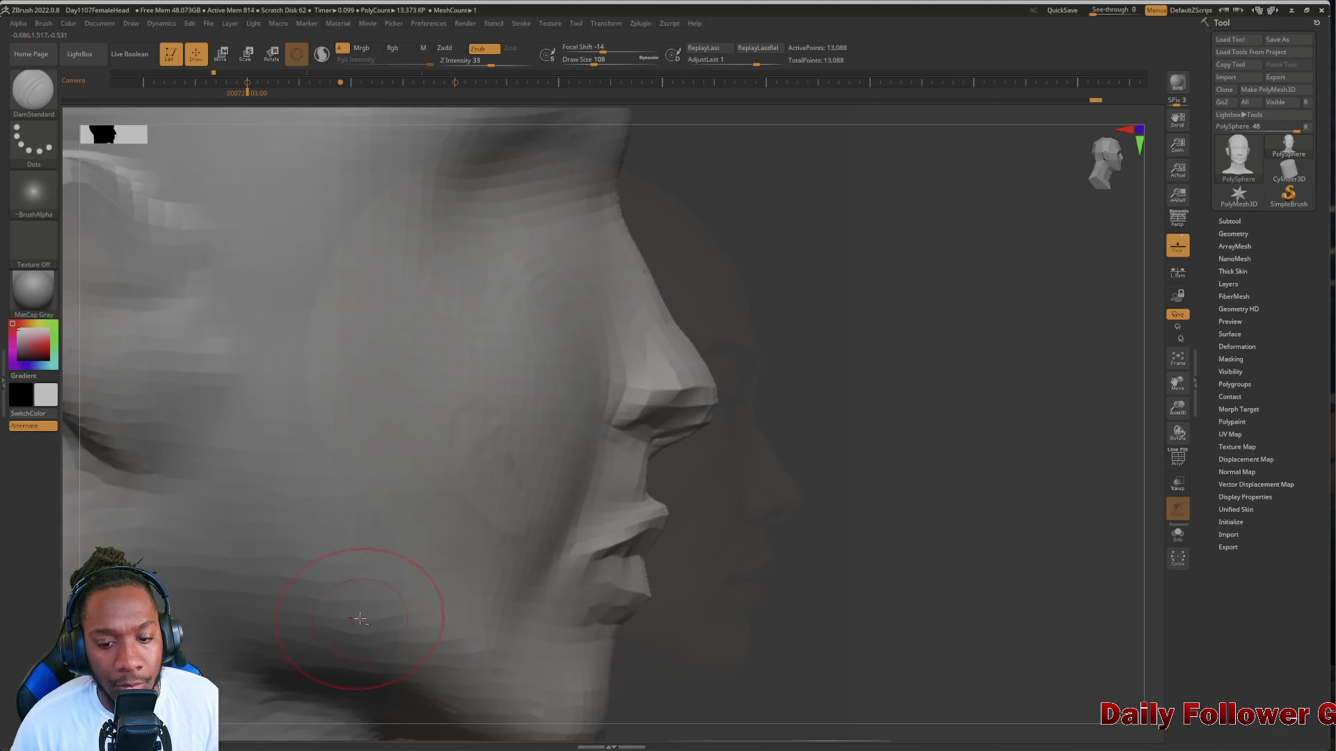
mouse_move(721, 618)
alt+mouse_down()
mouse_move(736, 617)
mouse_move(748, 462)
mouse_move(683, 545)
mouse_move(720, 575)
mouse_move(662, 575)
mouse_move(665, 597)
mouse_move(697, 448)
mouse_move(675, 548)
alt+mouse_up()
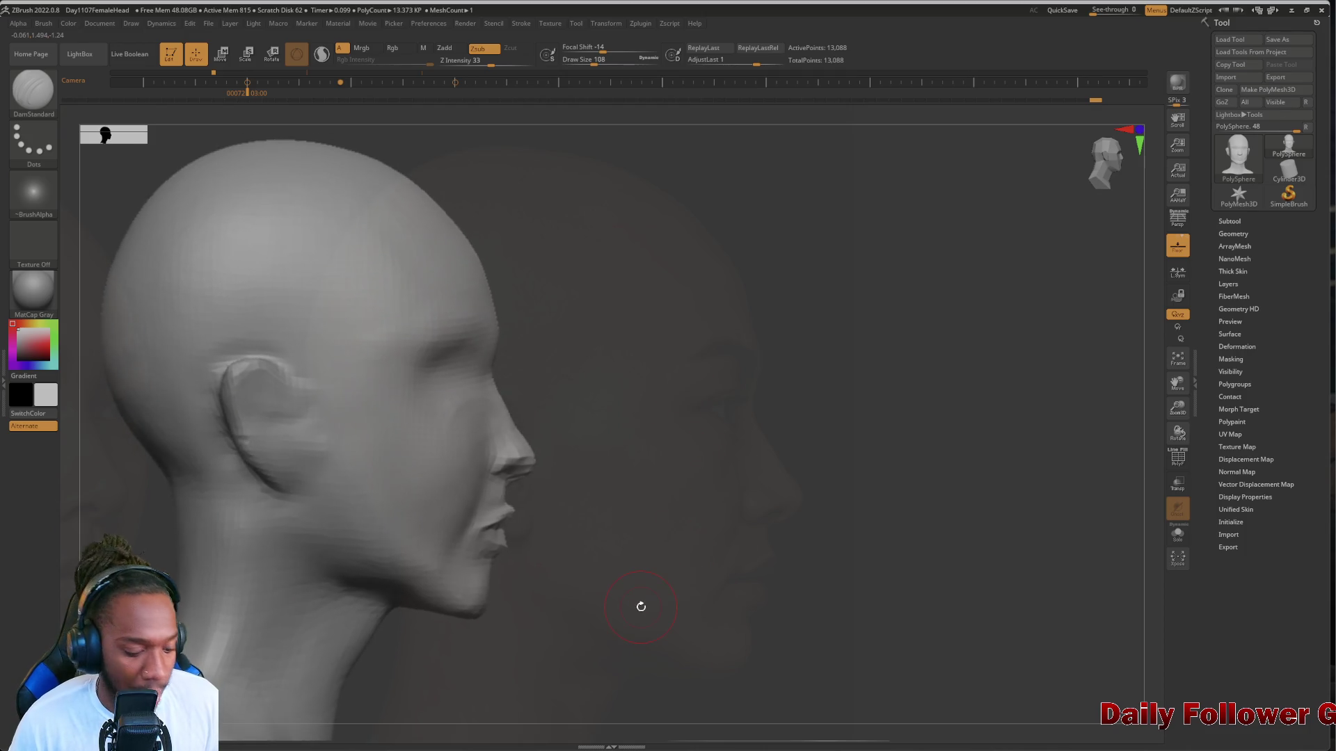
key(w)
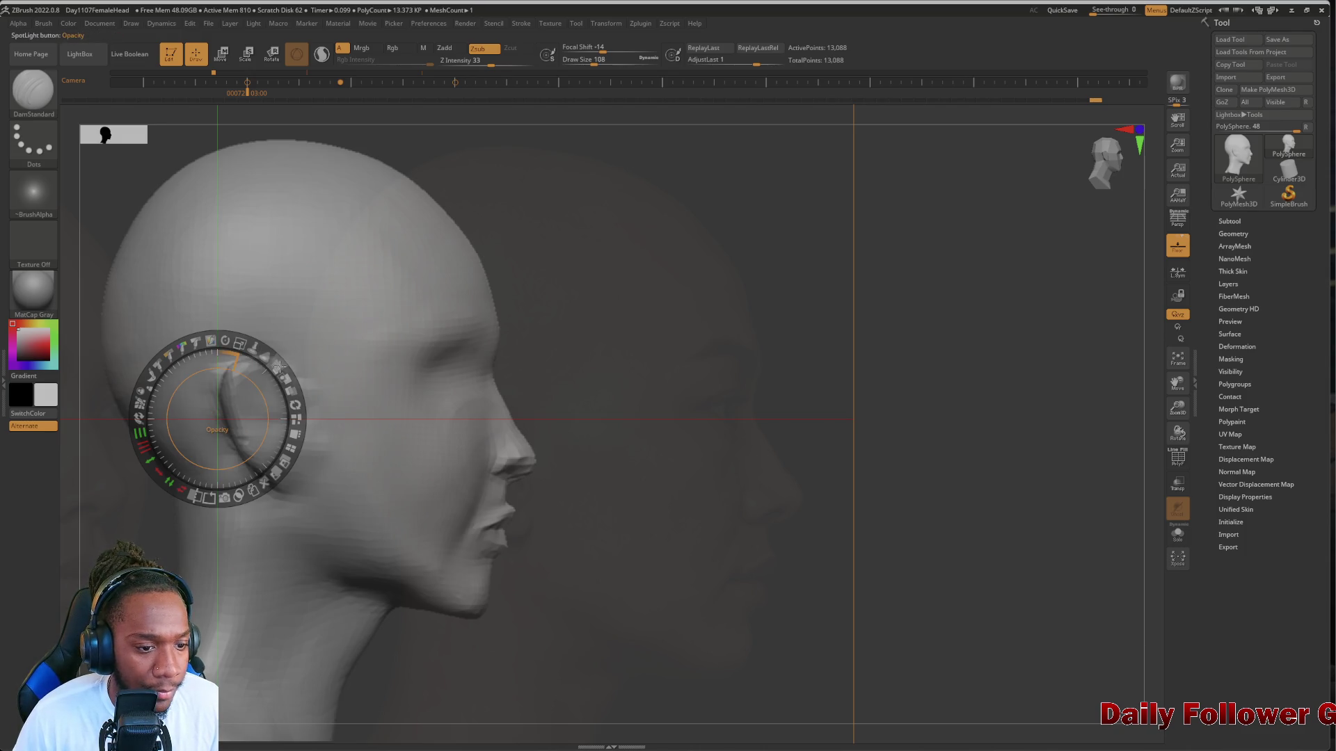
Show the side reference at partial opacity, then smooth the lips and chin, checking front and profile
mouse_move(280, 366)
mouse_down()
mouse_move(316, 471)
mouse_move(300, 377)
mouse_move(316, 446)
mouse_move(285, 371)
mouse_up()
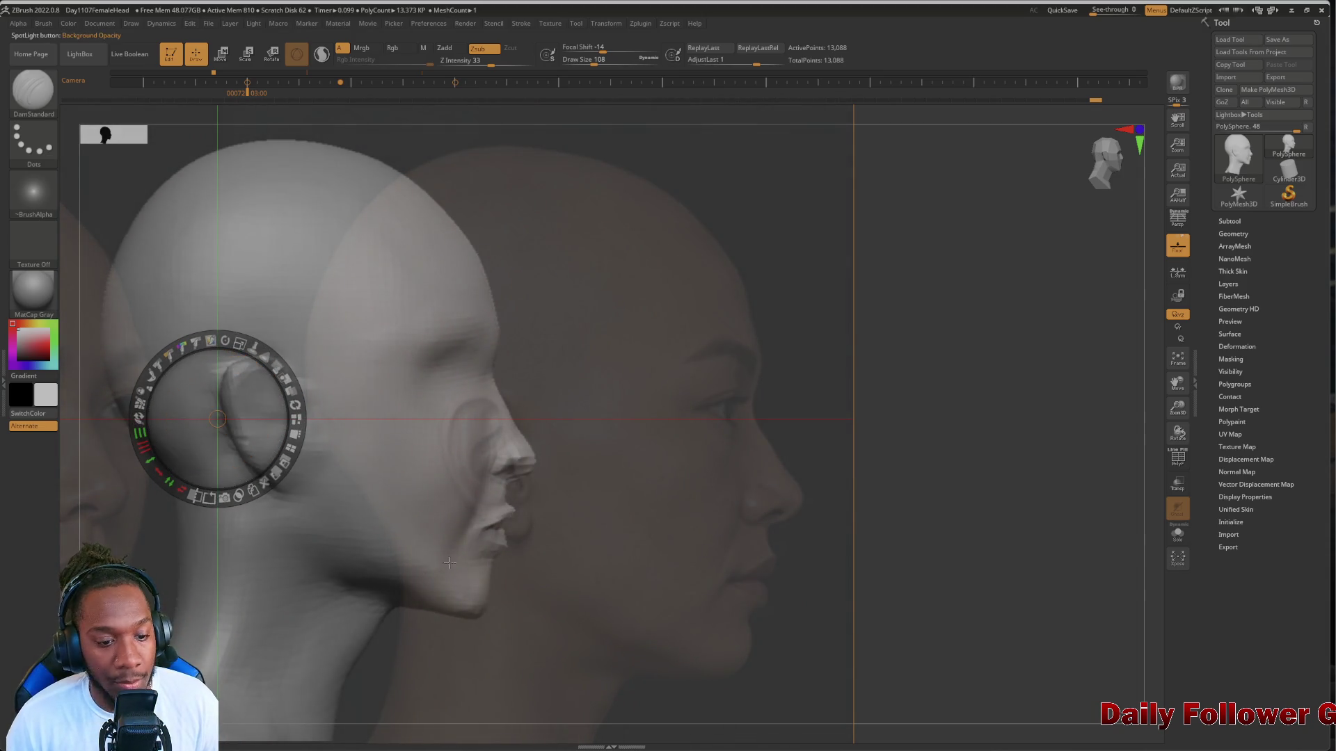
key(z)
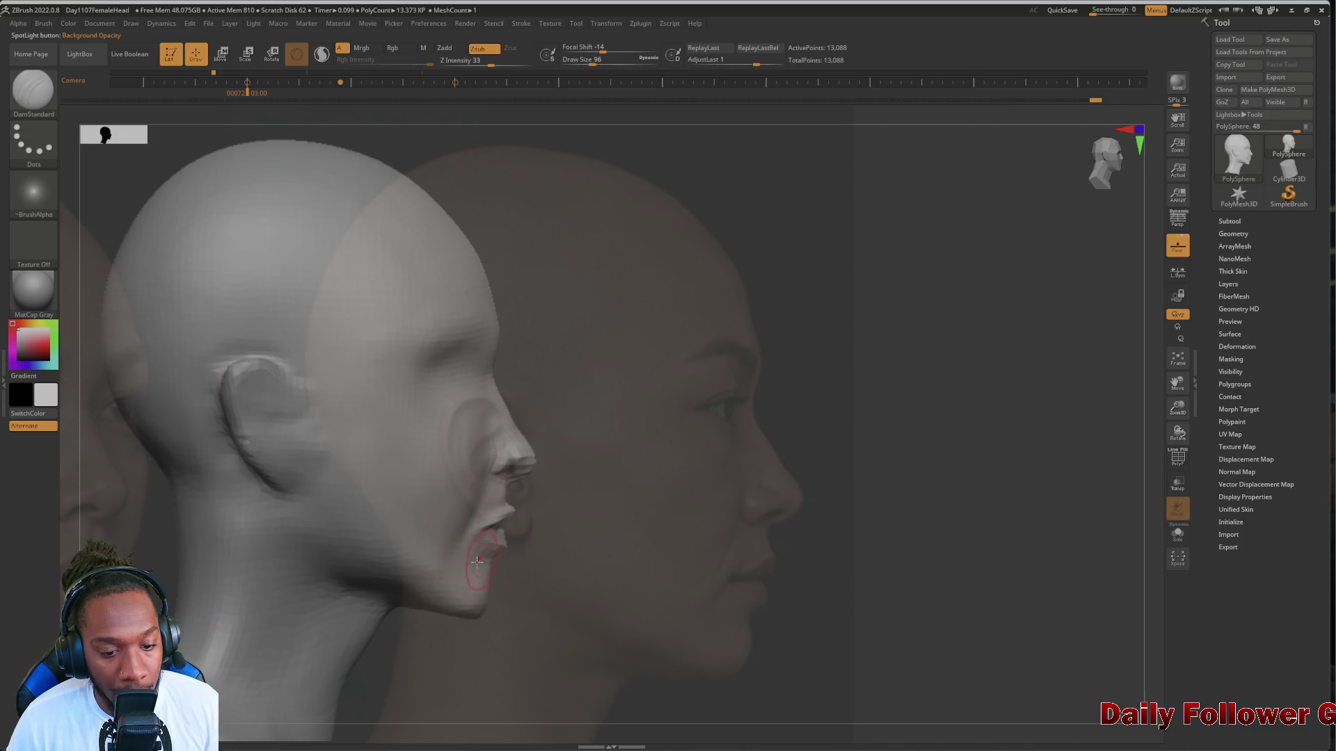
key(shift)
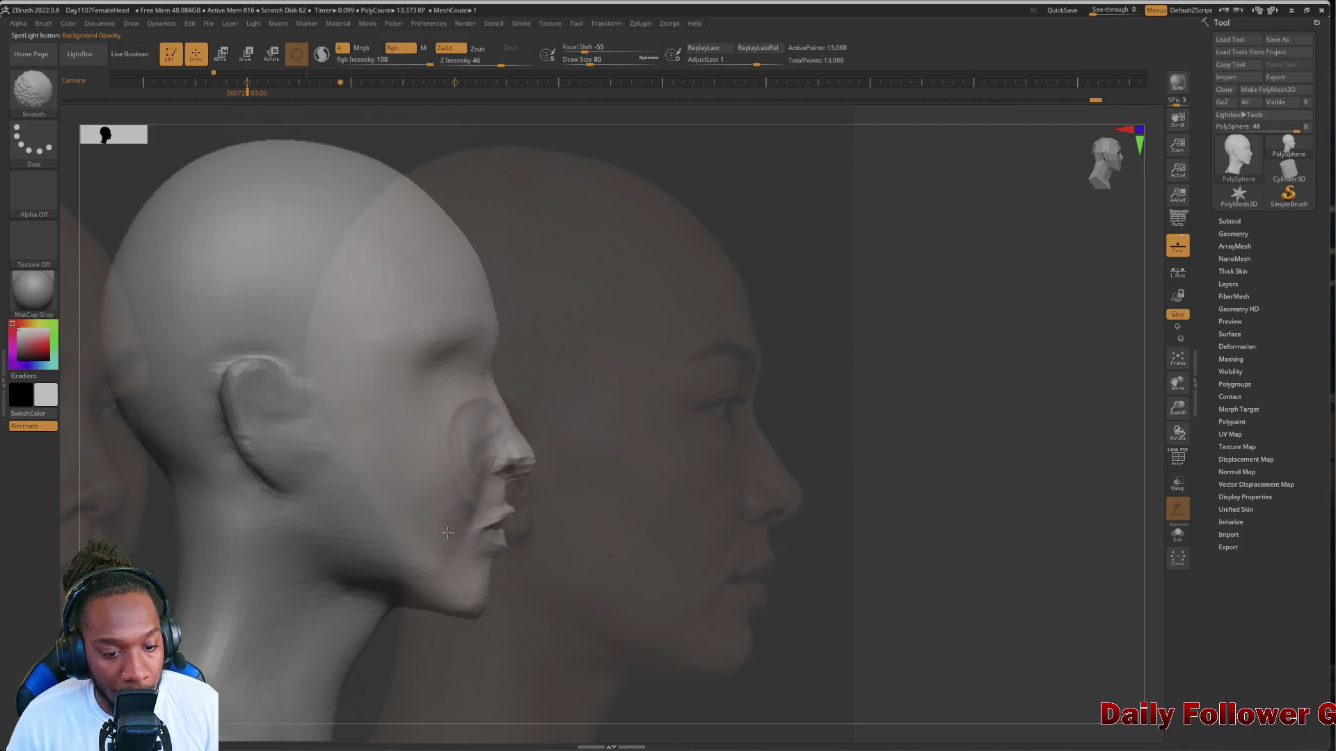
mouse_move(447, 533)
shift+mouse_down()
mouse_move(466, 523)
mouse_move(447, 522)
shift+mouse_up()
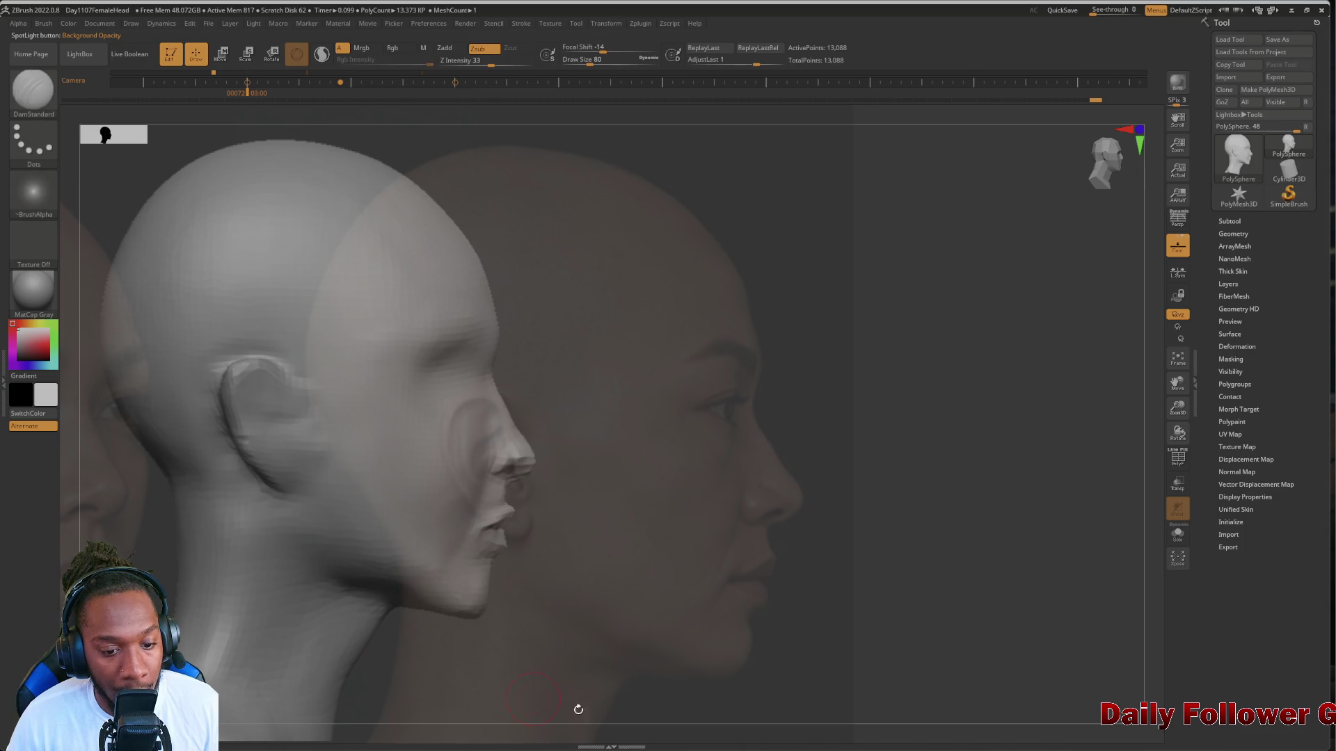
mouse_move(690, 659)
mouse_down()
mouse_move(781, 632)
mouse_move(723, 630)
mouse_up()
drag(259, 569, 245, 581)
drag(254, 581, 269, 589)
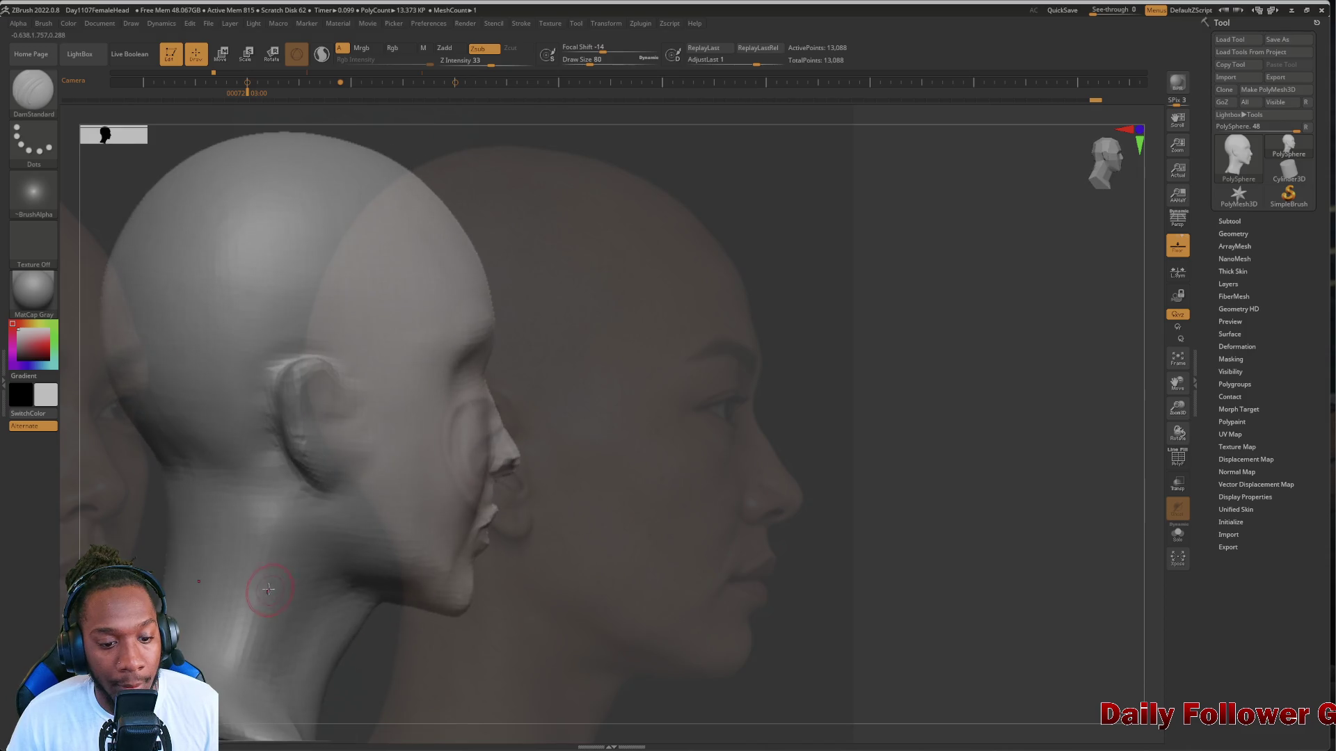
mouse_move(597, 613)
mouse_down()
mouse_move(396, 545)
mouse_move(387, 567)
mouse_move(225, 577)
mouse_move(447, 605)
mouse_up()
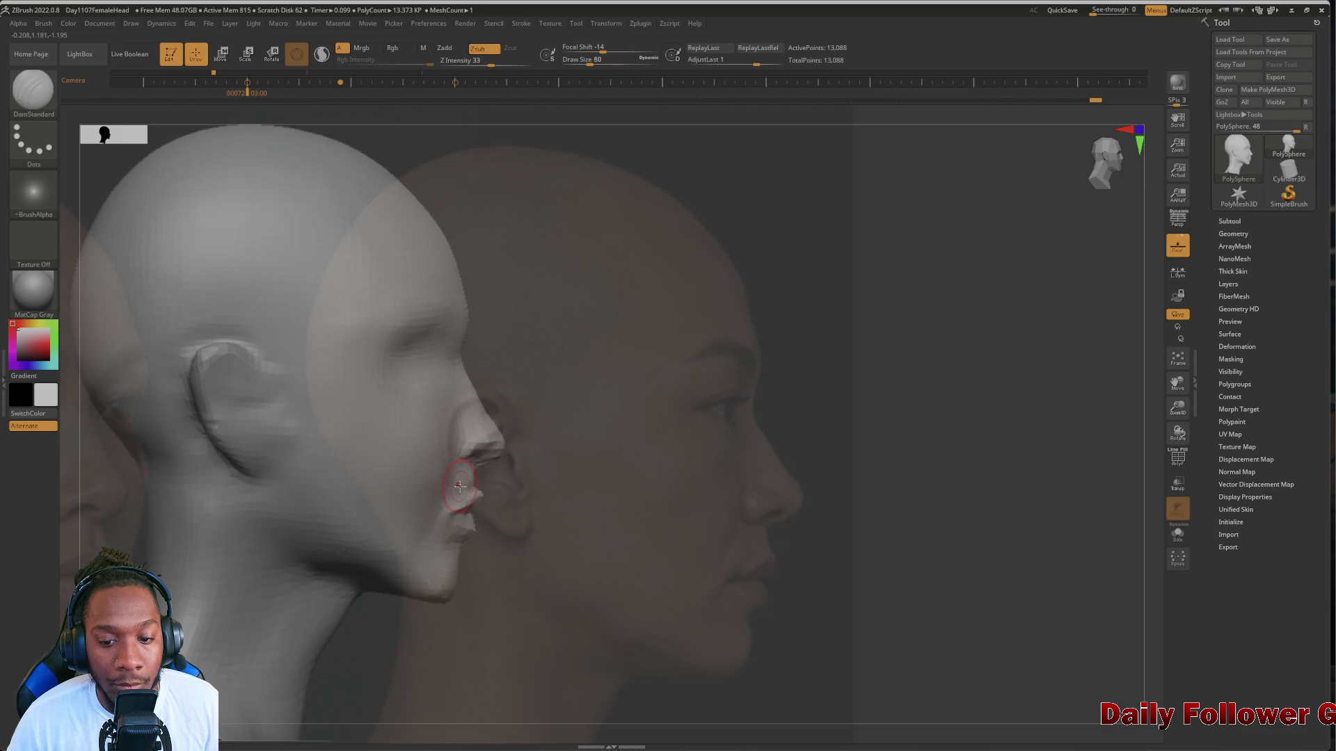
click(32, 92)
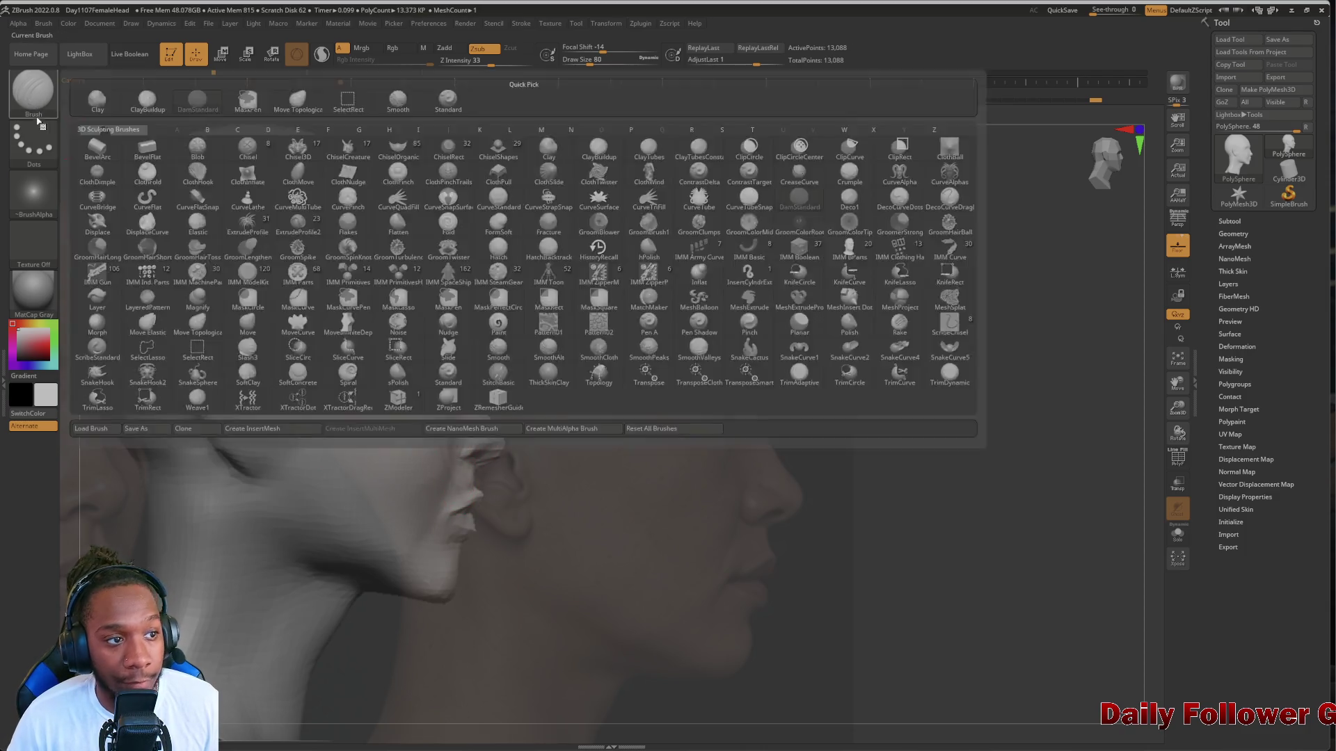
Try the Inflat brush, then return to DamStandard and carve creases shaping the nose
click(32, 99)
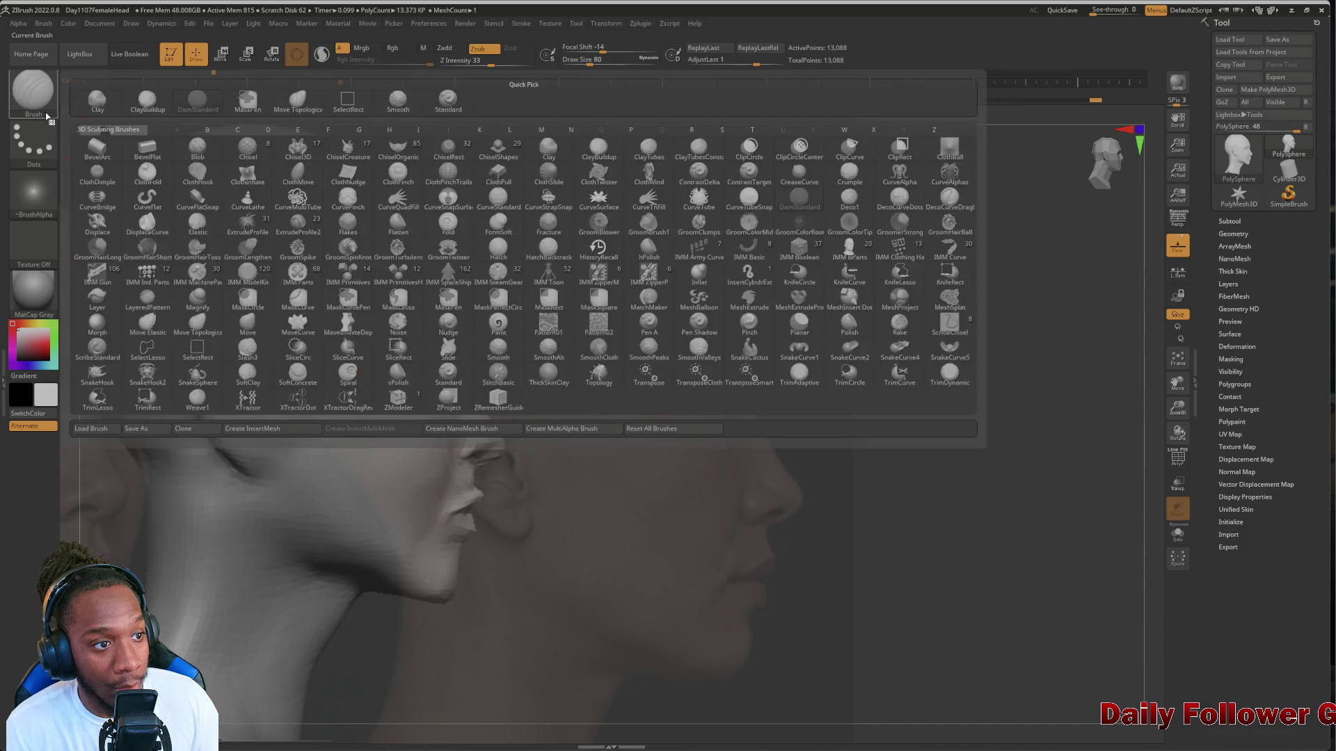
key(i)
click(692, 278)
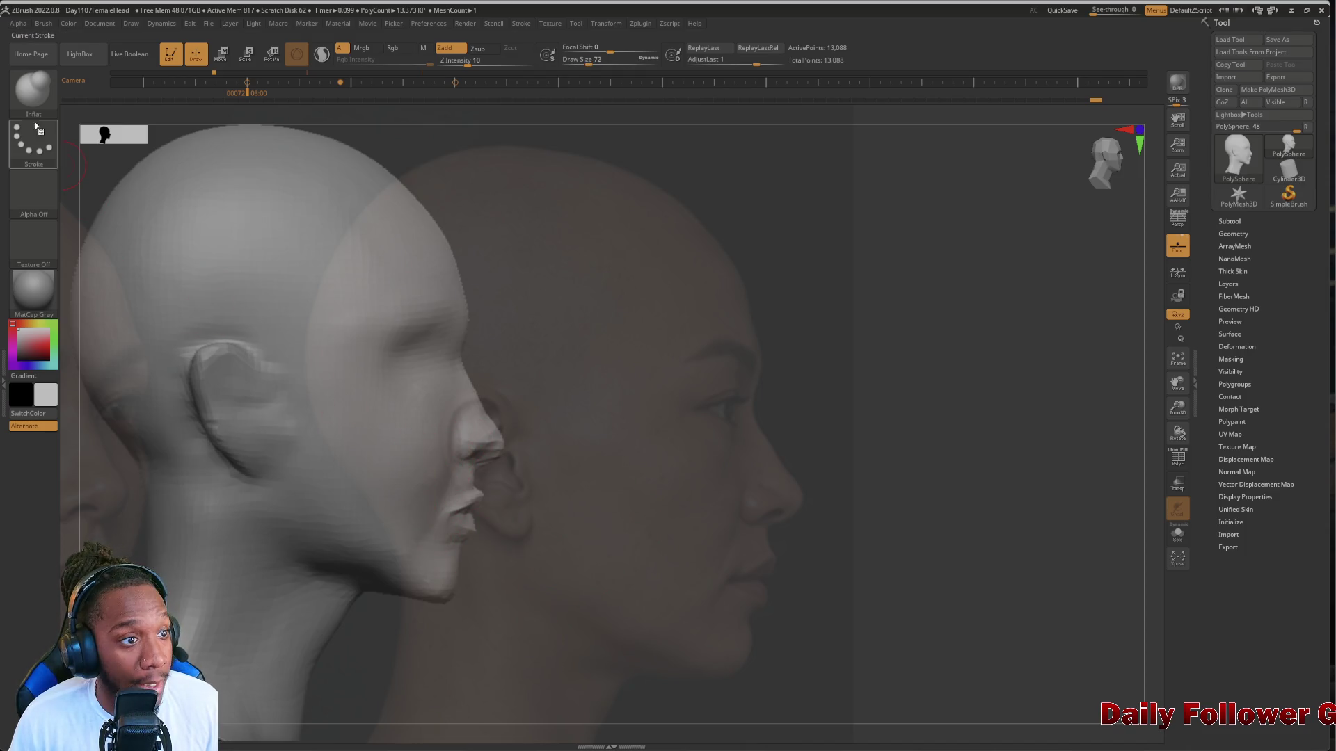
key(b)
key(d)
key(s)
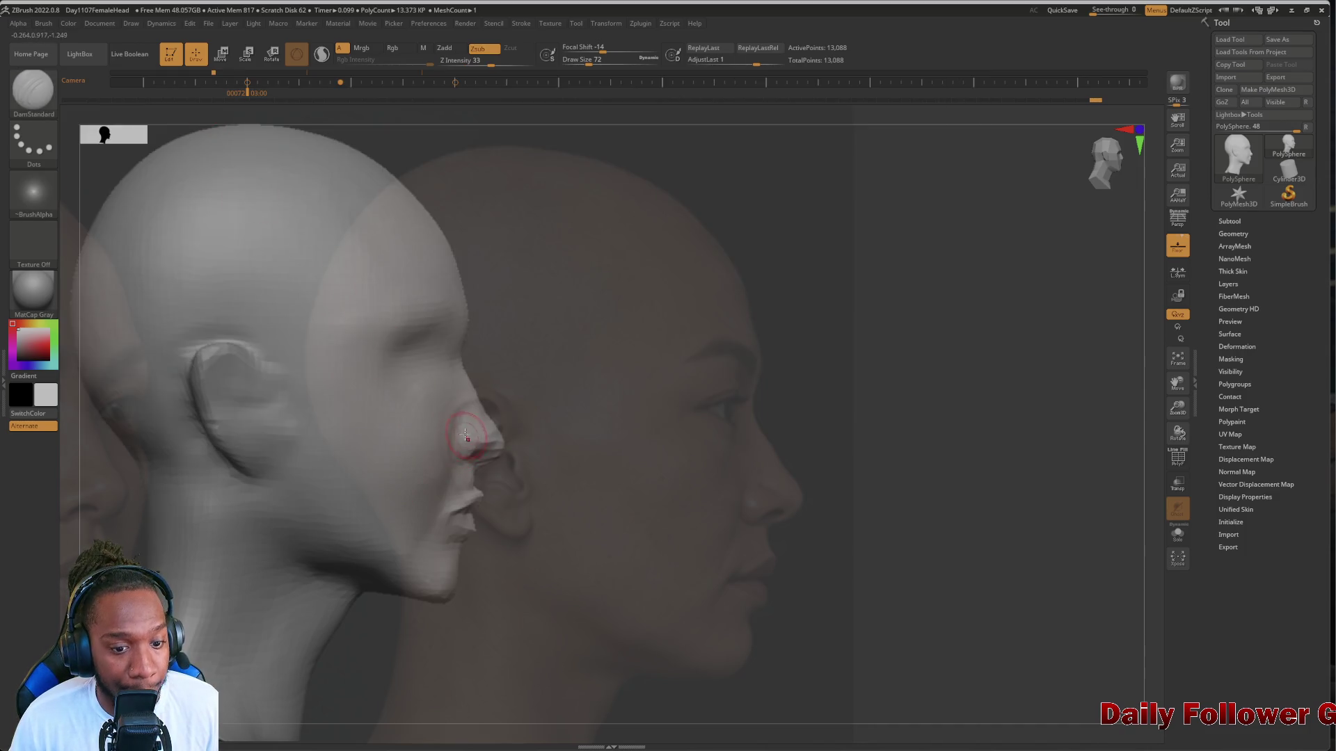
drag(464, 436, 454, 444)
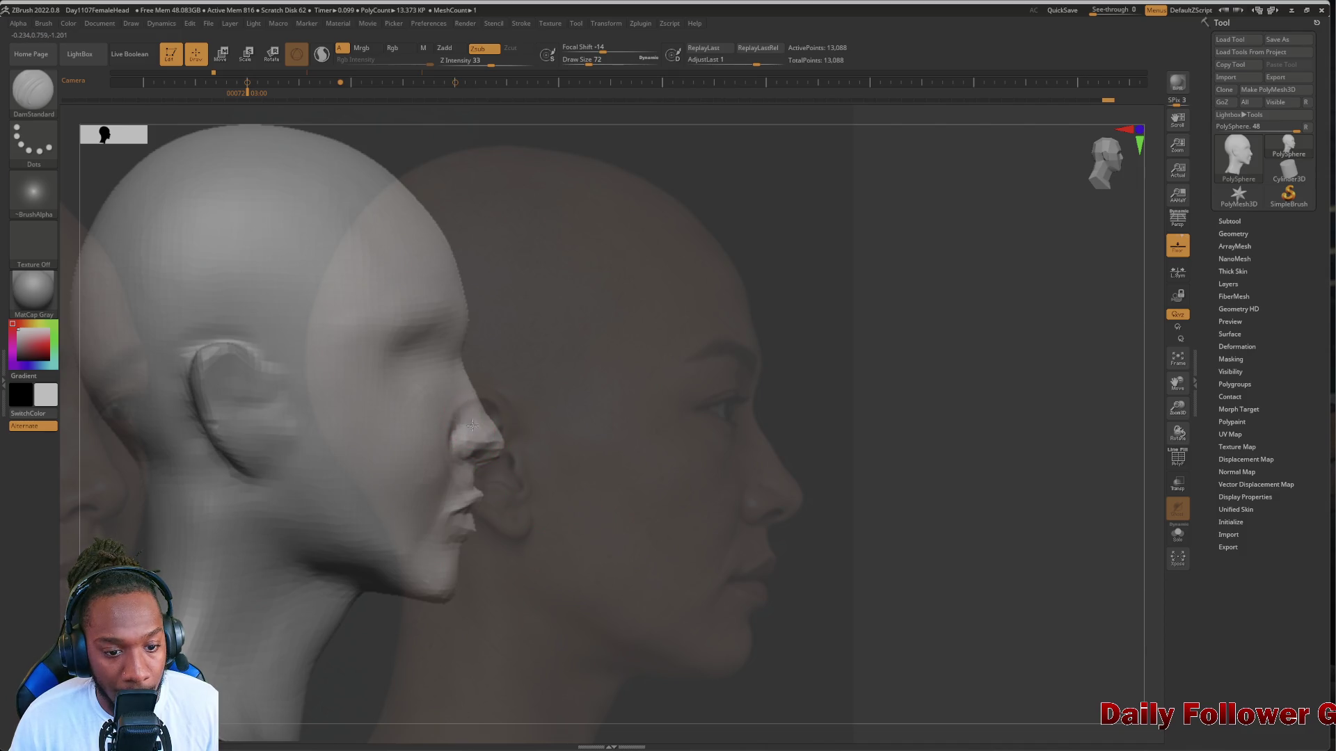
drag(458, 433, 450, 416)
Refine the nose bridge and smooth the nose, viewing it from front, below and in profile
drag(814, 576, 748, 579)
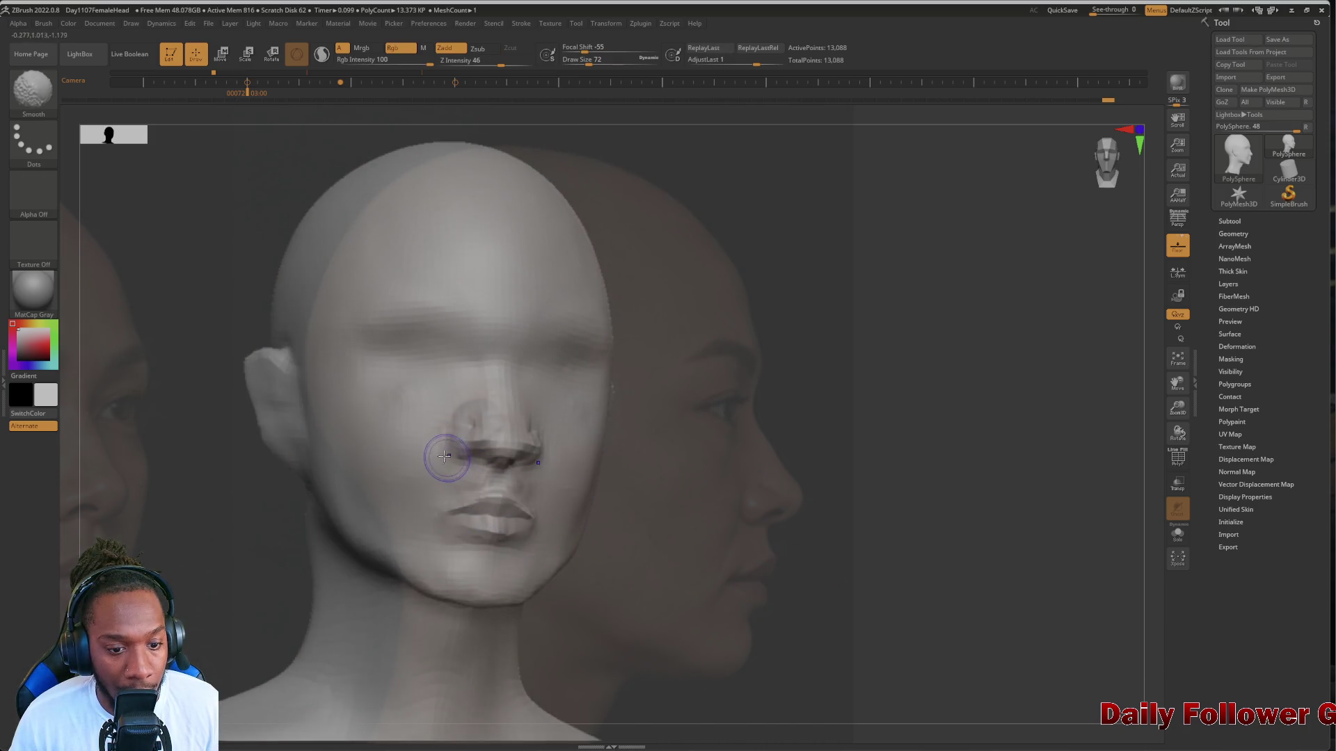
mouse_move(462, 387)
mouse_down()
mouse_move(480, 418)
mouse_move(478, 373)
mouse_up()
mouse_move(175, 401)
mouse_down()
mouse_move(155, 367)
mouse_move(431, 449)
mouse_up()
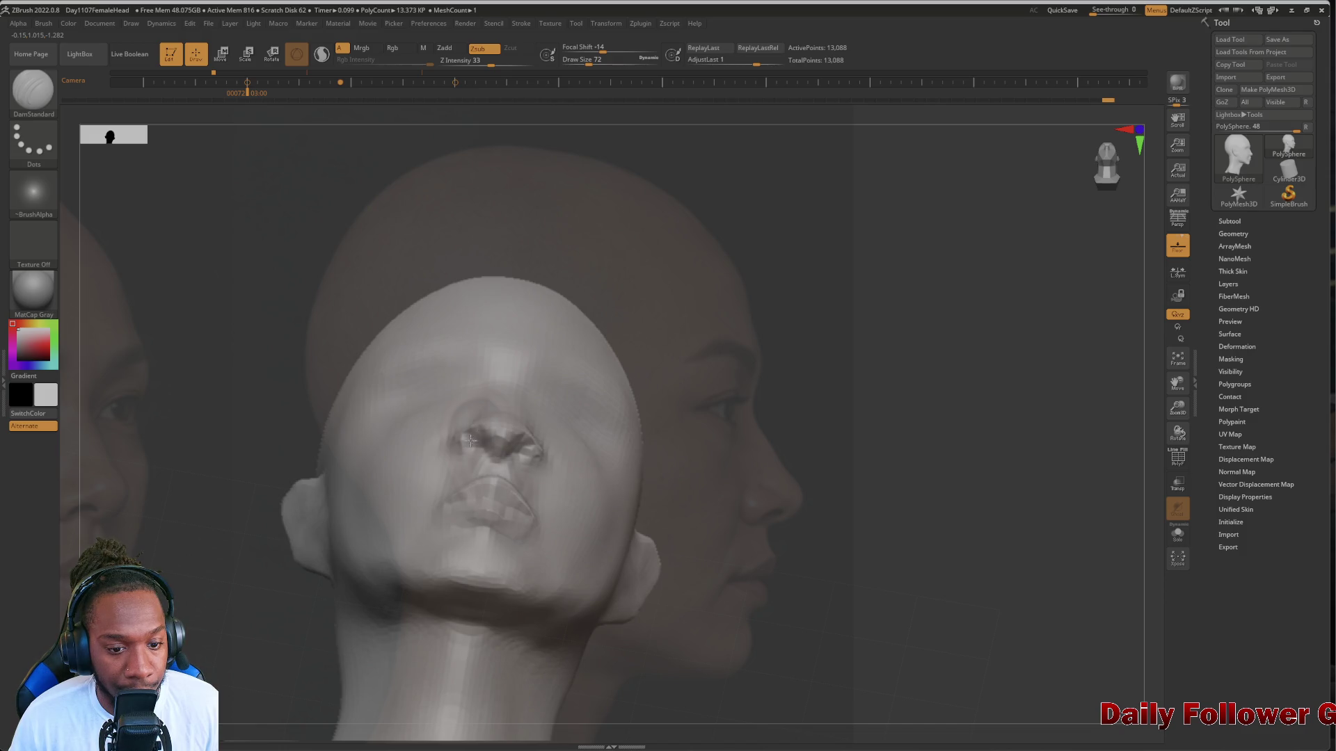
shift+drag(188, 387, 135, 527)
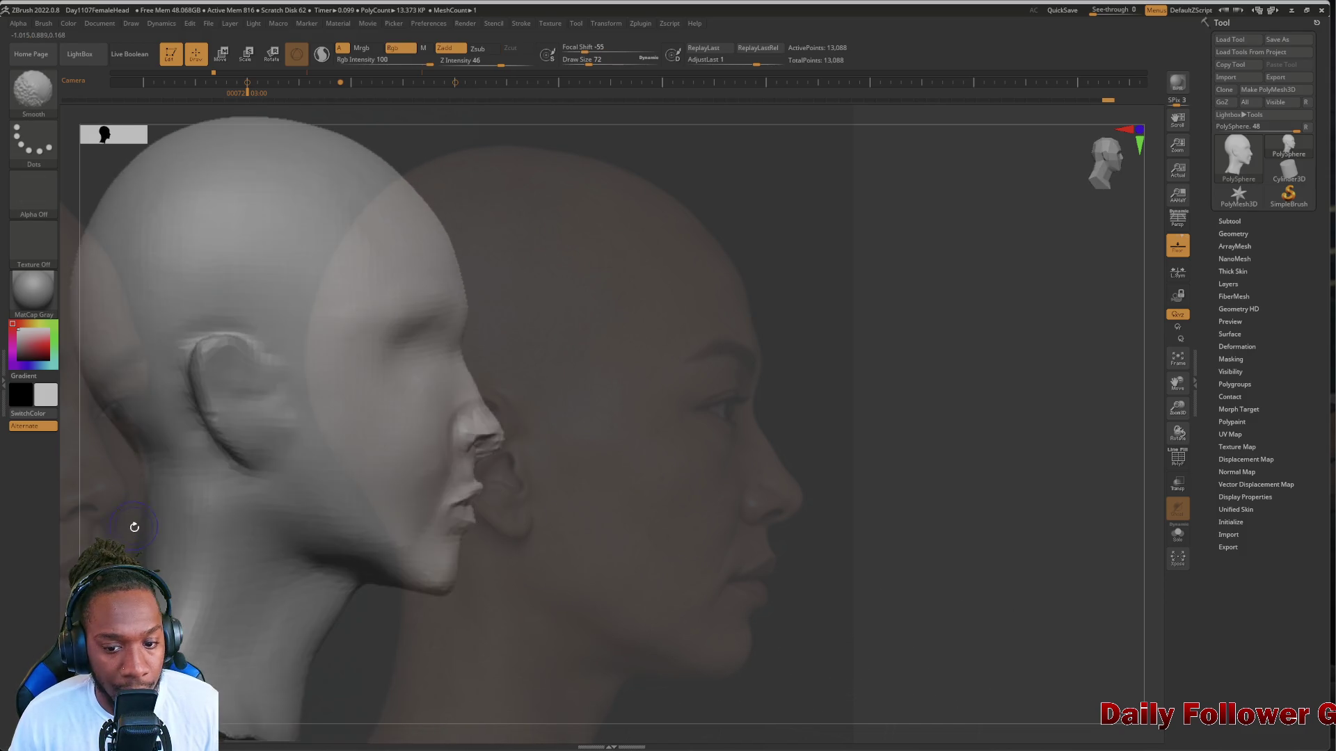
key(shift)
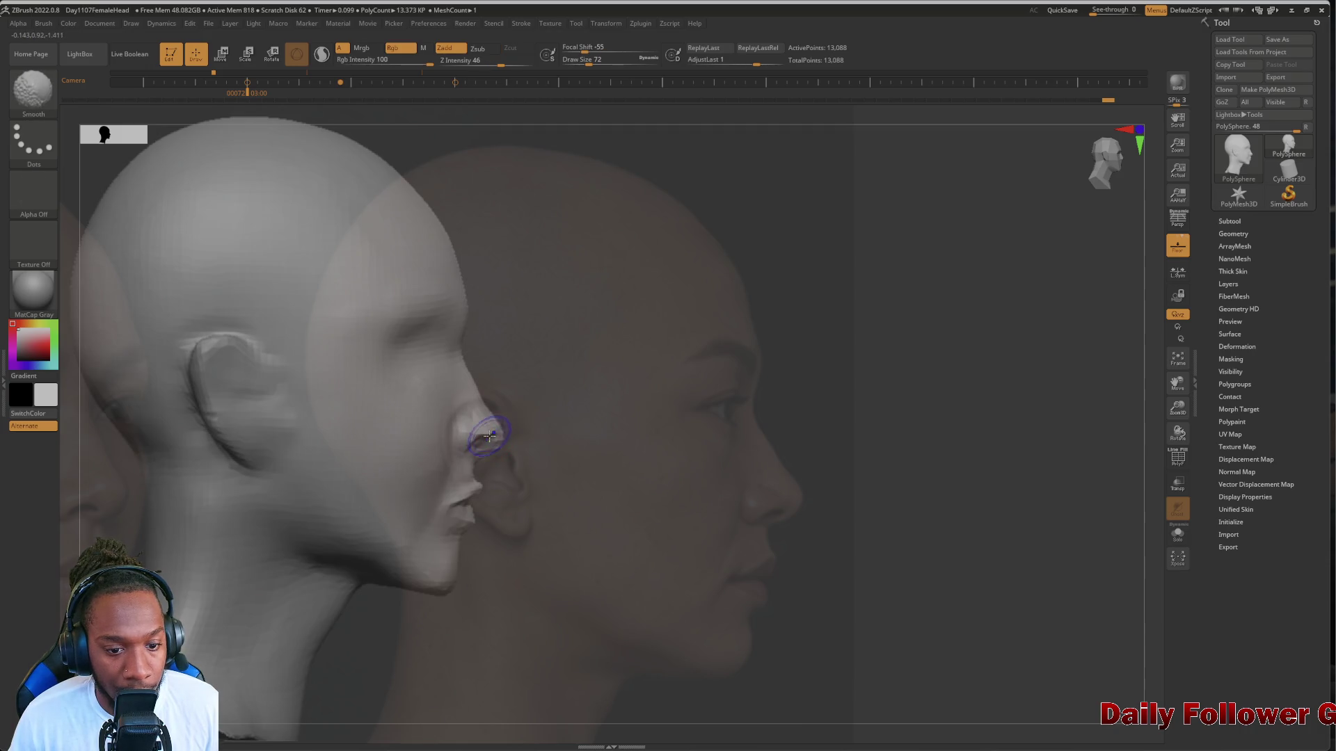
drag(839, 537, 767, 523)
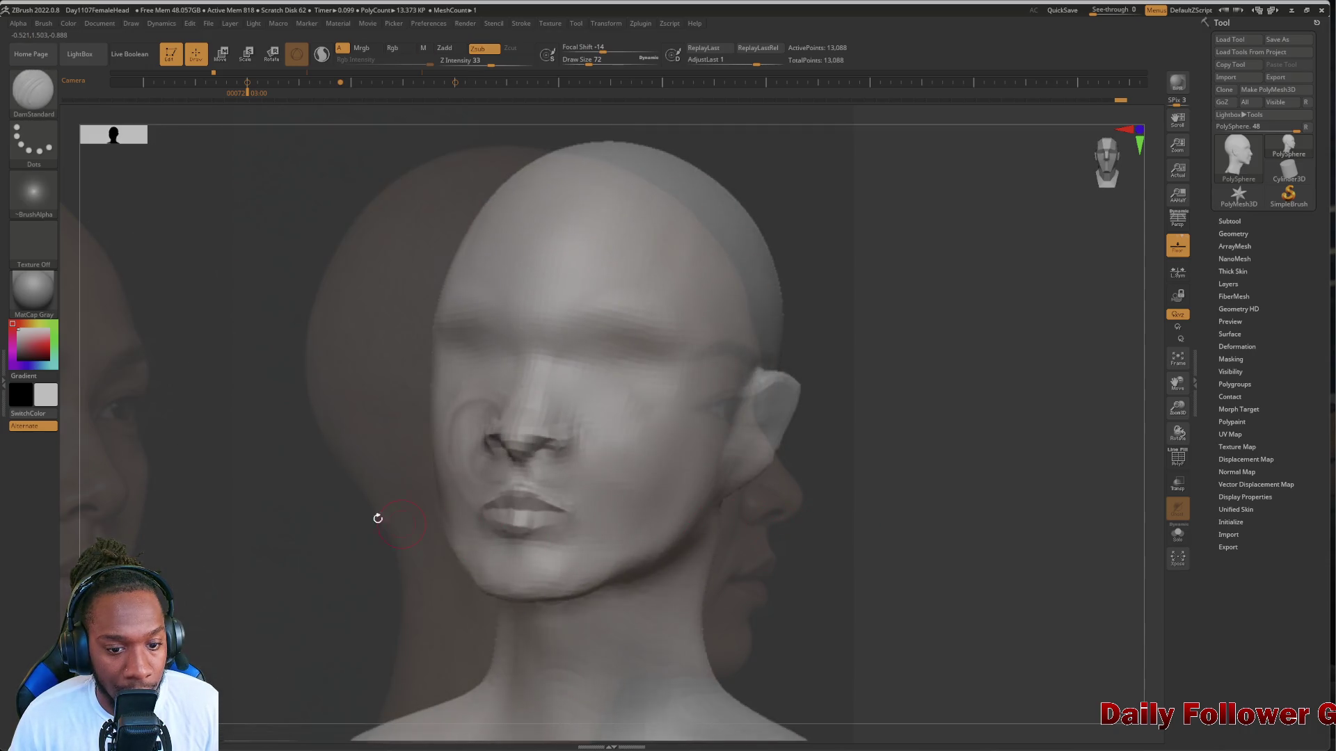
key(shift)
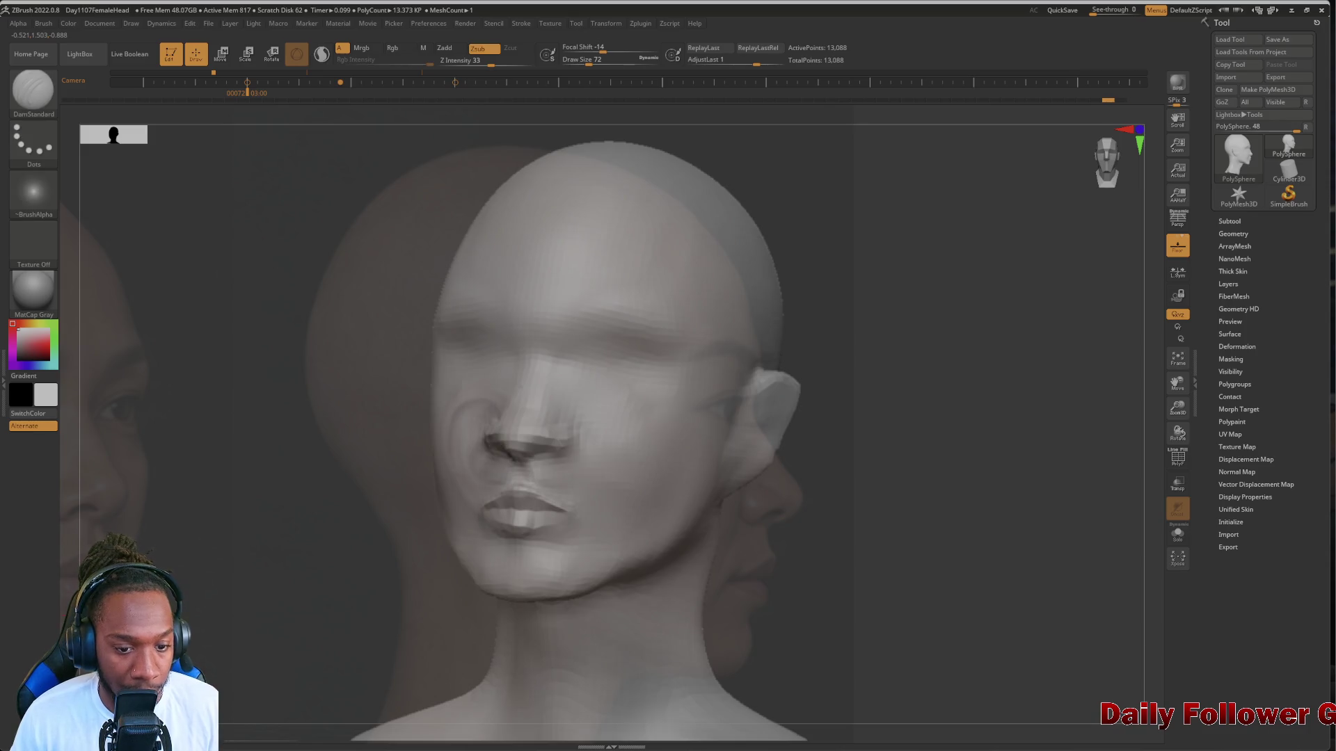
mouse_move(160, 410)
mouse_down()
mouse_move(145, 402)
mouse_move(155, 319)
mouse_up()
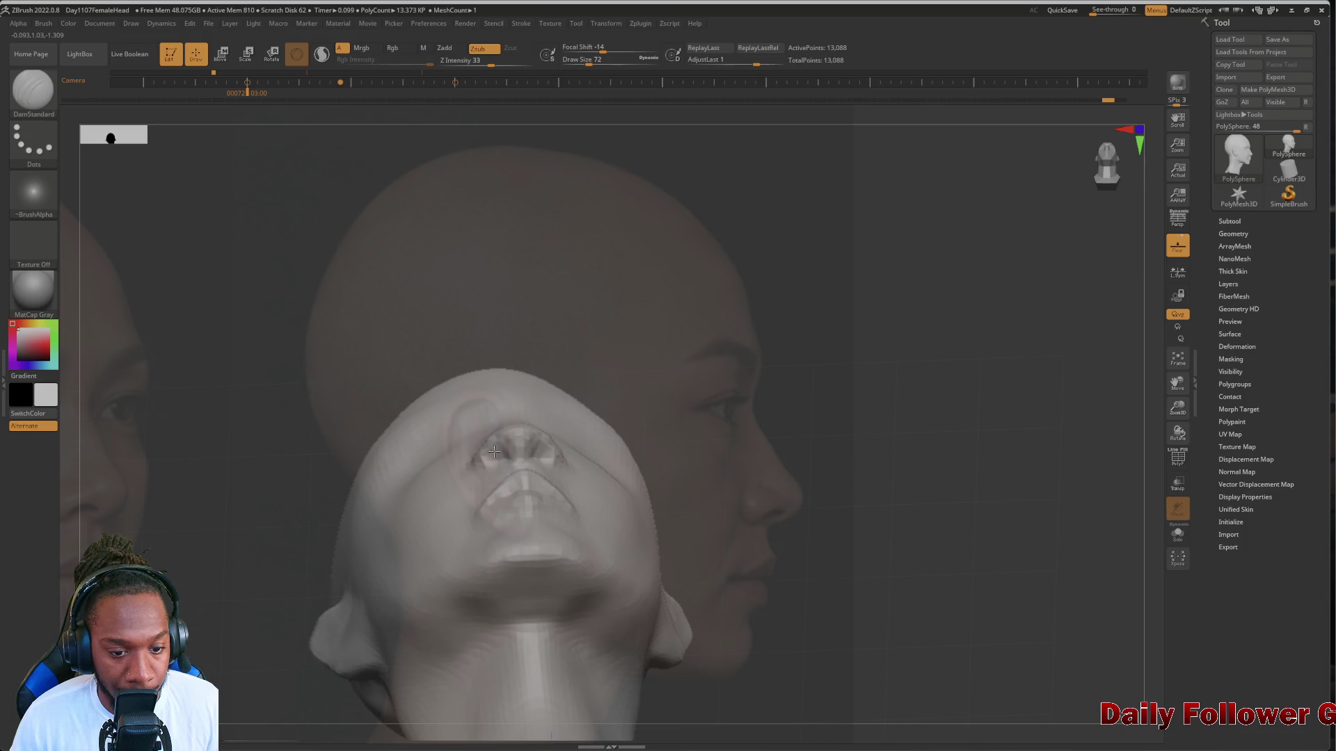
mouse_move(174, 445)
shift+mouse_down()
mouse_move(165, 471)
mouse_move(182, 609)
shift+mouse_up()
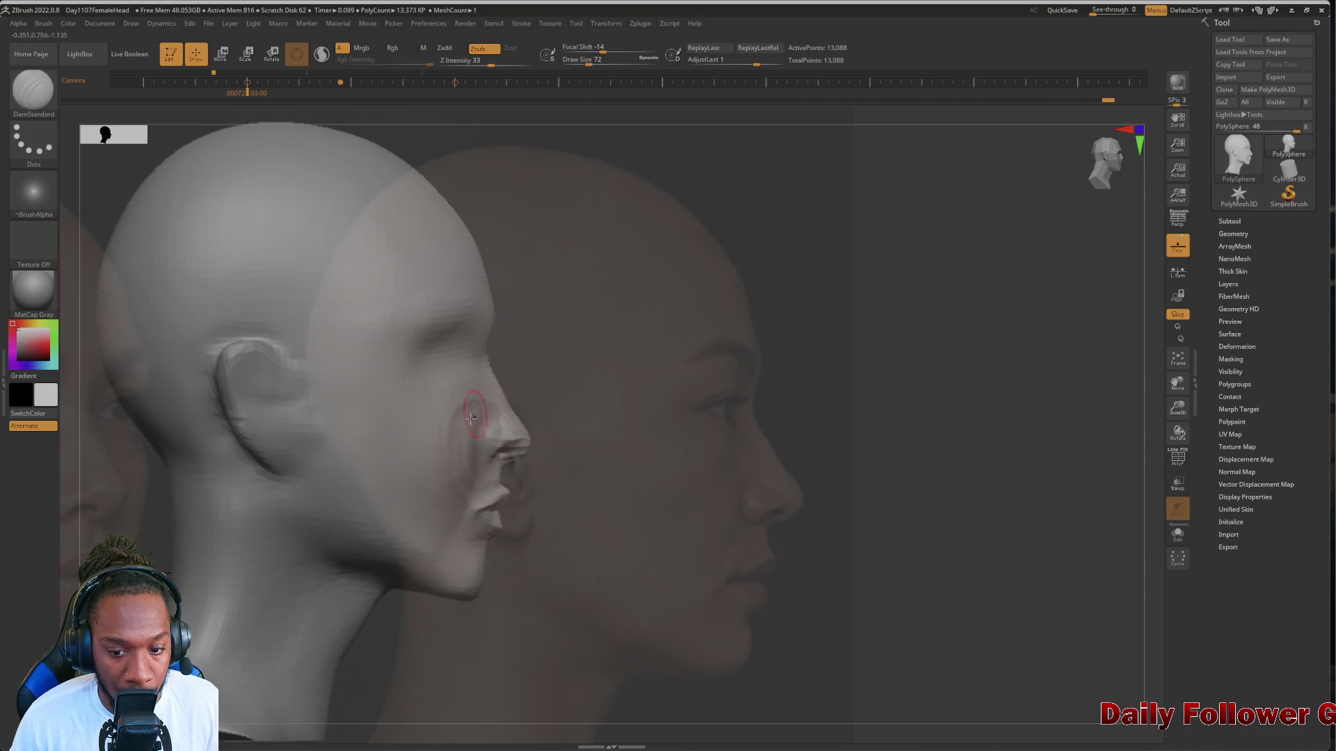
click(32, 89)
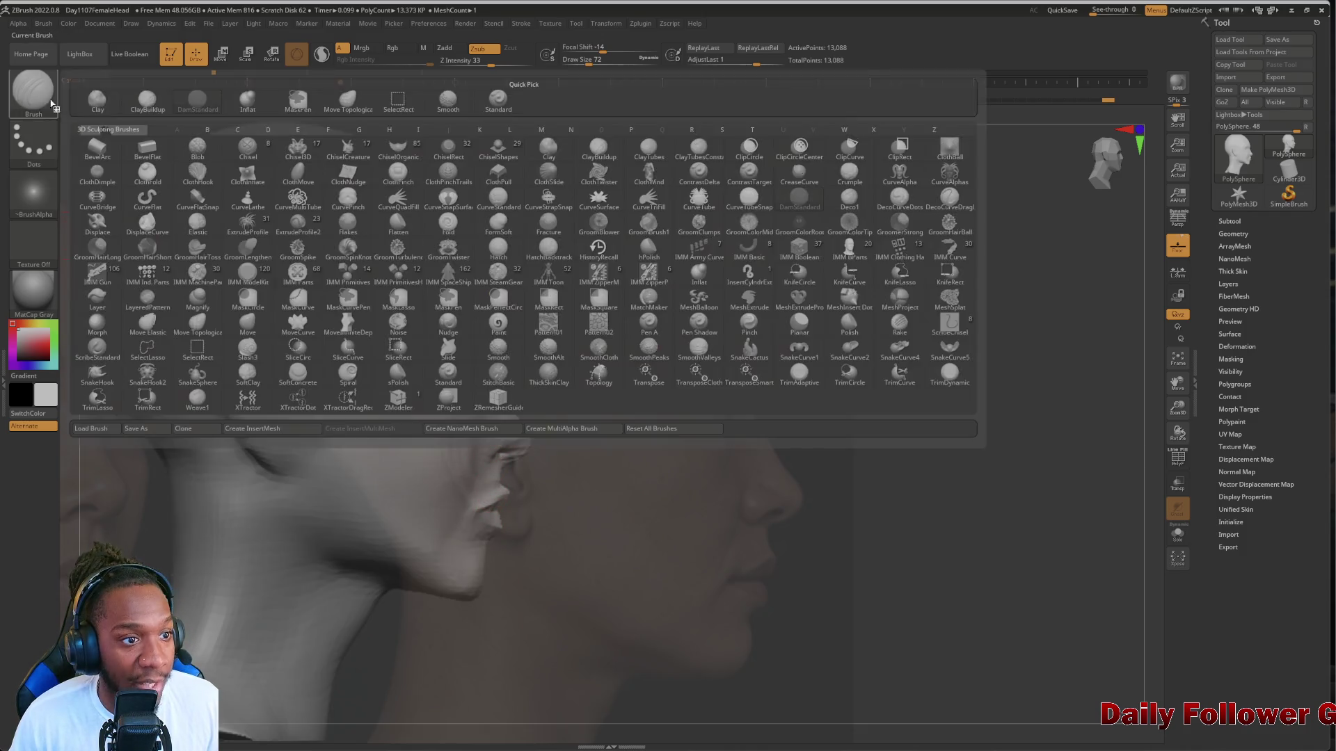
Try the Inflat brush, then switch back to the DamStandard brush
click(247, 104)
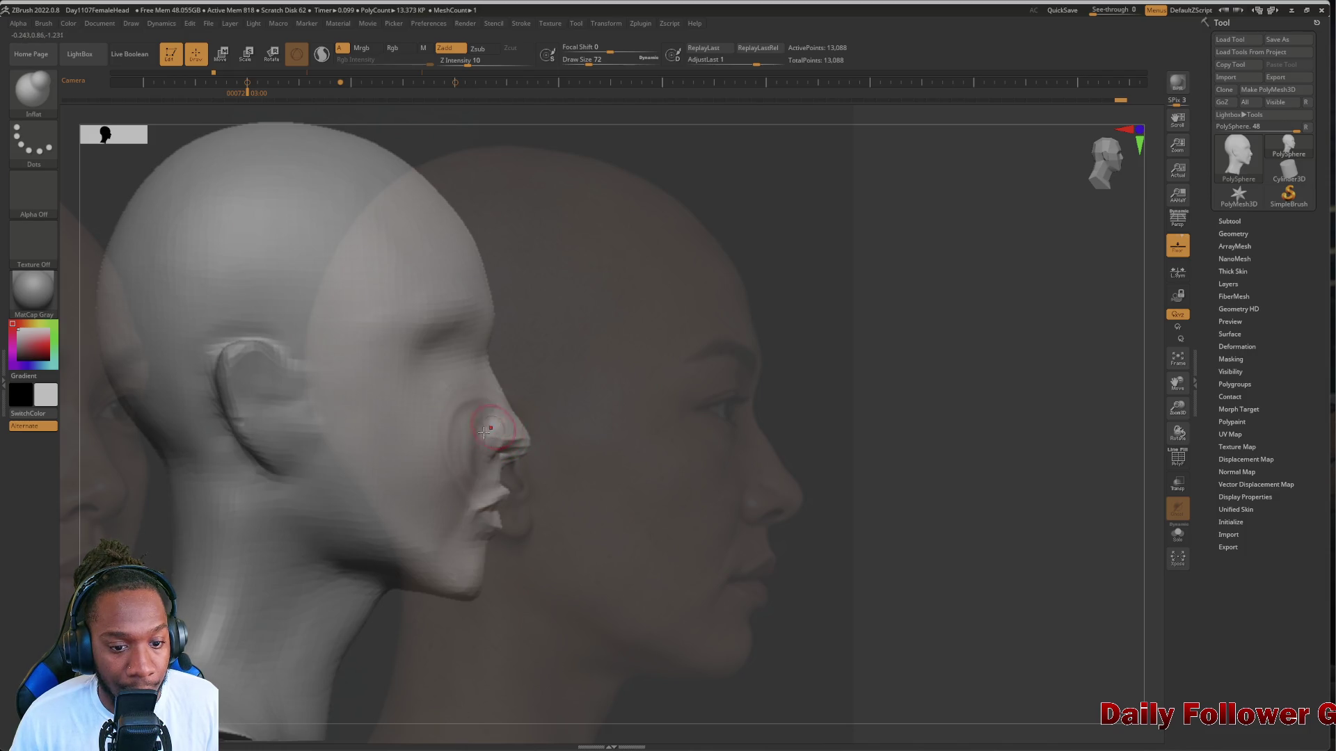
mouse_move(880, 549)
mouse_down()
mouse_move(837, 534)
mouse_move(856, 528)
mouse_move(886, 567)
mouse_move(704, 525)
mouse_up()
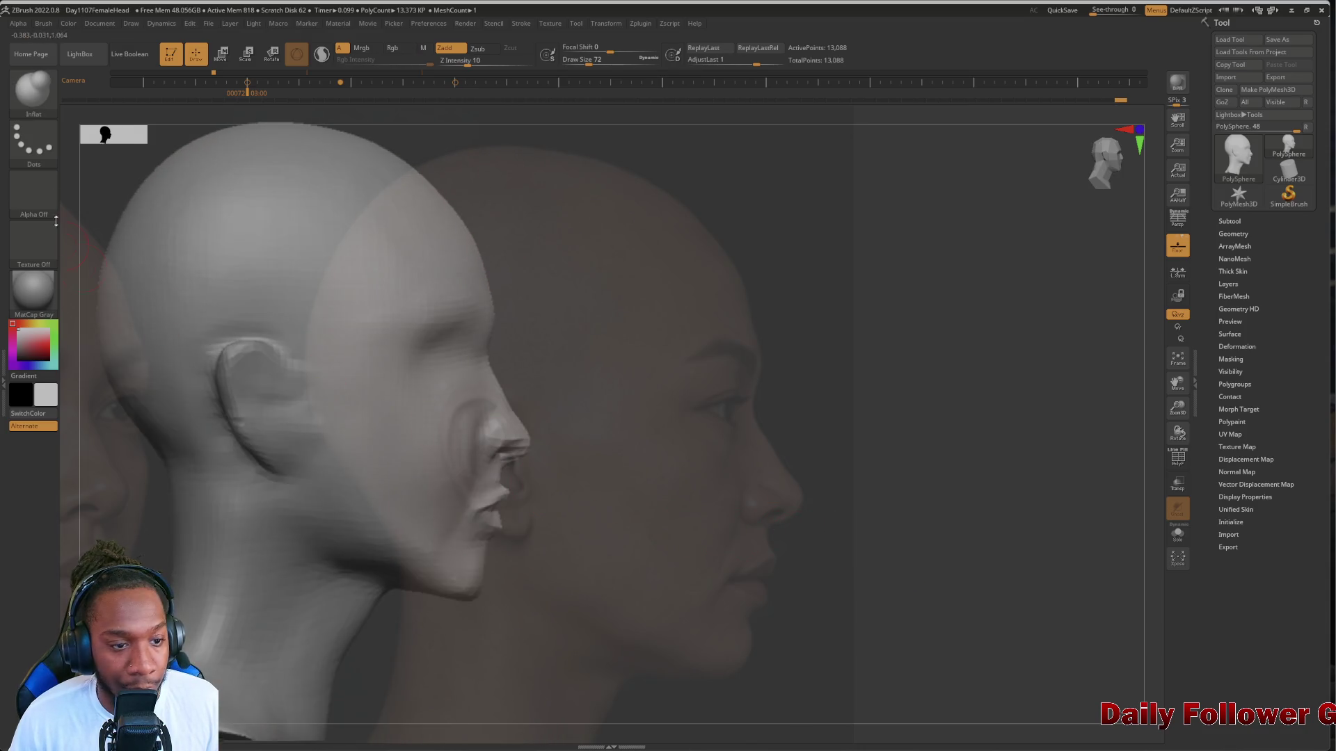
key(b)
key(d)
key(s)
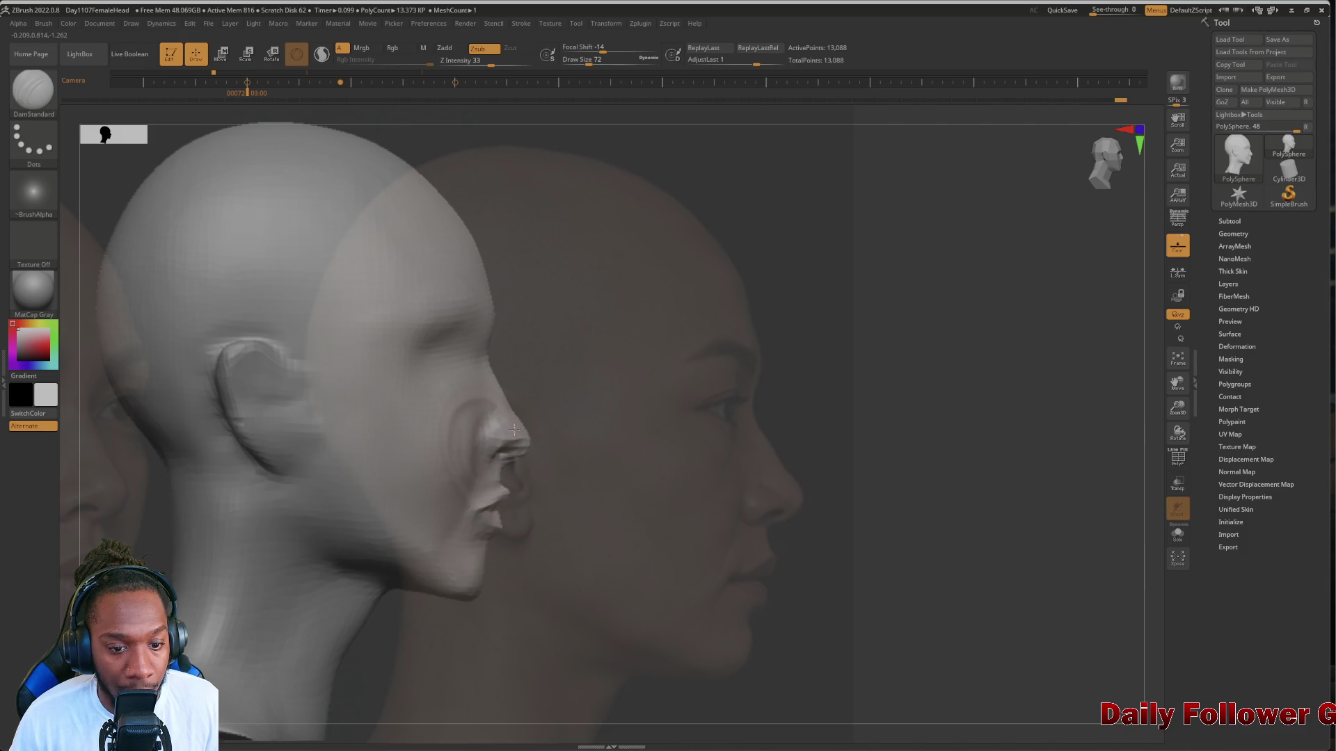
Smooth the nose area and nose tip, then check the nose in side profile
mouse_move(496, 422)
shift+mouse_down()
mouse_move(492, 388)
mouse_move(480, 402)
shift+mouse_up()
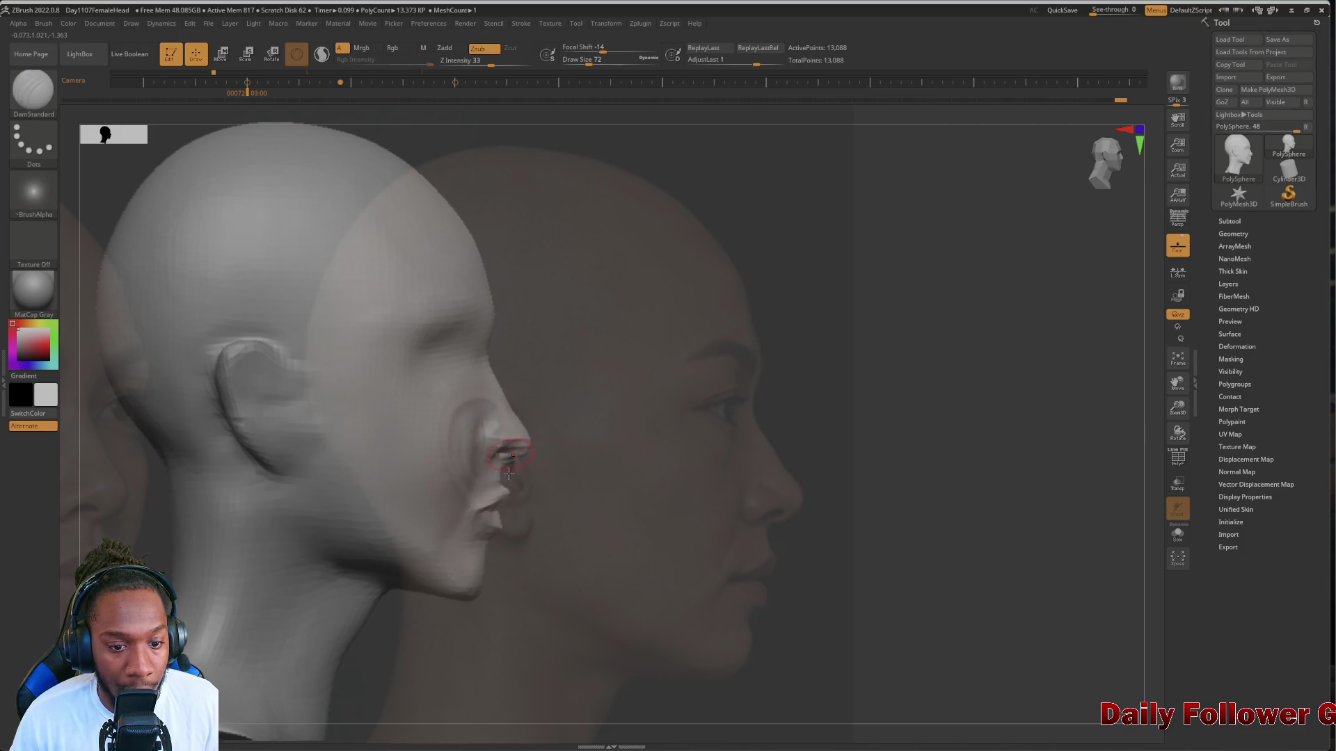
mouse_move(824, 614)
mouse_down()
mouse_move(838, 612)
mouse_move(794, 593)
mouse_move(608, 618)
mouse_move(256, 606)
mouse_move(226, 525)
mouse_move(426, 403)
mouse_up()
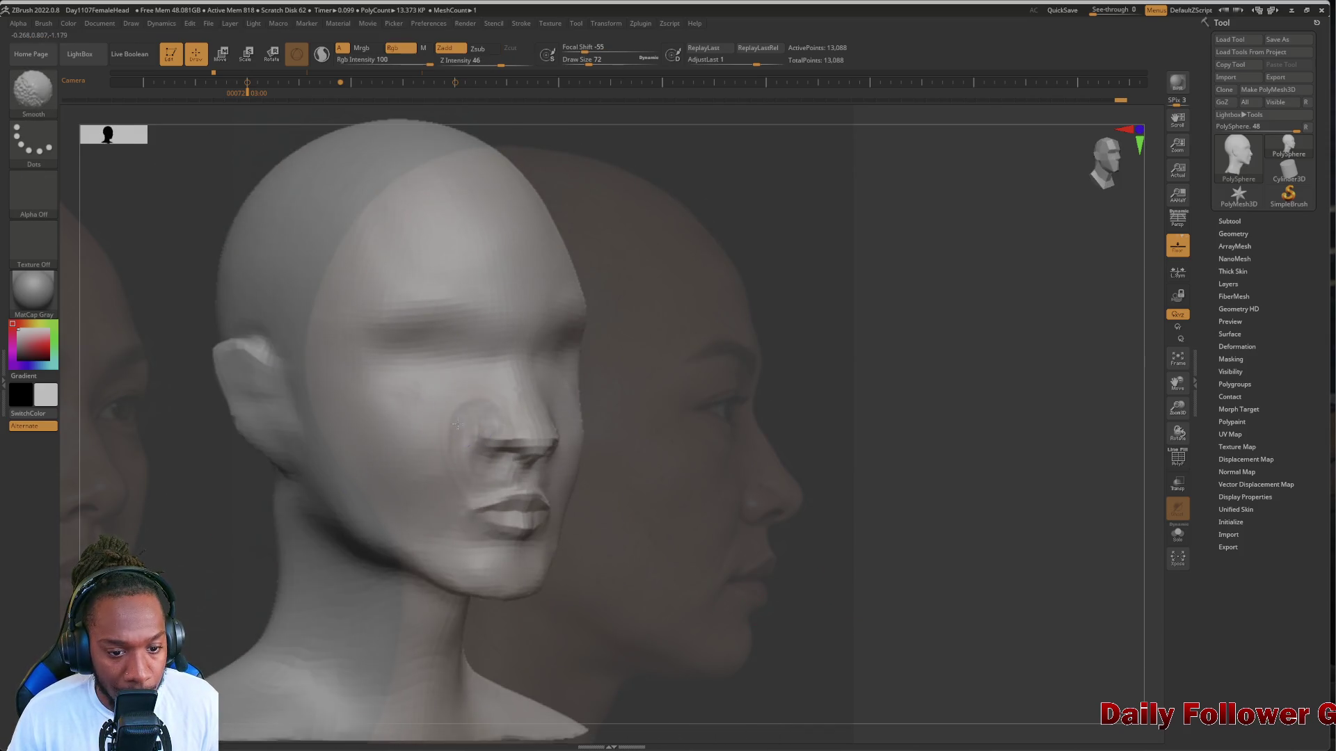
mouse_move(208, 550)
shift+mouse_down()
mouse_move(143, 557)
mouse_move(243, 550)
shift+mouse_up()
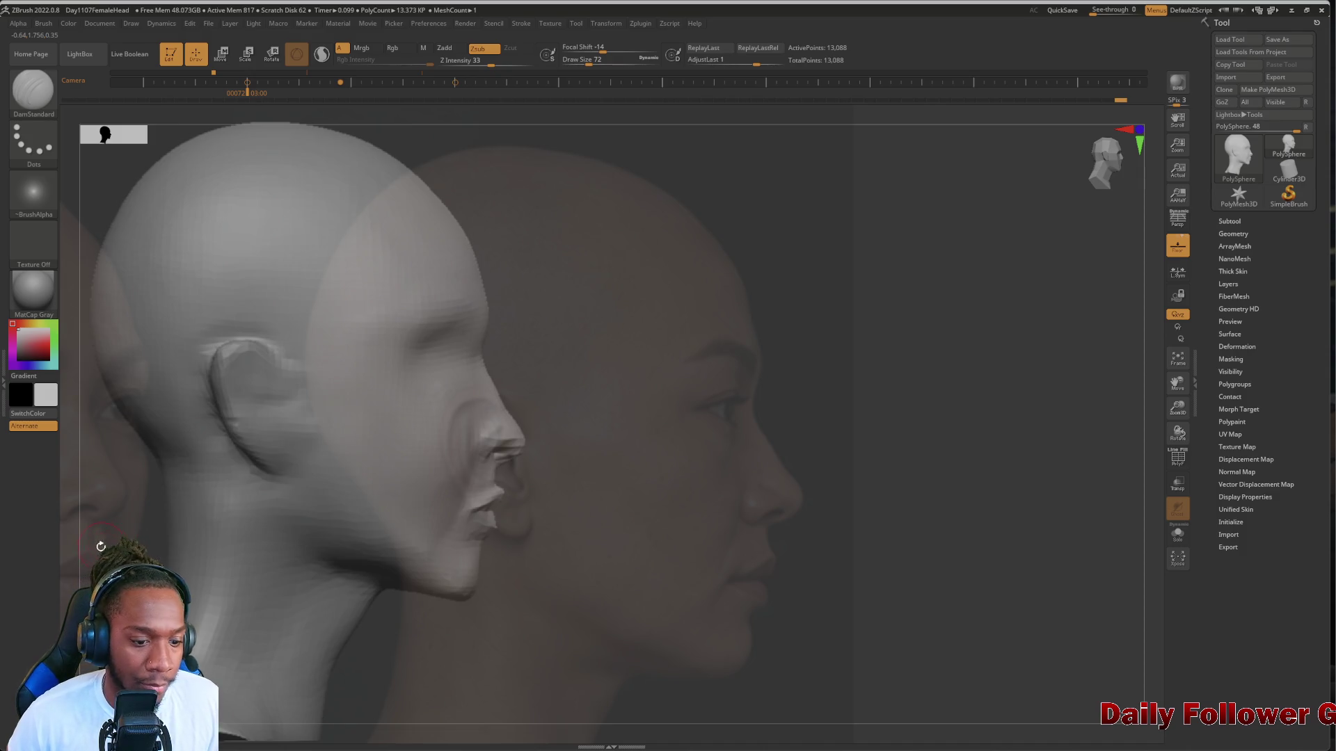
mouse_move(101, 546)
mouse_down()
mouse_move(298, 621)
mouse_move(334, 588)
mouse_move(265, 582)
mouse_up()
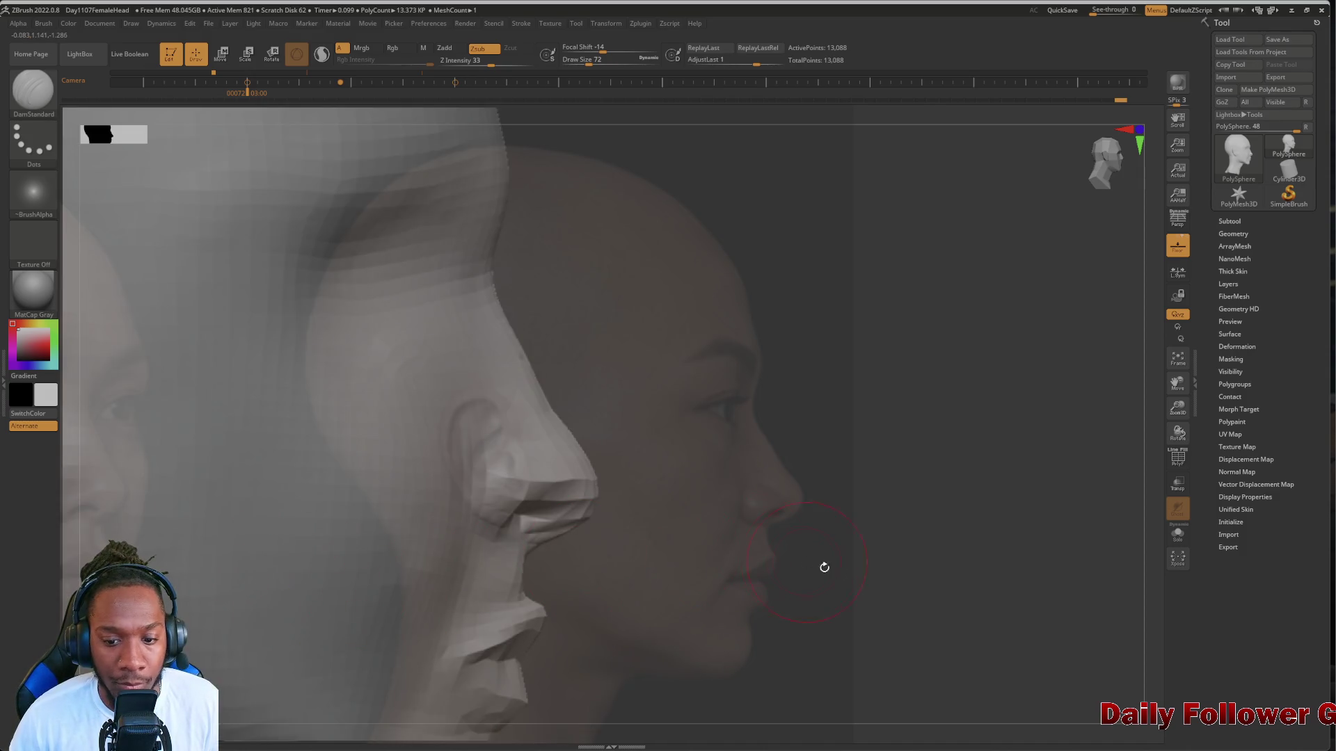
mouse_move(824, 567)
mouse_down()
mouse_move(874, 417)
mouse_move(737, 522)
mouse_move(495, 498)
mouse_move(200, 516)
mouse_move(194, 573)
mouse_move(125, 492)
mouse_move(151, 383)
mouse_move(250, 432)
mouse_move(217, 612)
mouse_move(186, 457)
mouse_move(192, 492)
mouse_move(178, 513)
mouse_move(203, 552)
mouse_move(161, 550)
mouse_move(218, 555)
mouse_move(177, 592)
mouse_move(244, 589)
mouse_move(209, 563)
mouse_move(198, 579)
mouse_up()
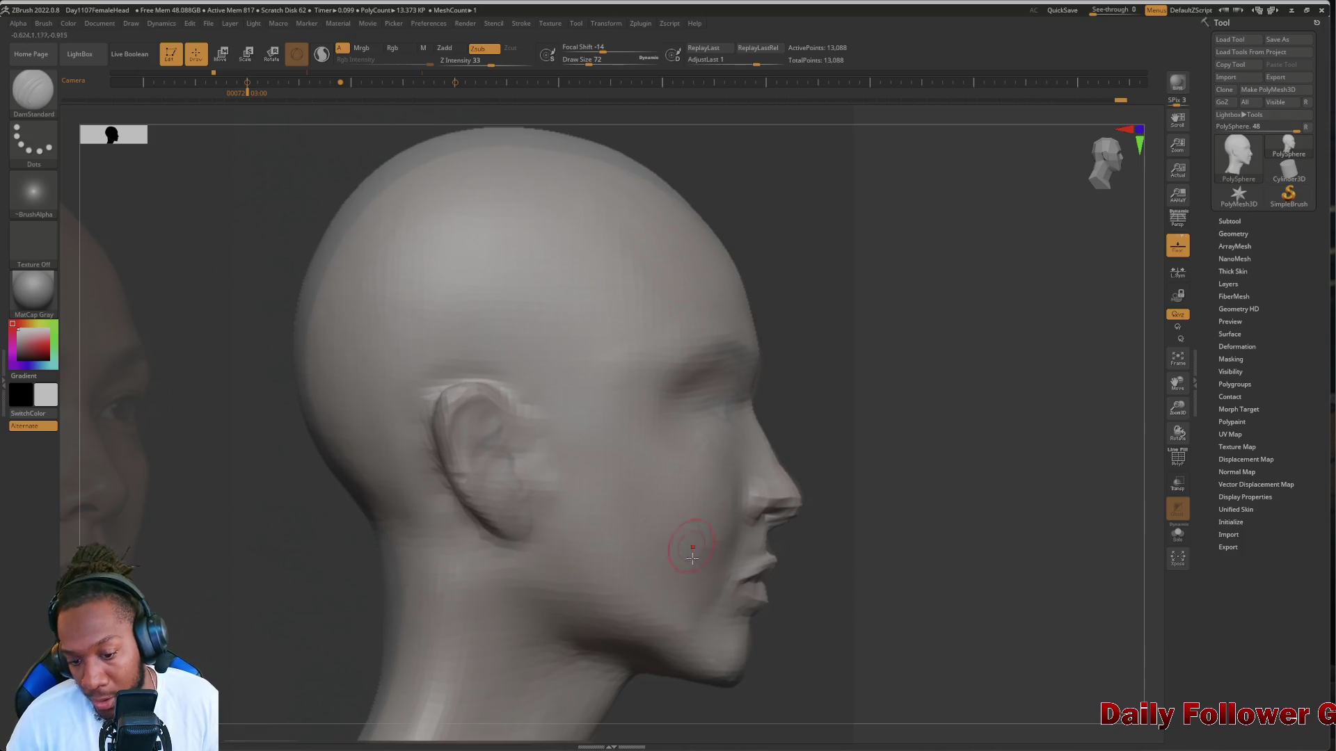
Fade the reference photo to low opacity with the Spotlight Opacity dial
key(shift+z)
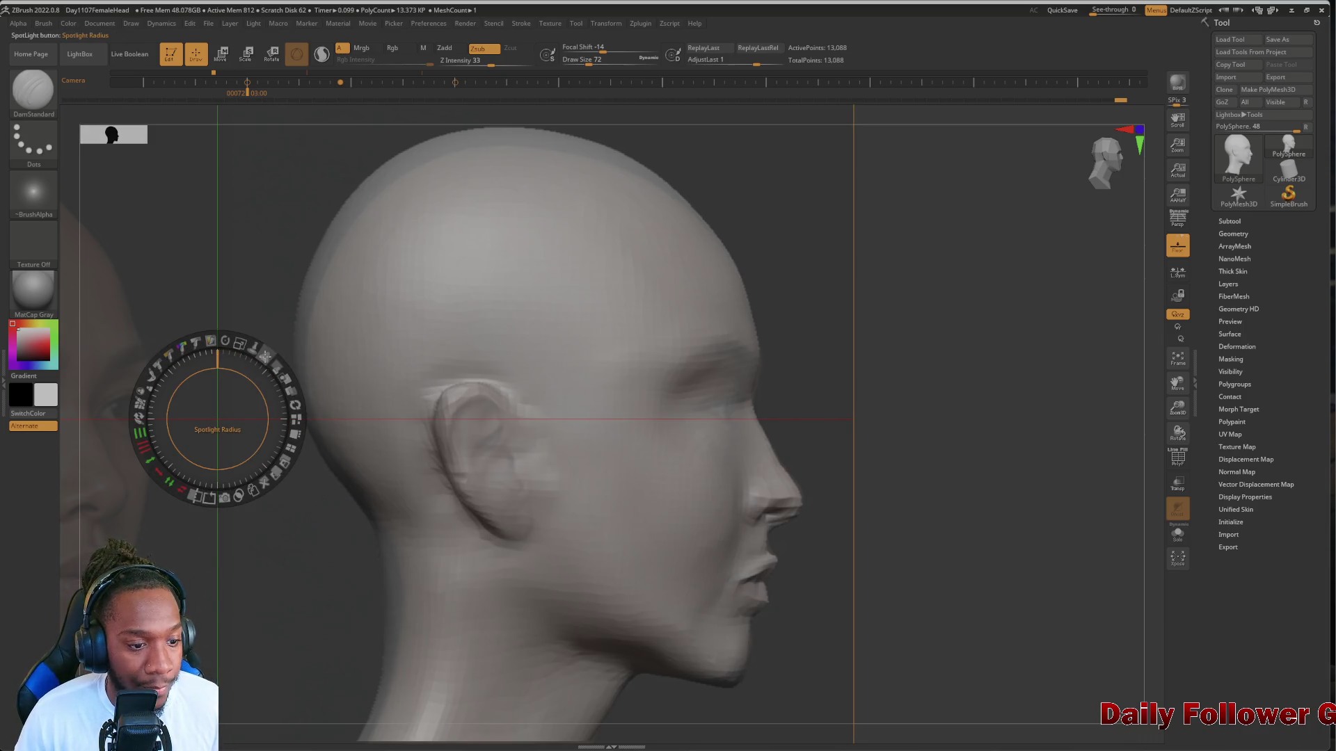
mouse_move(267, 358)
mouse_down()
mouse_move(294, 361)
mouse_move(313, 410)
mouse_move(328, 418)
mouse_move(298, 367)
mouse_move(334, 417)
mouse_move(357, 424)
mouse_move(399, 496)
mouse_up()
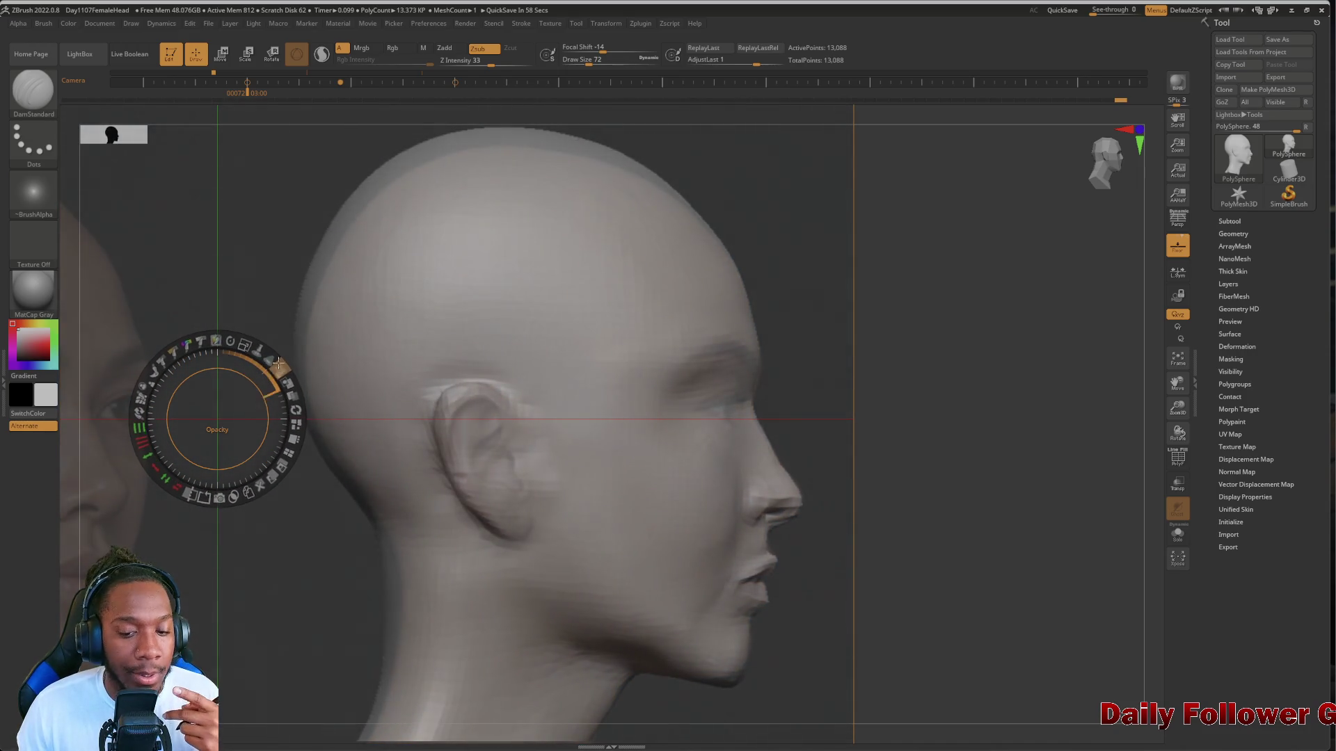
mouse_move(331, 549)
mouse_down()
mouse_move(216, 550)
mouse_move(181, 414)
mouse_move(212, 428)
mouse_move(231, 466)
mouse_move(84, 462)
mouse_up()
Zoom in on the front-facing head and make the realigned front photo strongly opaque
key(z)
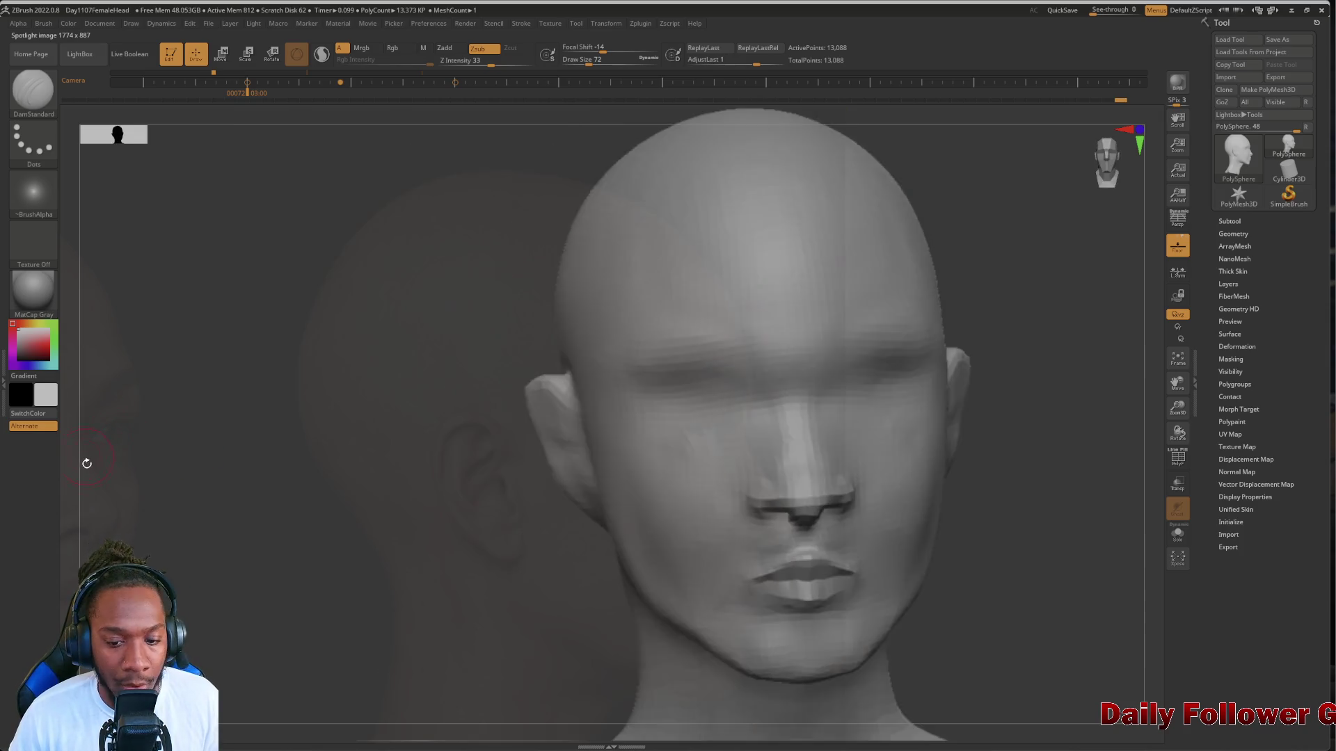
mouse_move(328, 527)
alt+mouse_down()
mouse_move(254, 531)
mouse_move(74, 409)
alt+mouse_up()
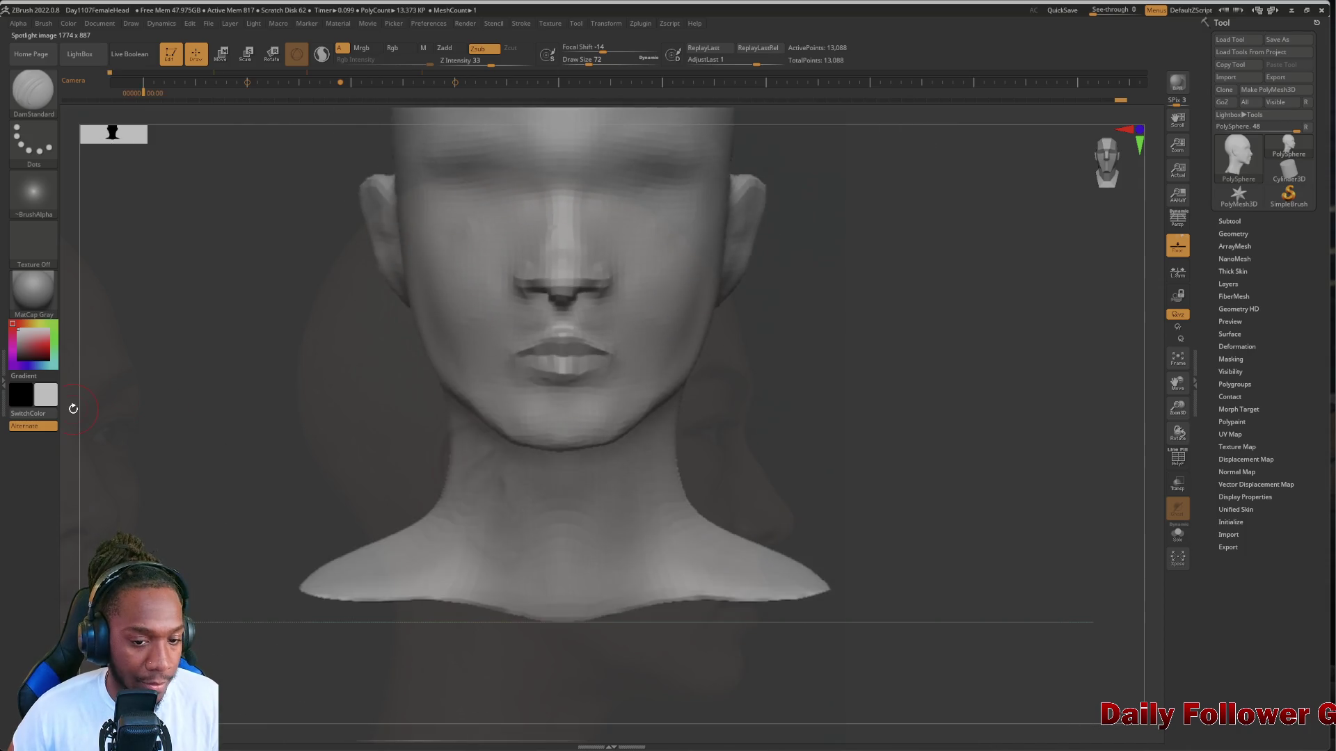
scroll(73, 409, up, 3)
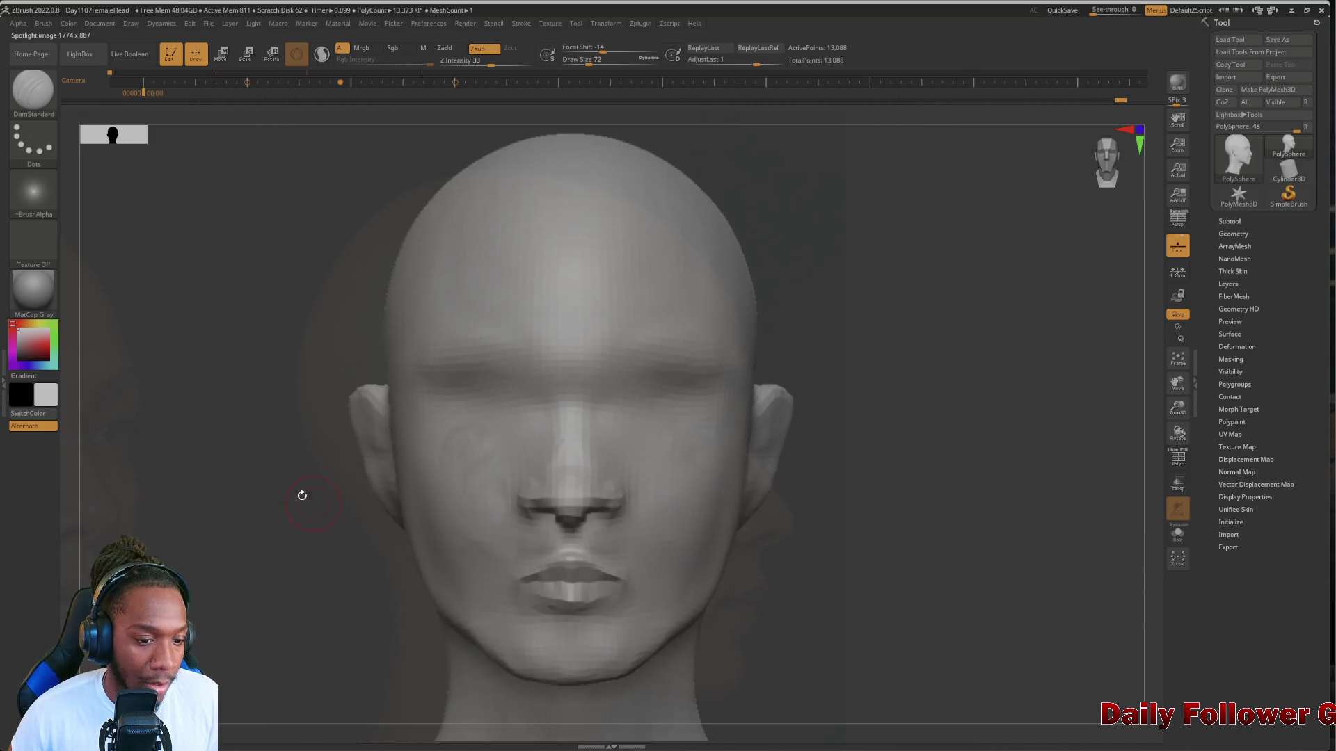
key(shift+z)
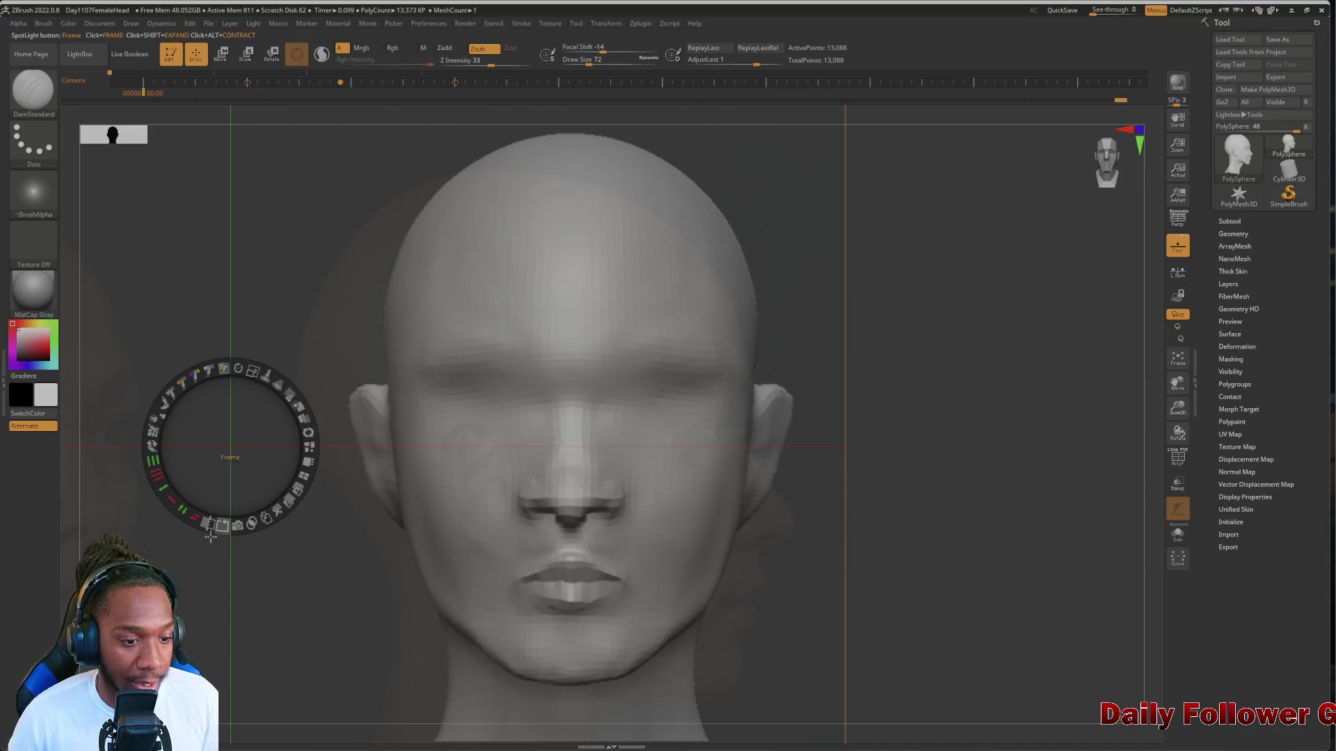
mouse_move(224, 499)
mouse_down()
mouse_move(611, 439)
mouse_move(617, 513)
mouse_move(566, 448)
mouse_move(306, 519)
mouse_move(326, 556)
mouse_up()
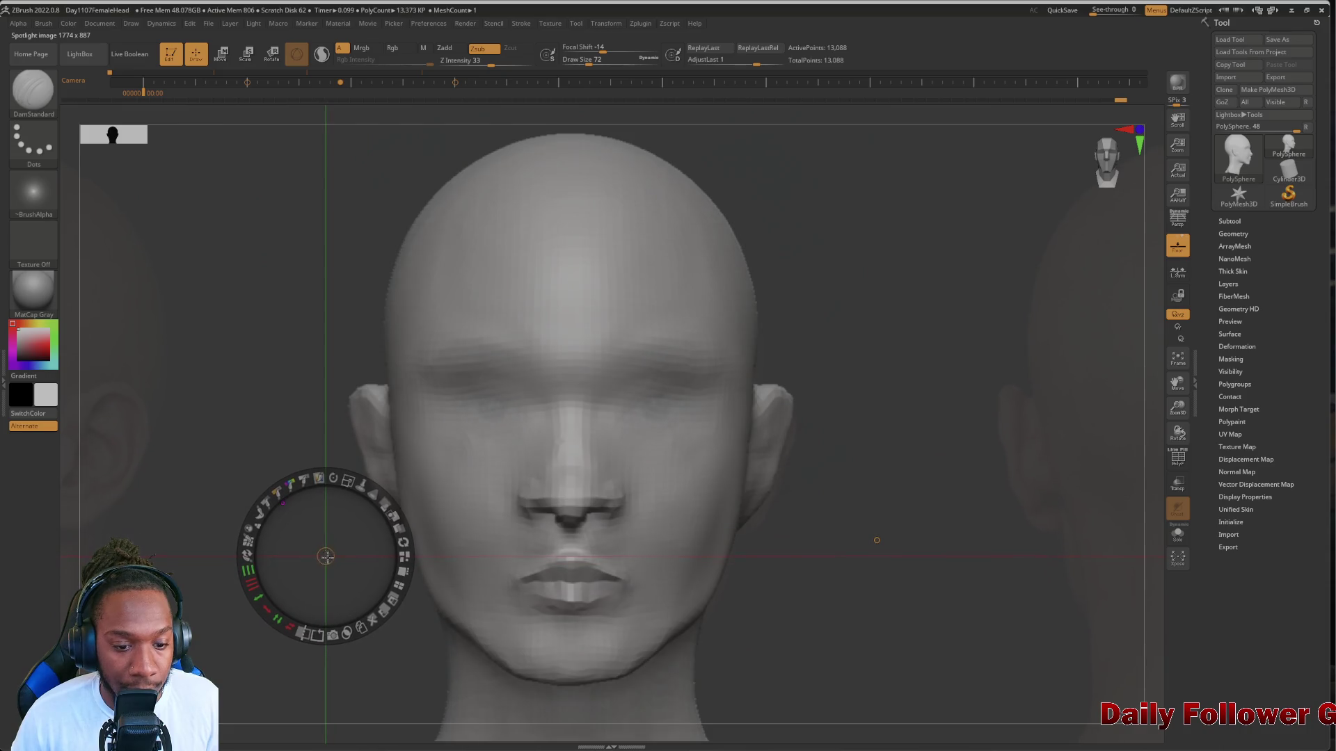
mouse_move(394, 515)
mouse_down()
mouse_move(406, 560)
mouse_move(327, 637)
mouse_move(249, 612)
mouse_up()
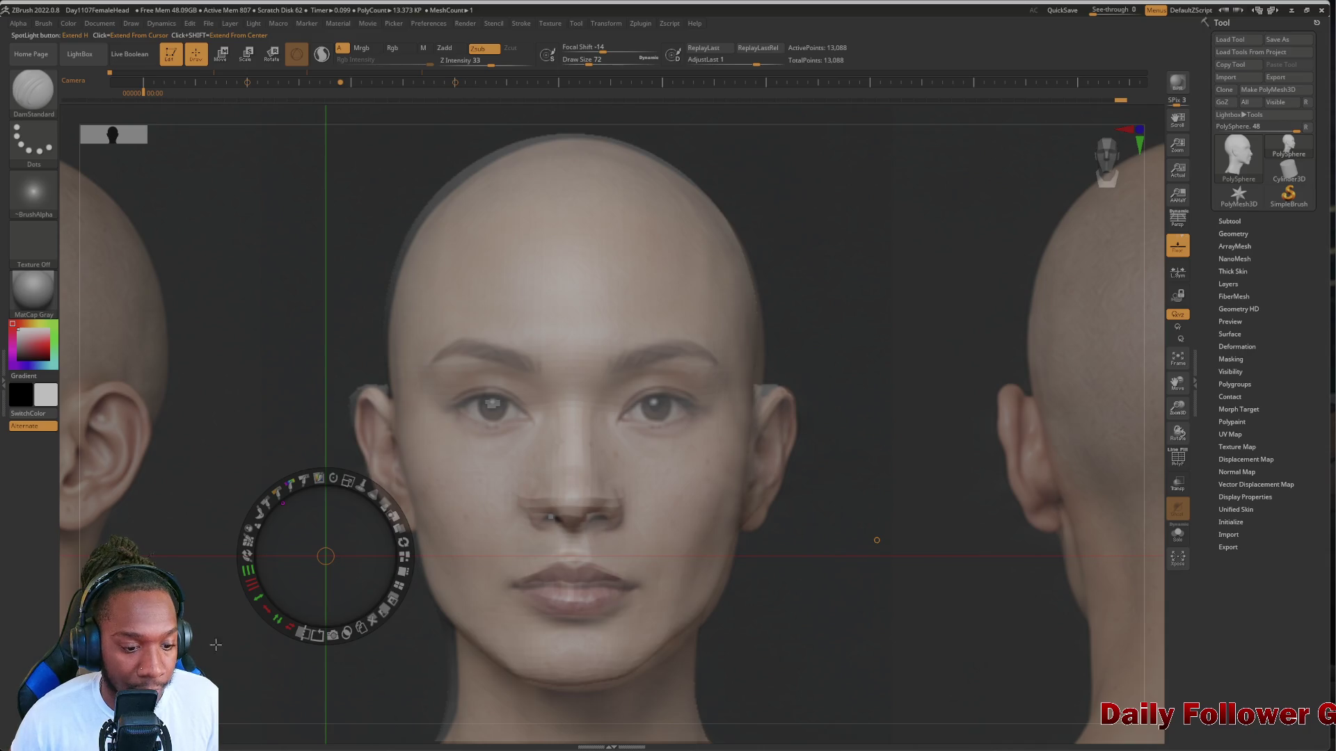
click(216, 667)
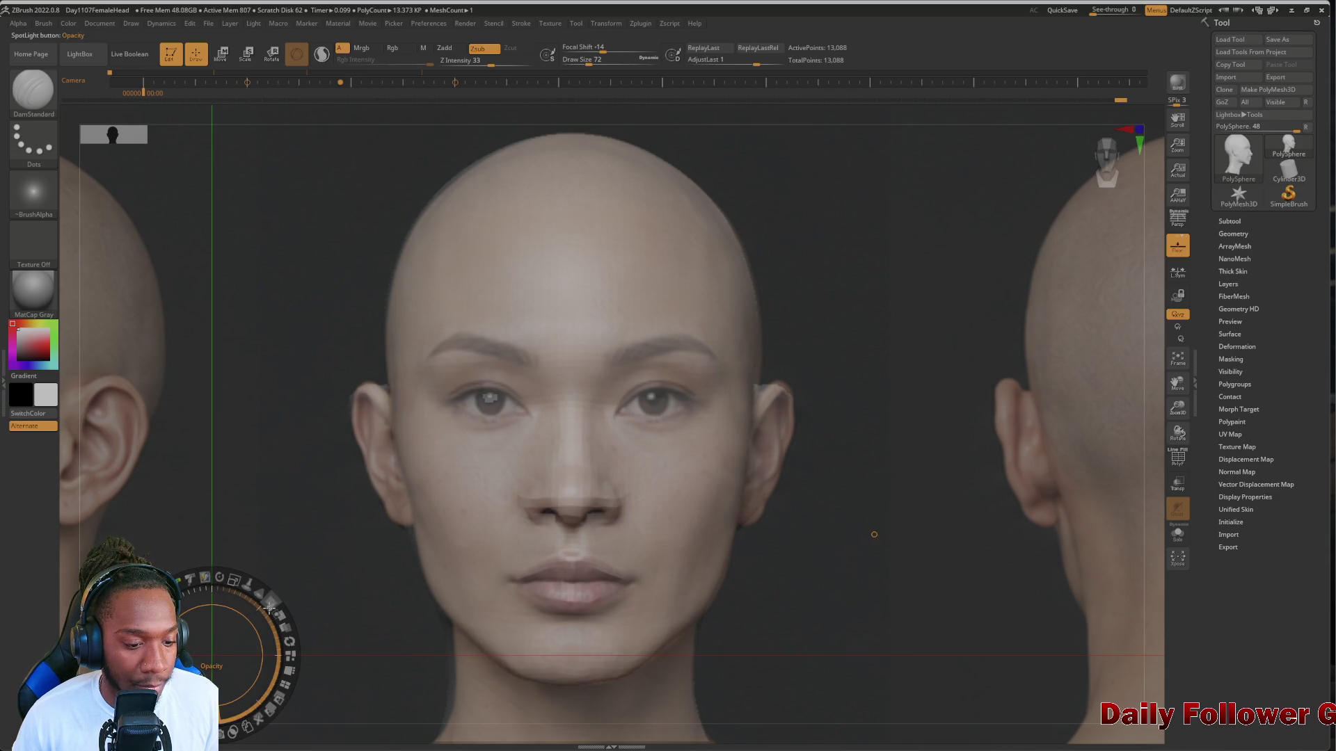
mouse_move(270, 607)
mouse_down()
mouse_move(259, 645)
mouse_move(247, 607)
mouse_move(256, 636)
mouse_move(234, 615)
mouse_move(272, 612)
mouse_move(278, 638)
mouse_up()
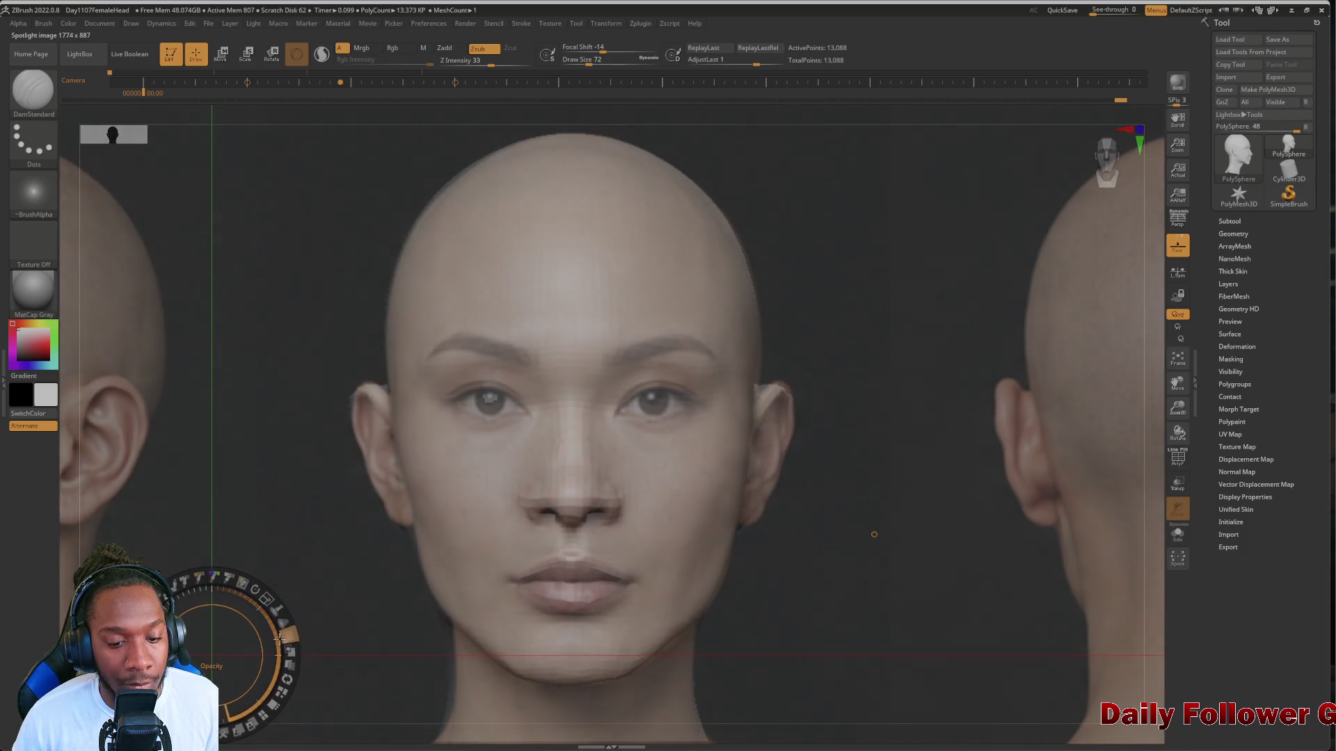
Select the Move Topological brush from the brush library
click(33, 89)
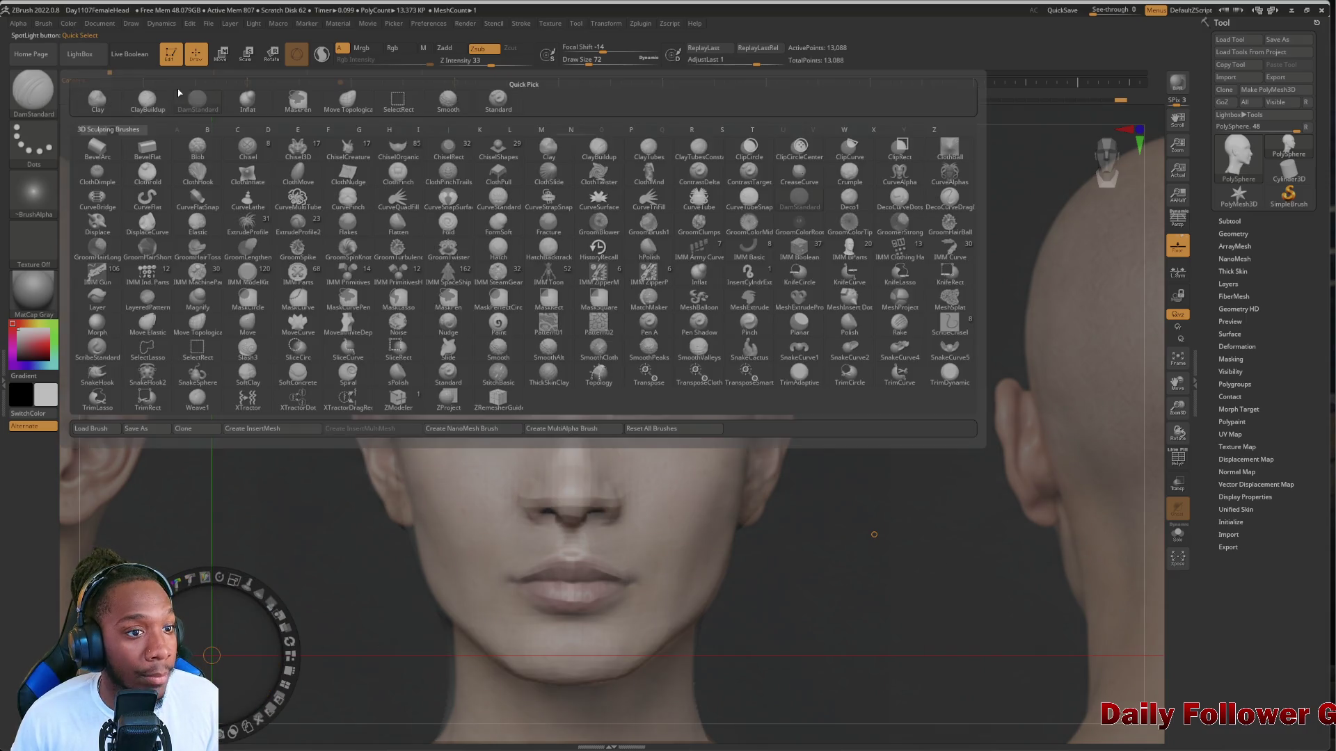
click(298, 99)
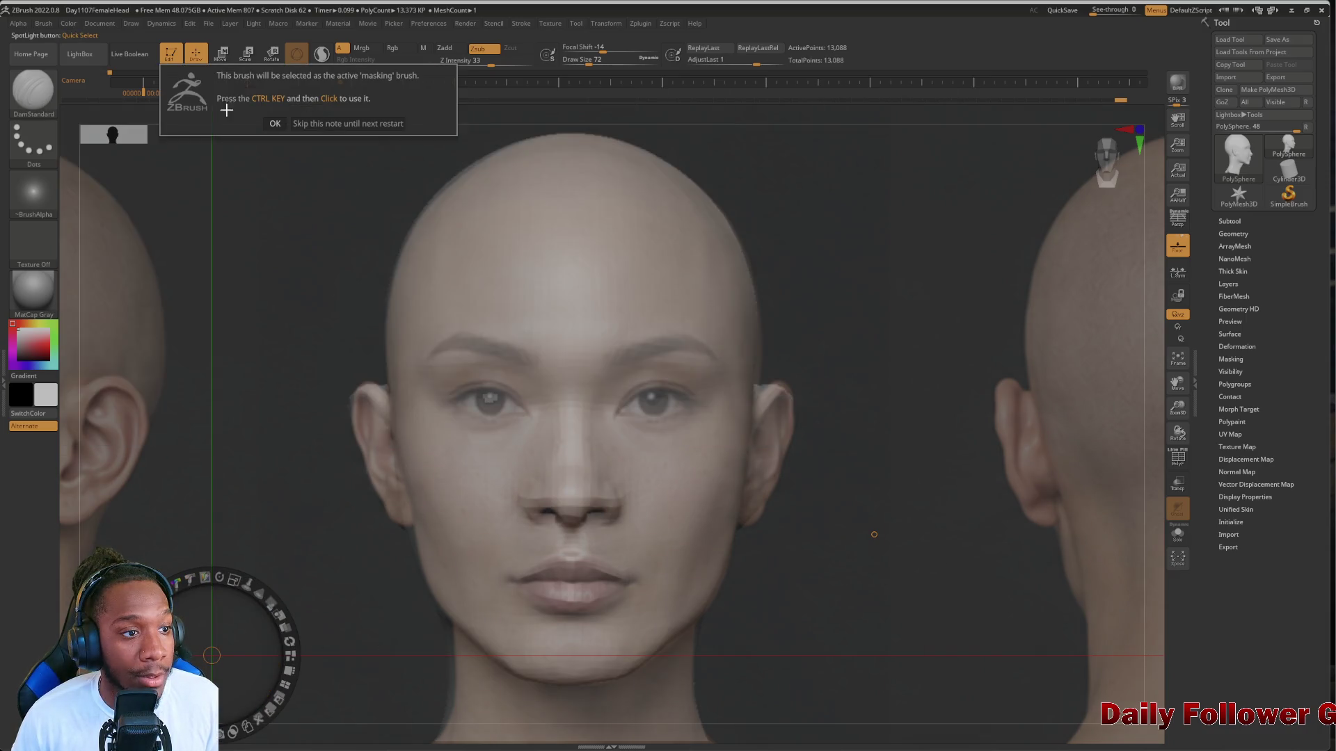
click(275, 124)
click(32, 90)
click(358, 106)
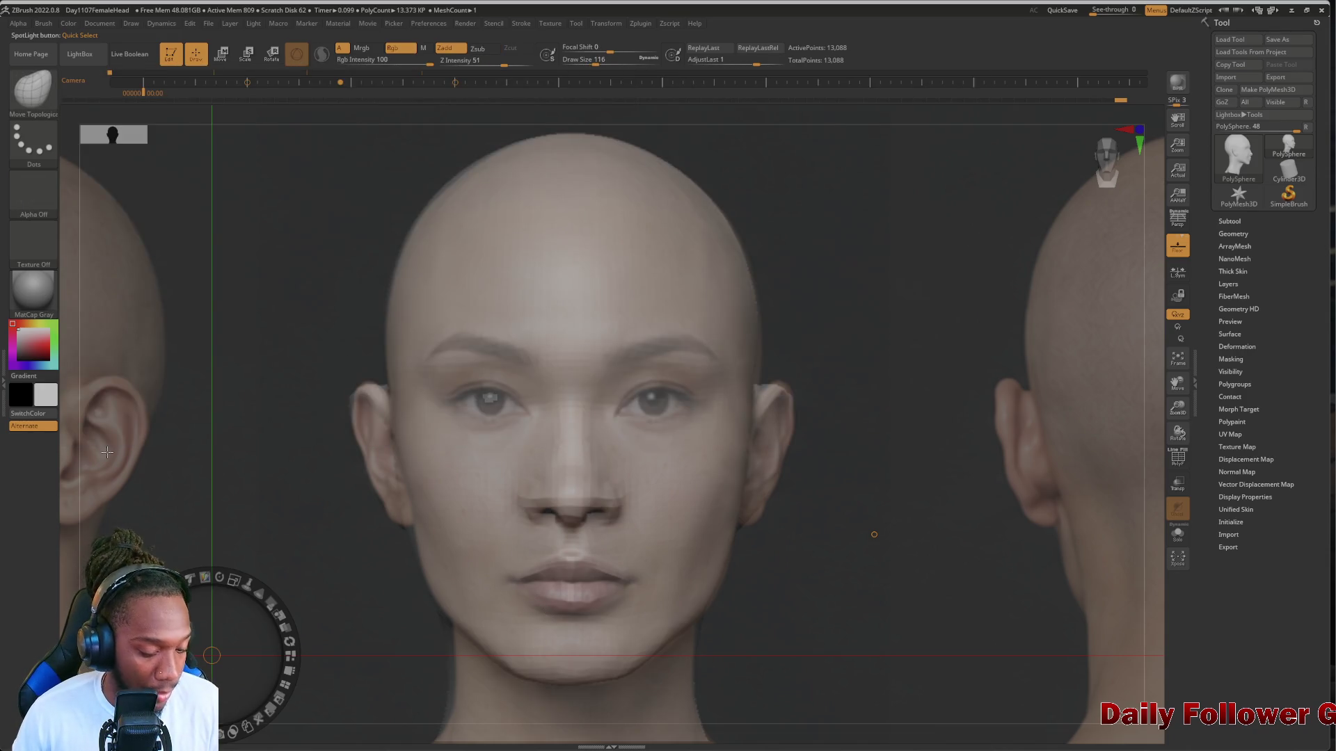
Nudge the lower lip into place with Move Topological, adjusting the brush size
key(bracketright)
drag(514, 576, 535, 600)
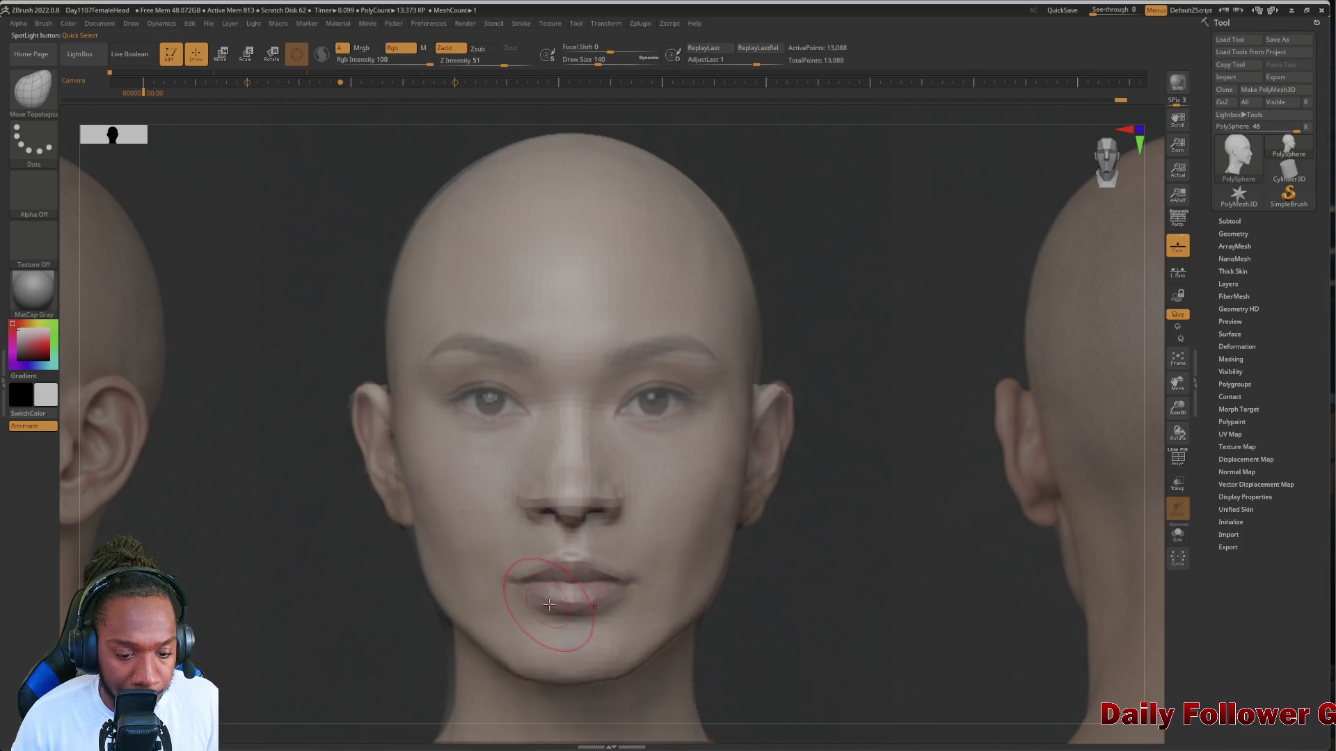
key(bracketleft)
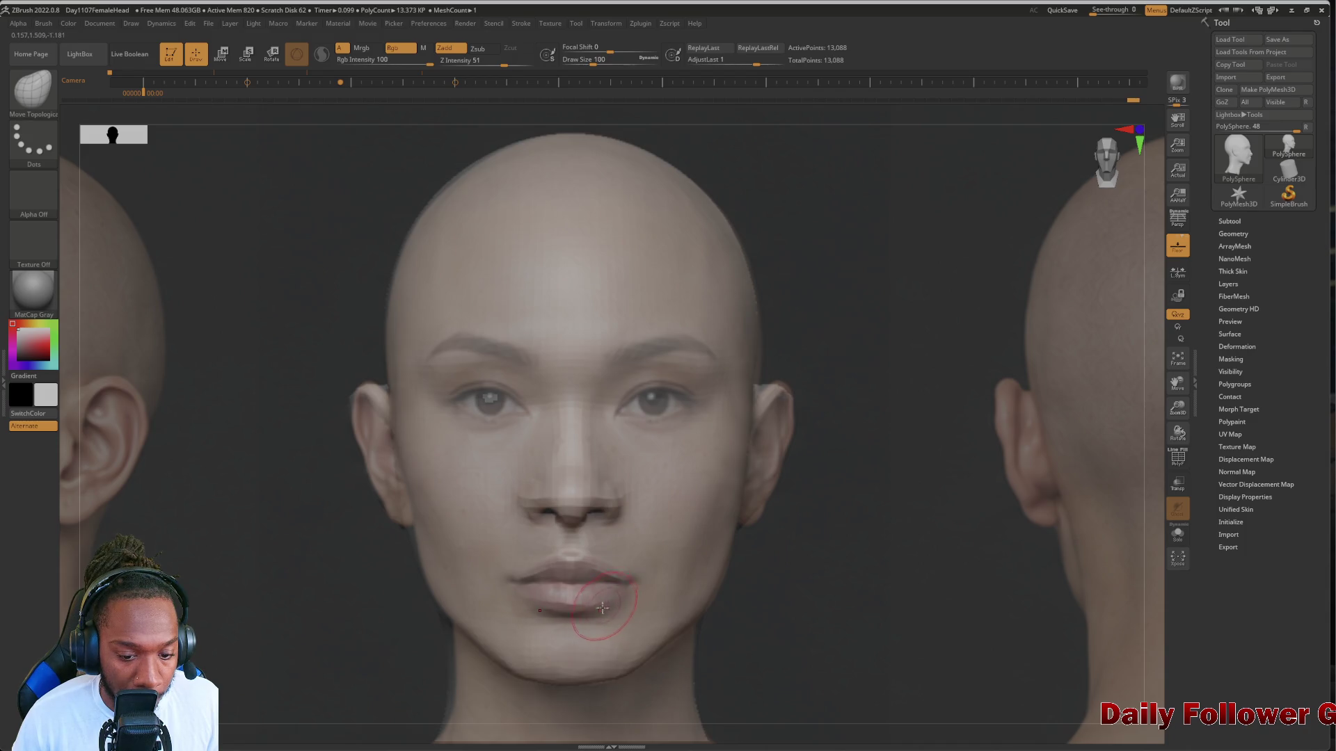
key(bracketright)
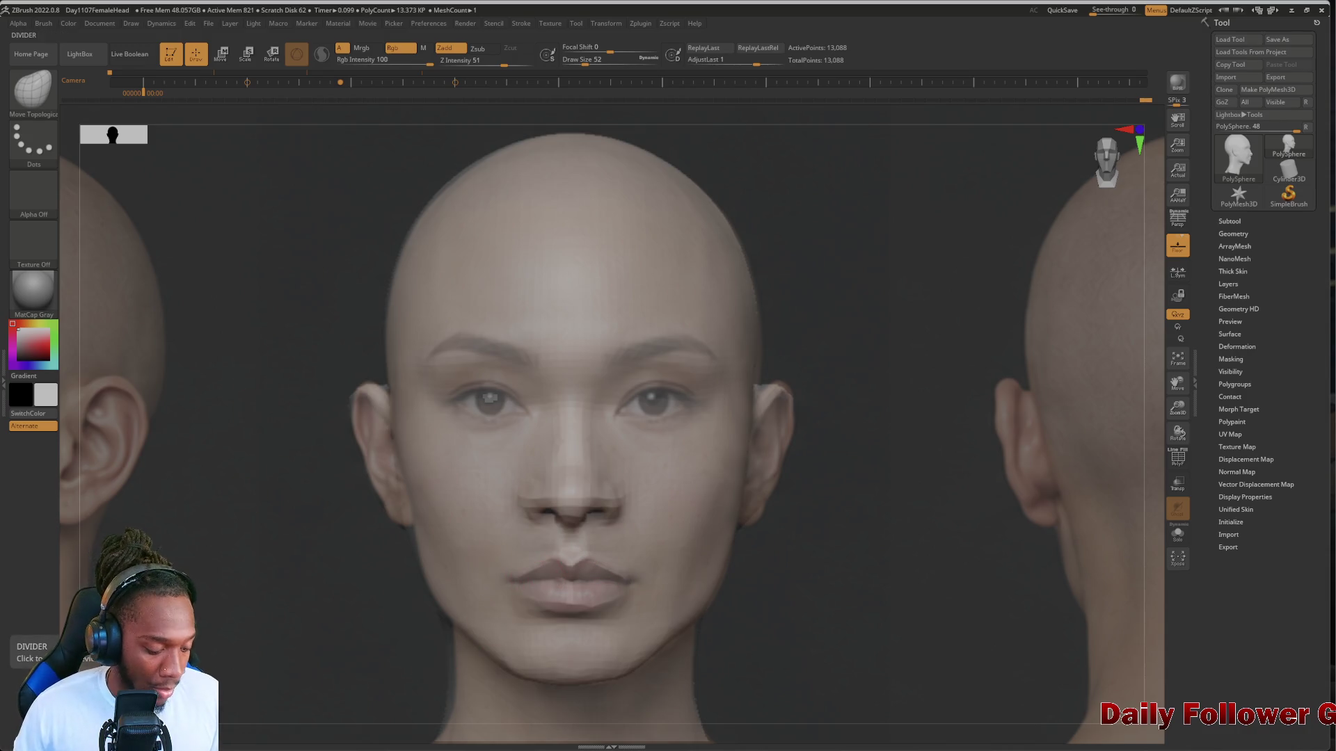
Fade the reference photos out completely and set the brush to draw size 92
key(shift+z)
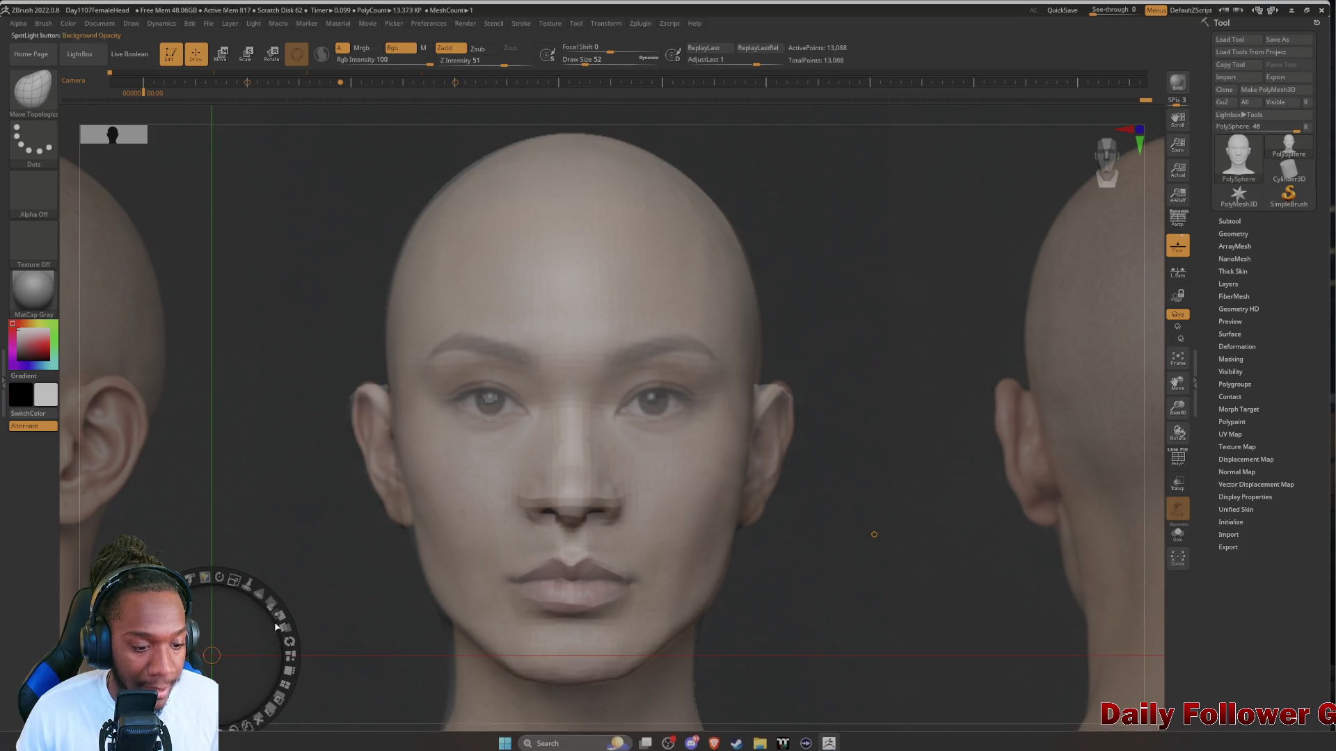
mouse_move(275, 607)
mouse_down()
mouse_move(258, 570)
mouse_move(277, 599)
mouse_up()
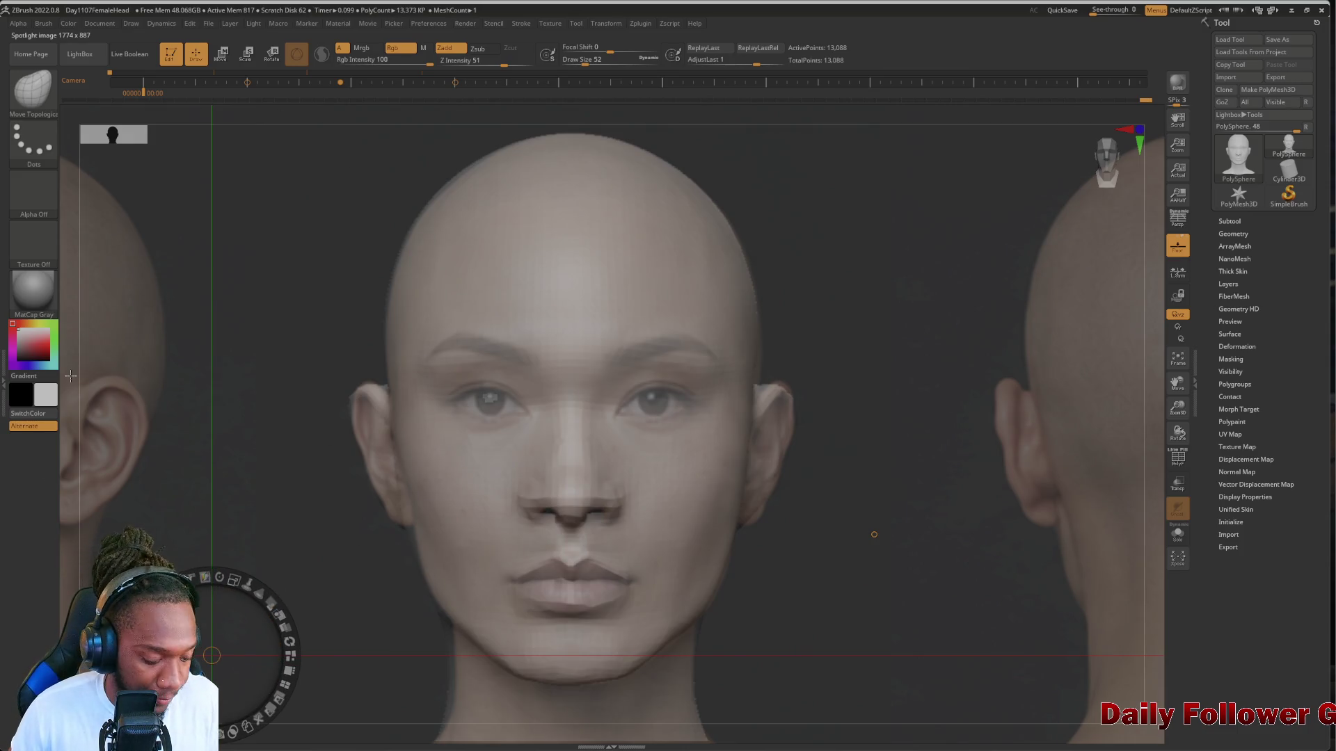
key(z)
mouse_move(540, 551)
mouse_down()
mouse_move(549, 599)
mouse_move(536, 623)
mouse_move(525, 611)
mouse_up()
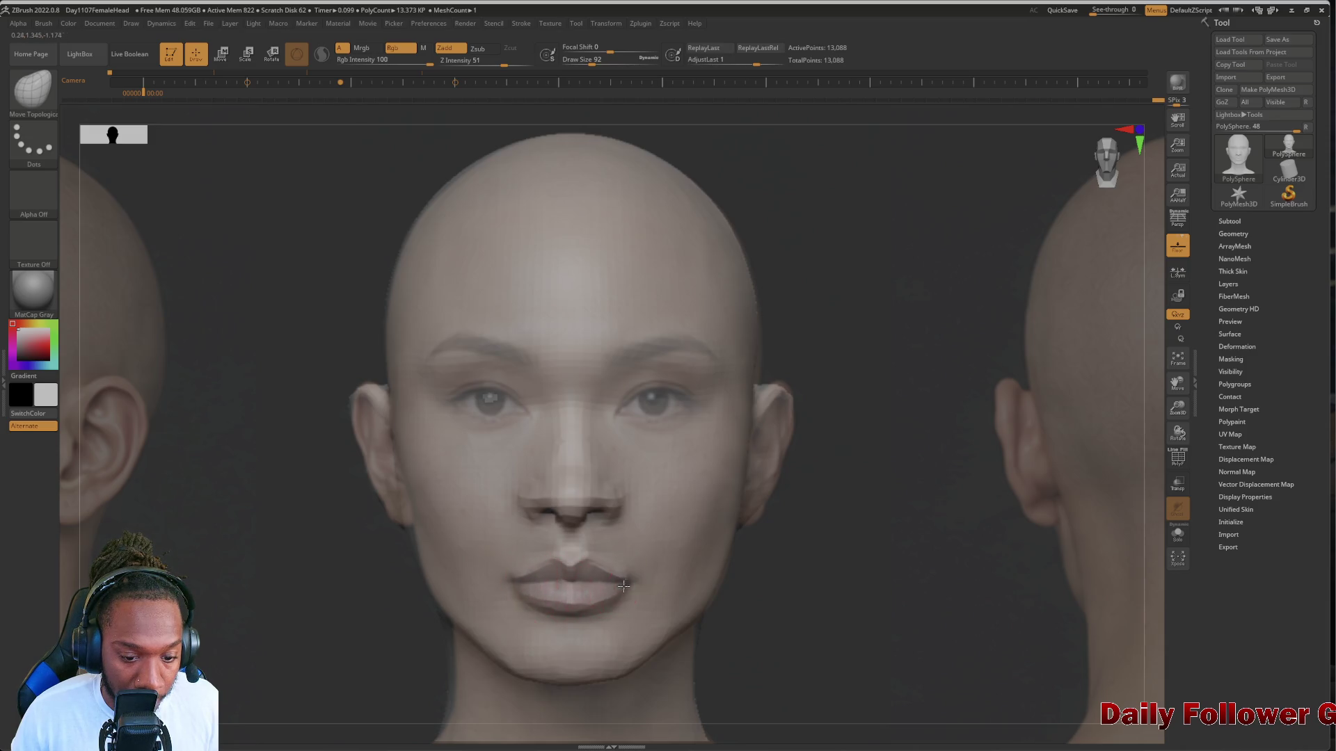
key(shift+z)
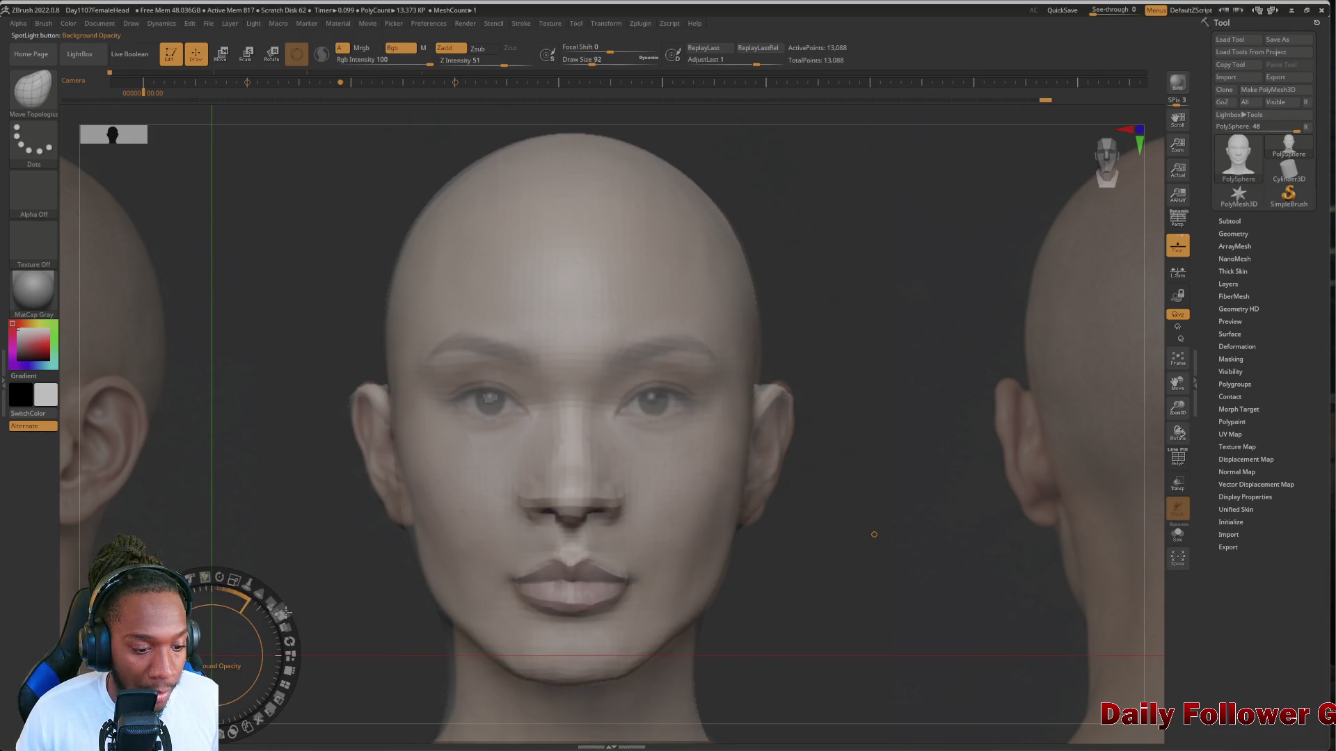
mouse_move(283, 609)
mouse_down()
mouse_move(250, 574)
mouse_move(300, 591)
mouse_up()
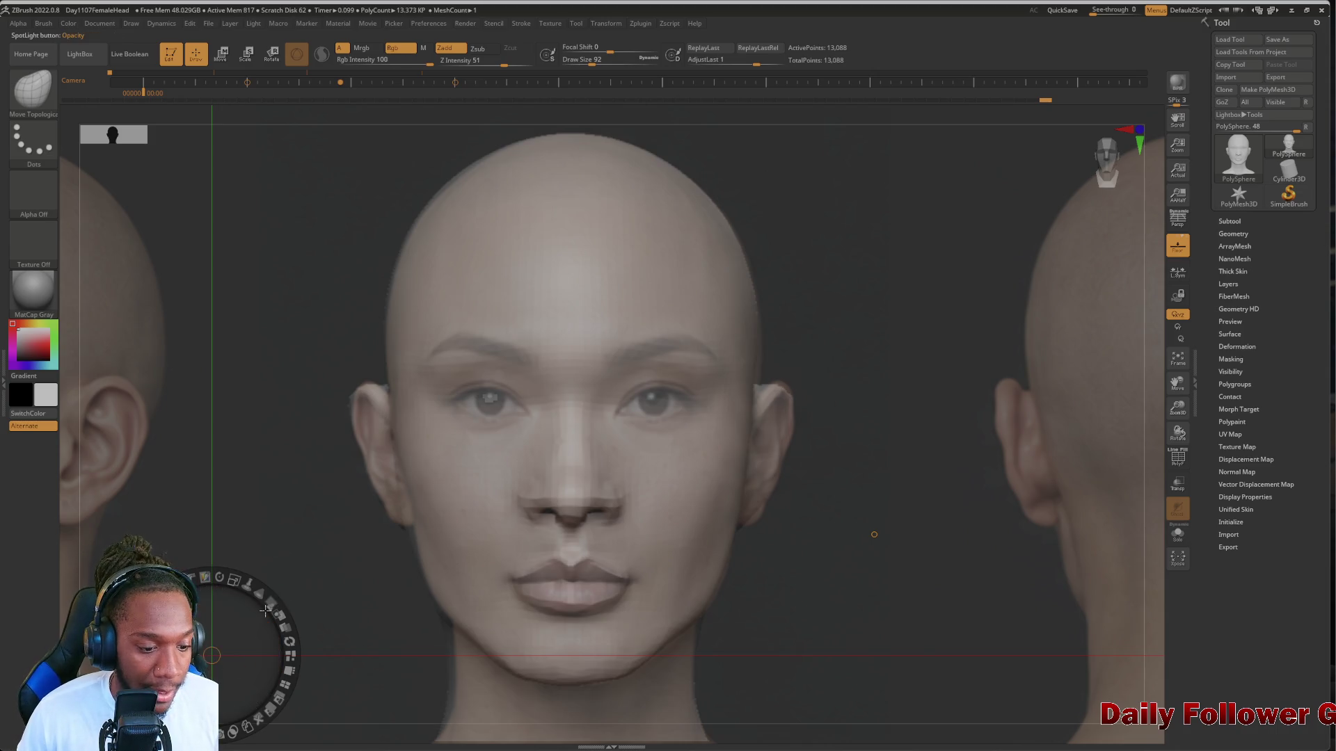
drag(322, 593, 309, 560)
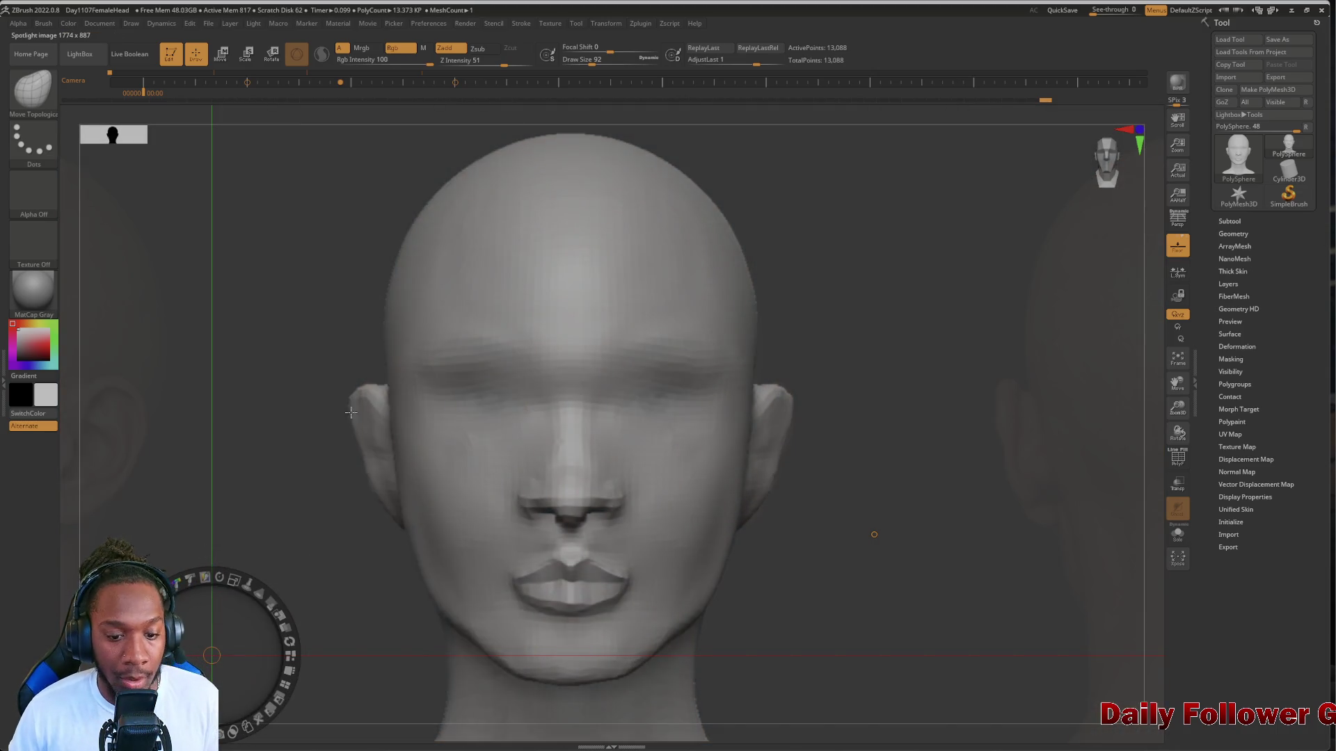
Zoom in on the nose and lips in side profile and push the upper lip outward
mouse_move(222, 728)
mouse_down()
mouse_move(359, 512)
mouse_move(250, 511)
mouse_up()
key(z)
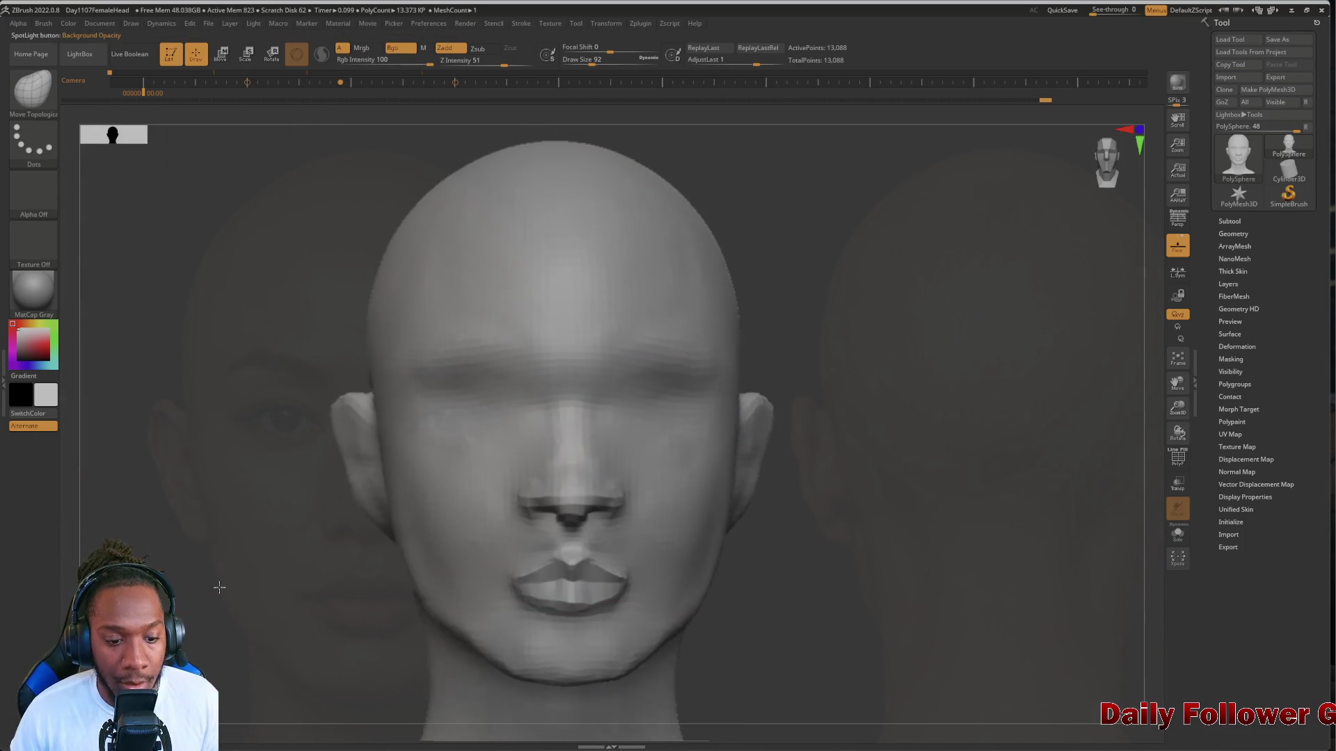
mouse_move(104, 584)
mouse_down()
mouse_move(196, 579)
mouse_move(708, 637)
mouse_up()
mouse_move(779, 592)
alt+mouse_down()
mouse_move(724, 590)
mouse_move(773, 611)
mouse_move(733, 641)
alt+mouse_up()
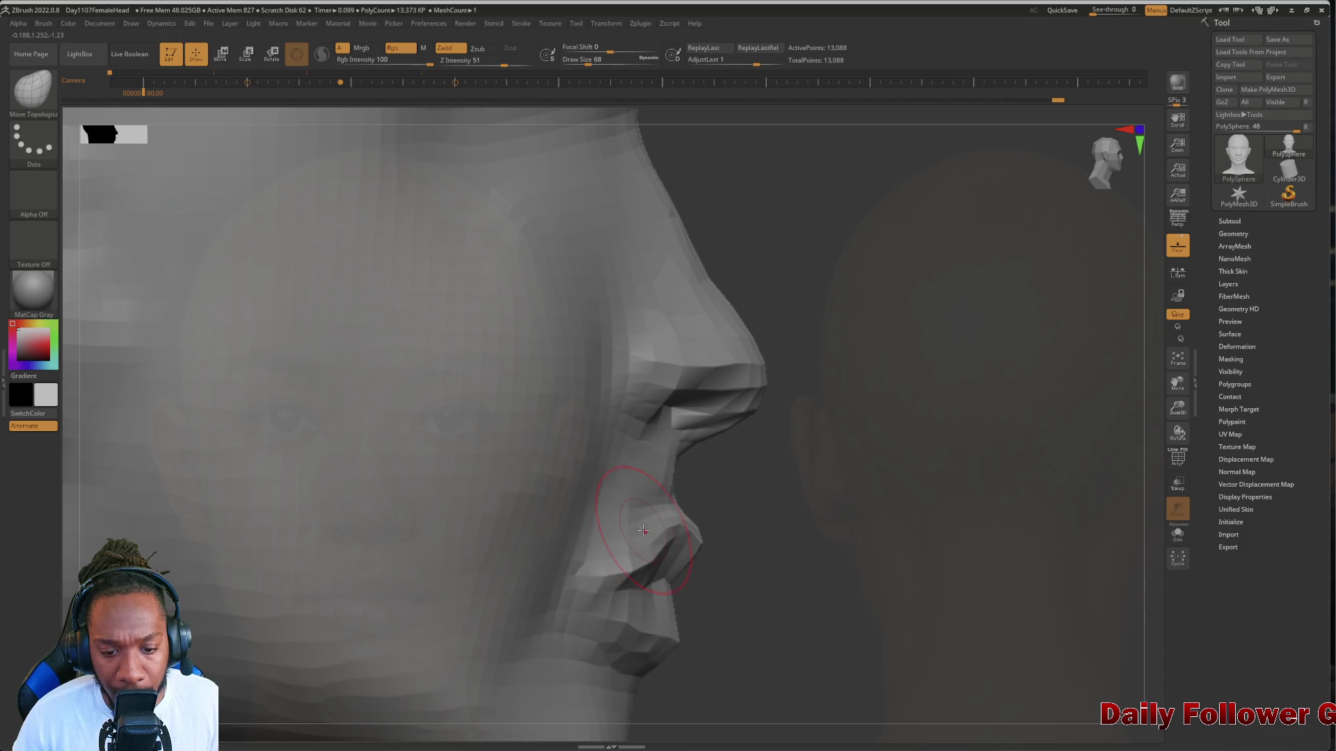
drag(704, 513, 685, 495)
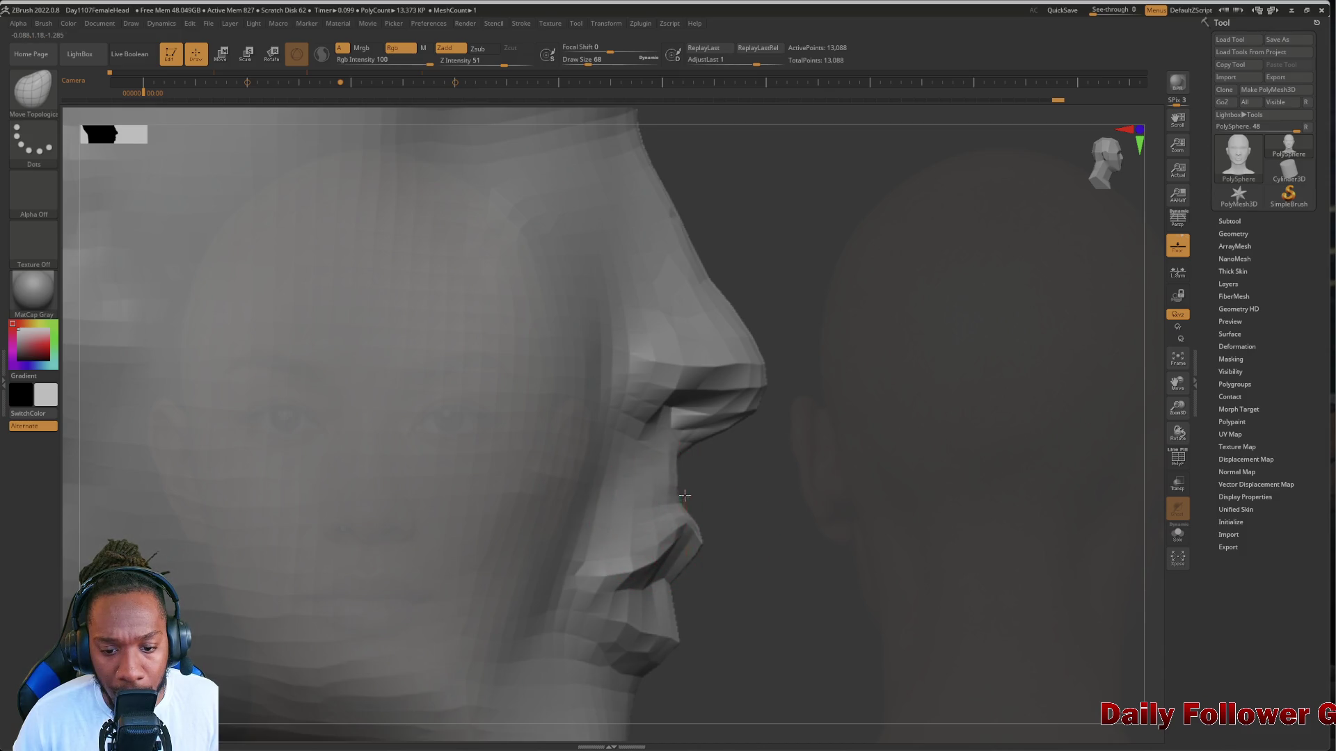
Reshape the lower lip centre and both mouth corners with a smaller brush, smoothing them
mouse_move(768, 543)
mouse_down()
mouse_move(641, 527)
mouse_move(677, 540)
mouse_up()
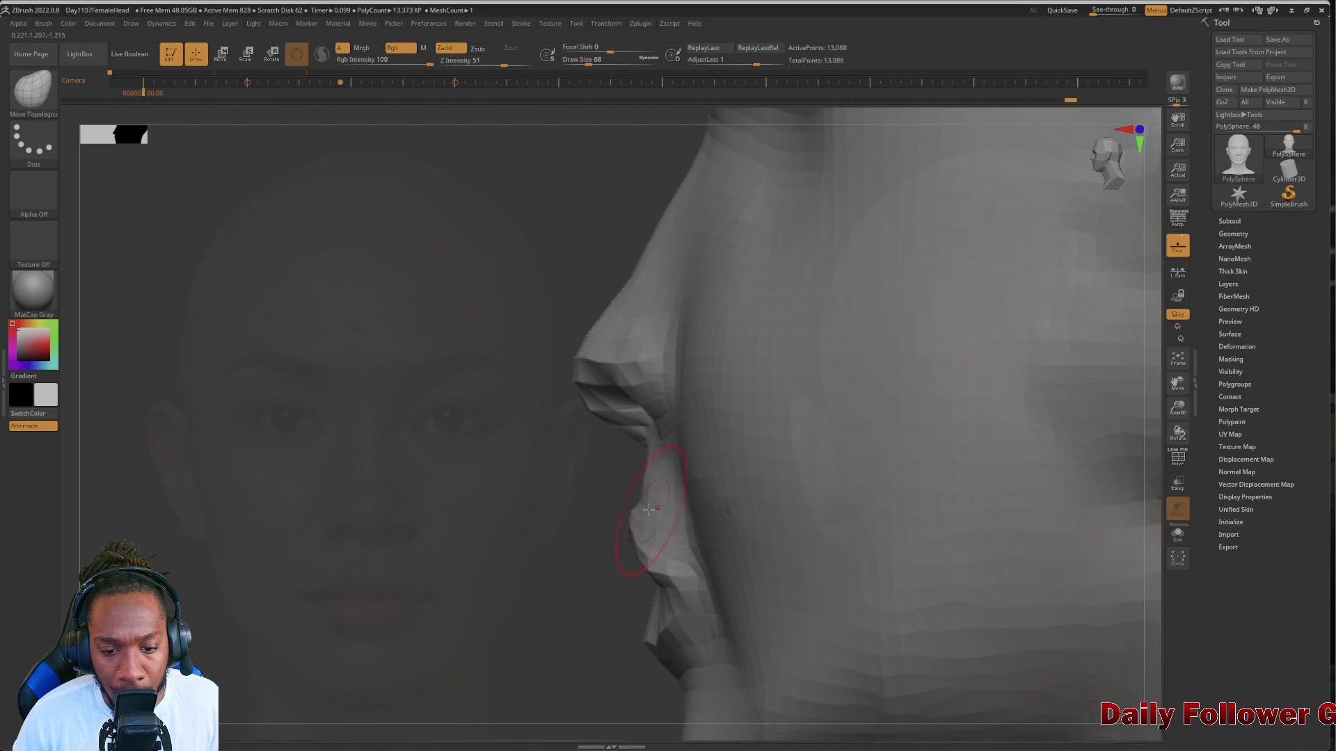
drag(643, 487, 800, 496)
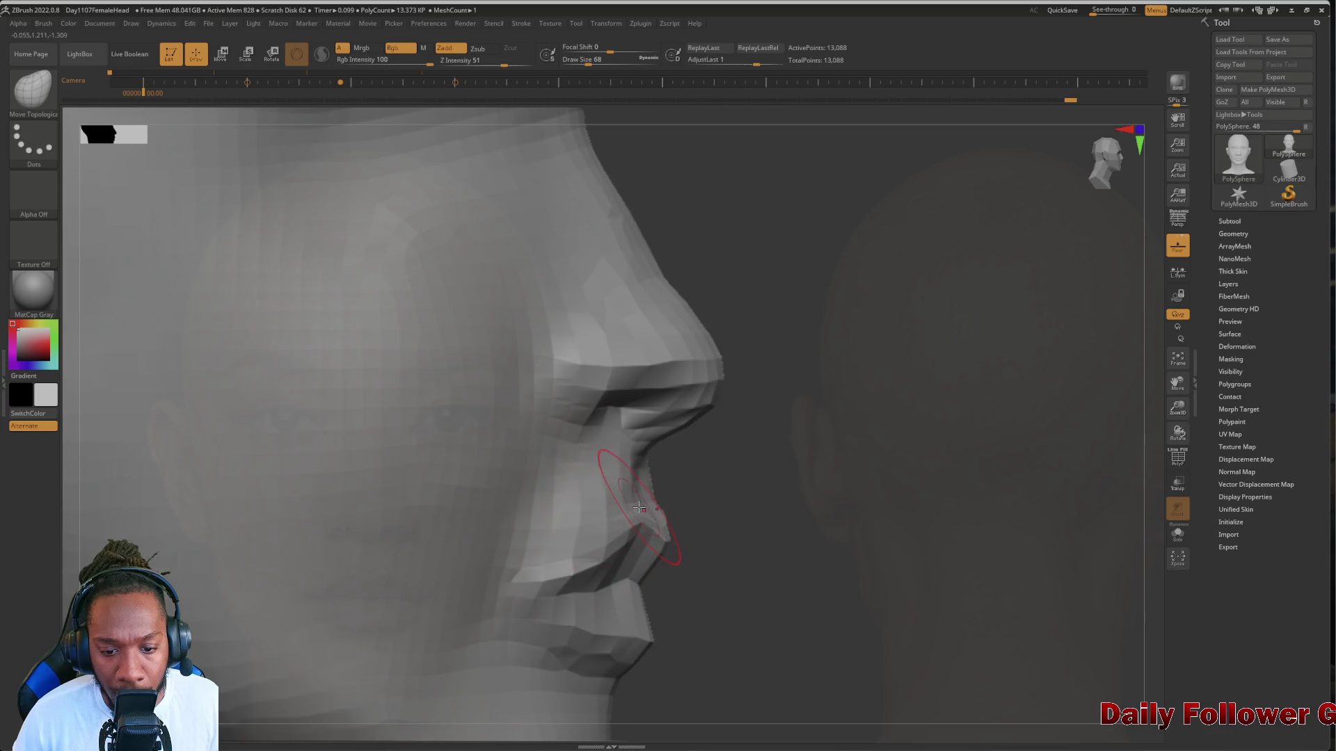
mouse_move(858, 612)
mouse_down()
mouse_move(596, 566)
mouse_move(248, 620)
mouse_move(278, 640)
mouse_move(253, 613)
mouse_move(250, 626)
mouse_move(537, 441)
mouse_up()
key(bracketleft)
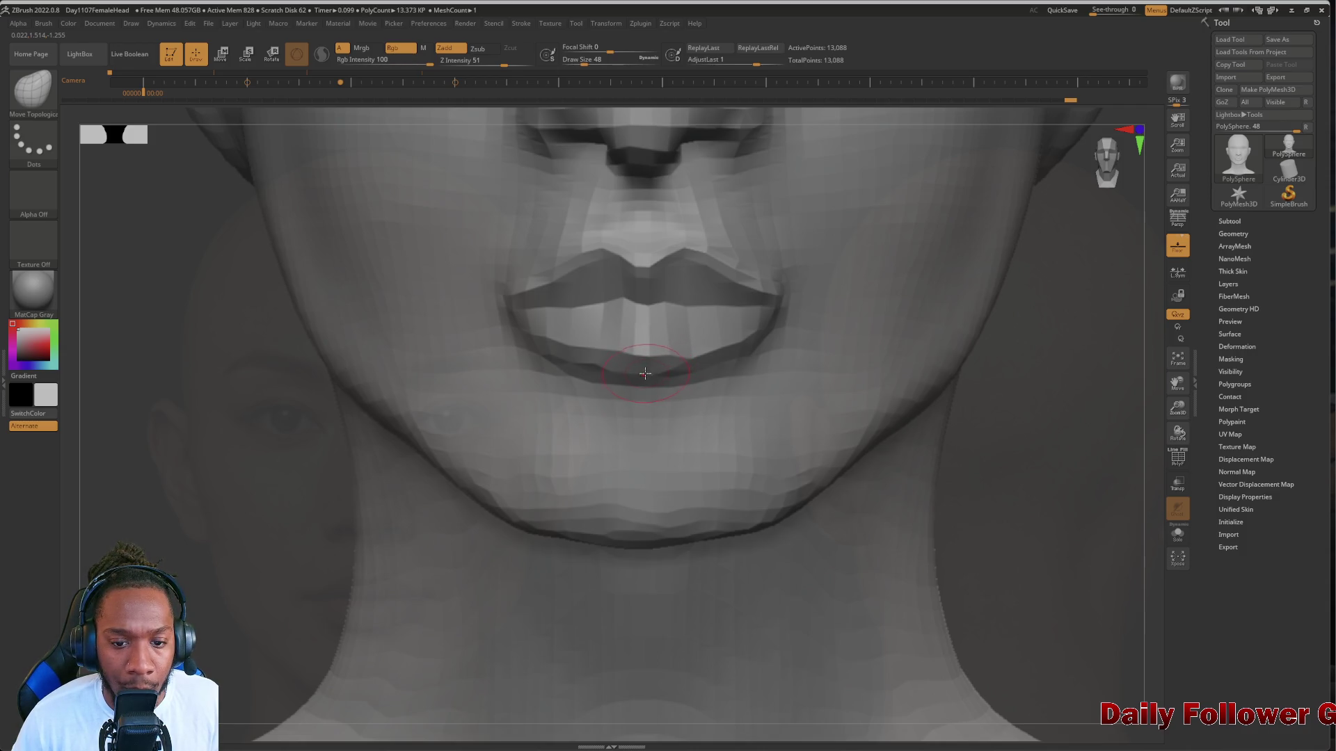
drag(645, 374, 560, 359)
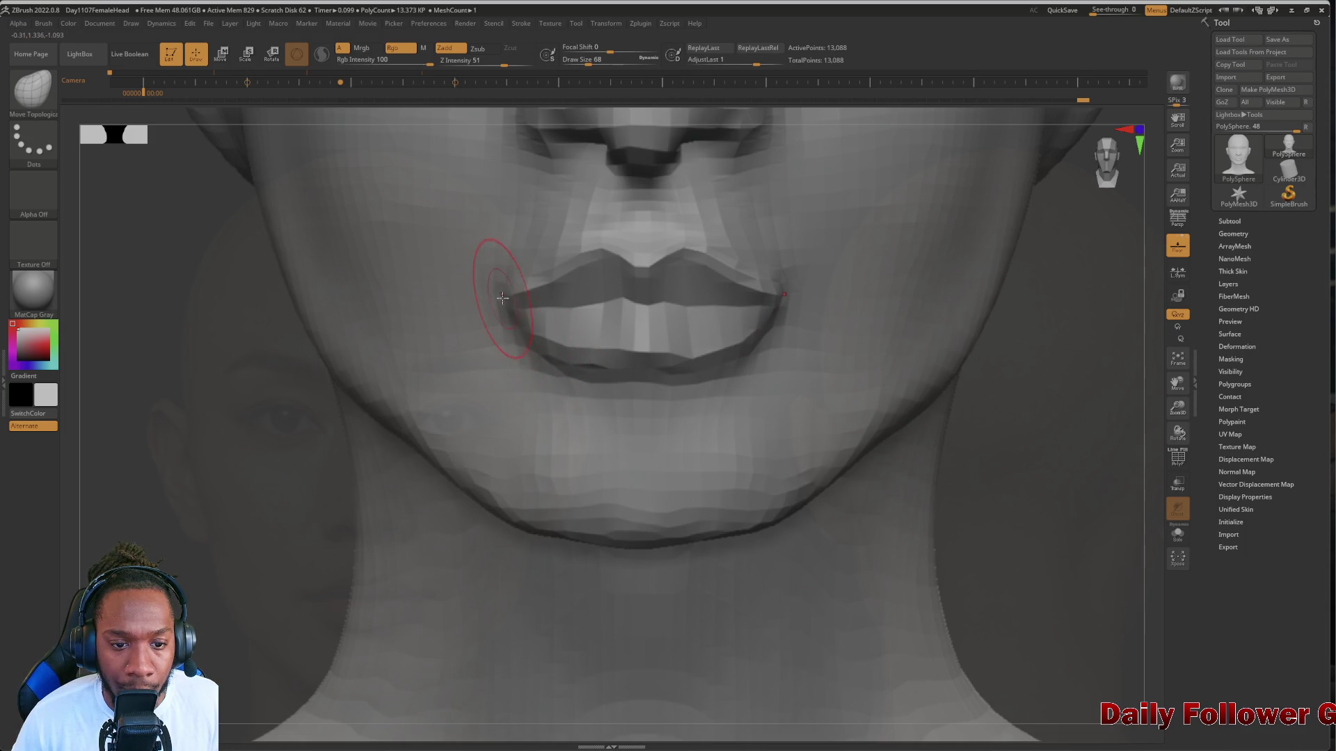
drag(507, 288, 500, 299)
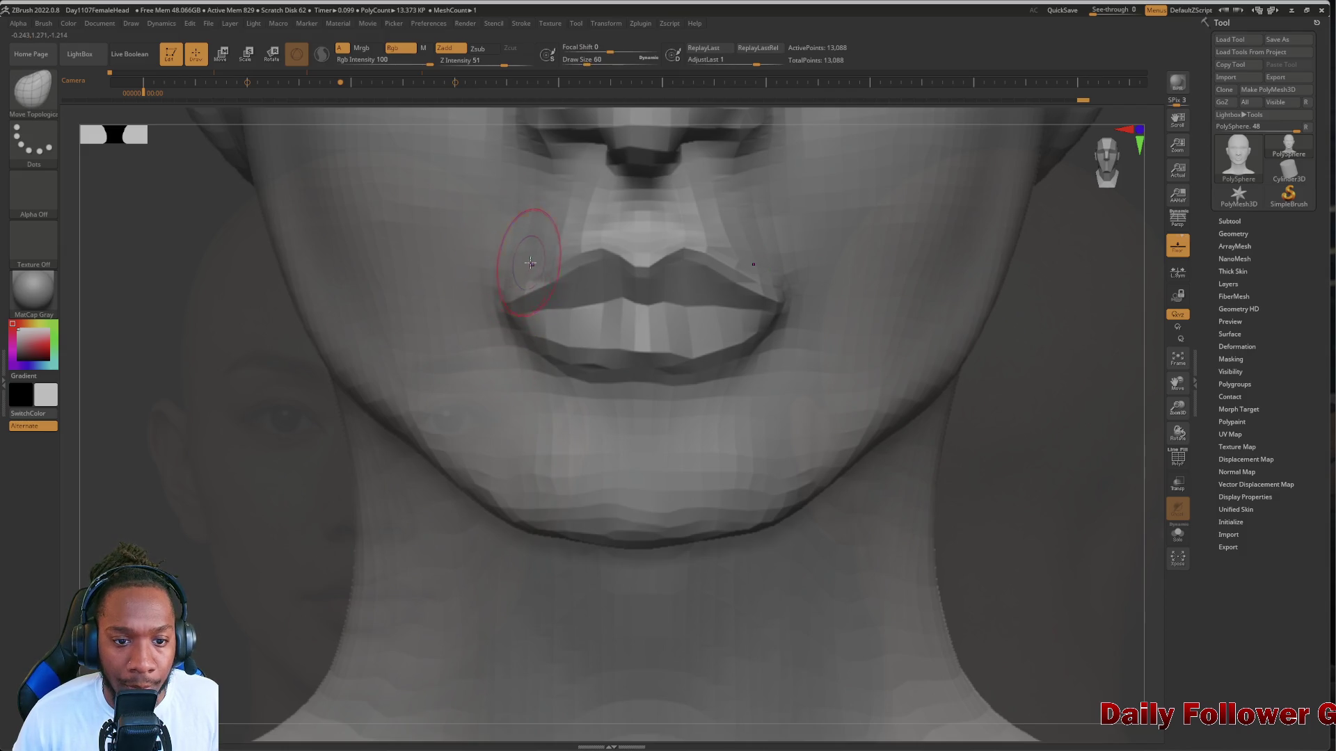
key(shift)
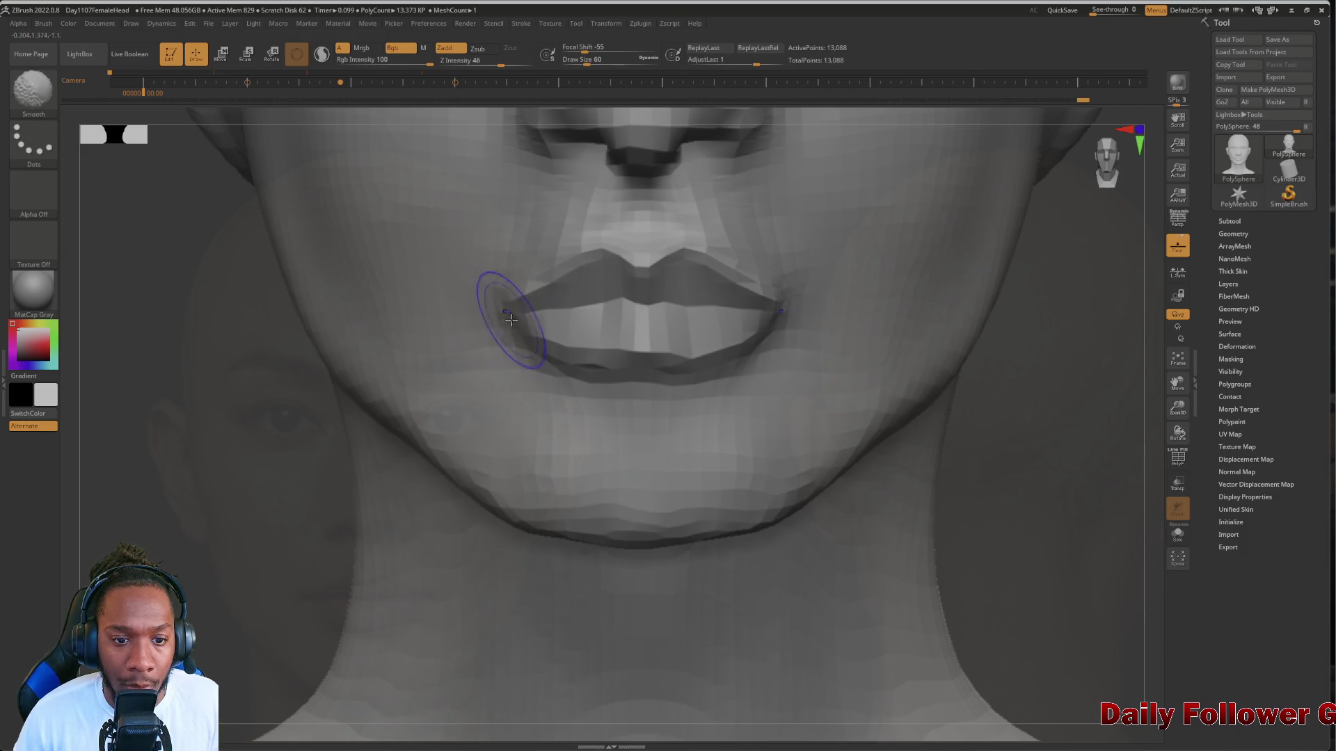
right_drag(512, 319, 465, 596)
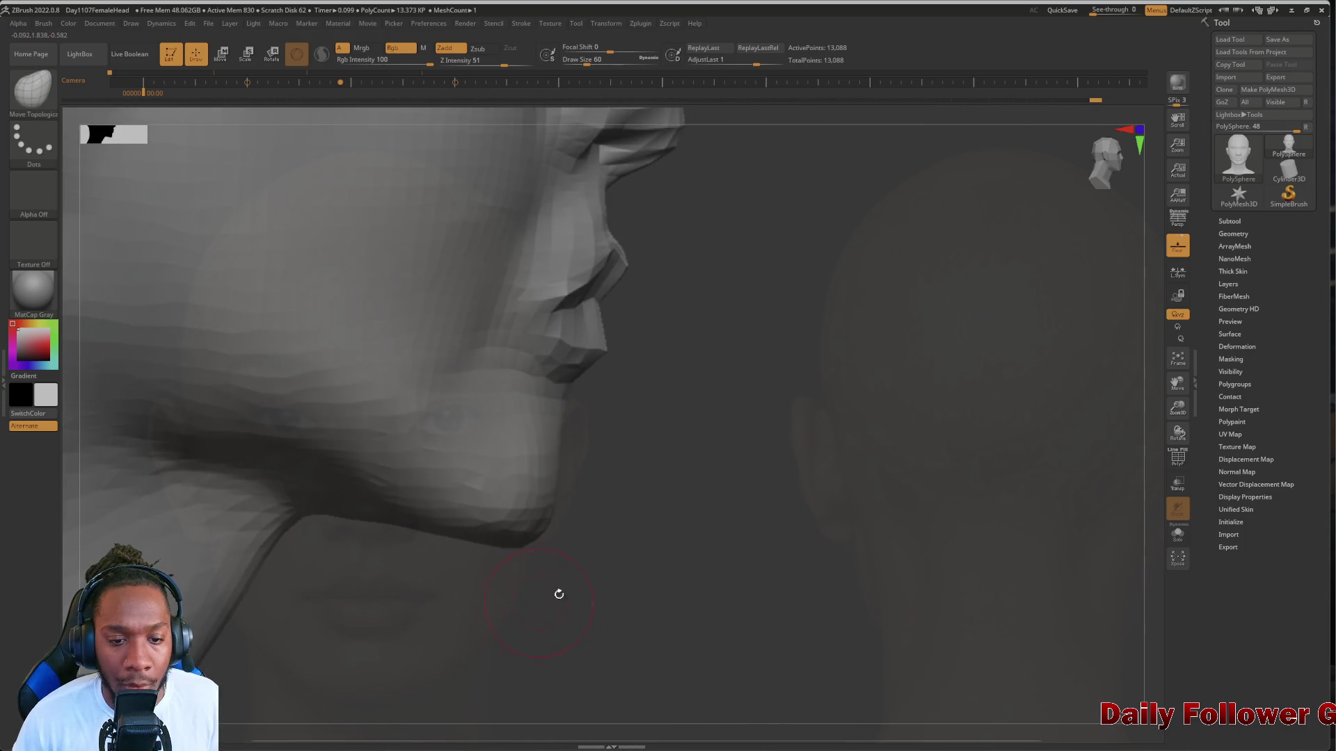
Smooth the cheek from front and three-quarter views, then frame the whole head
mouse_move(558, 594)
right_down()
mouse_move(250, 578)
mouse_move(224, 462)
mouse_move(297, 458)
mouse_move(328, 373)
mouse_move(336, 533)
mouse_move(250, 576)
mouse_move(224, 552)
mouse_move(177, 556)
mouse_move(250, 561)
mouse_move(210, 550)
mouse_move(236, 635)
mouse_move(196, 628)
mouse_move(221, 621)
right_up()
key(shift)
mouse_move(378, 479)
right_down()
mouse_move(339, 480)
mouse_move(453, 487)
right_up()
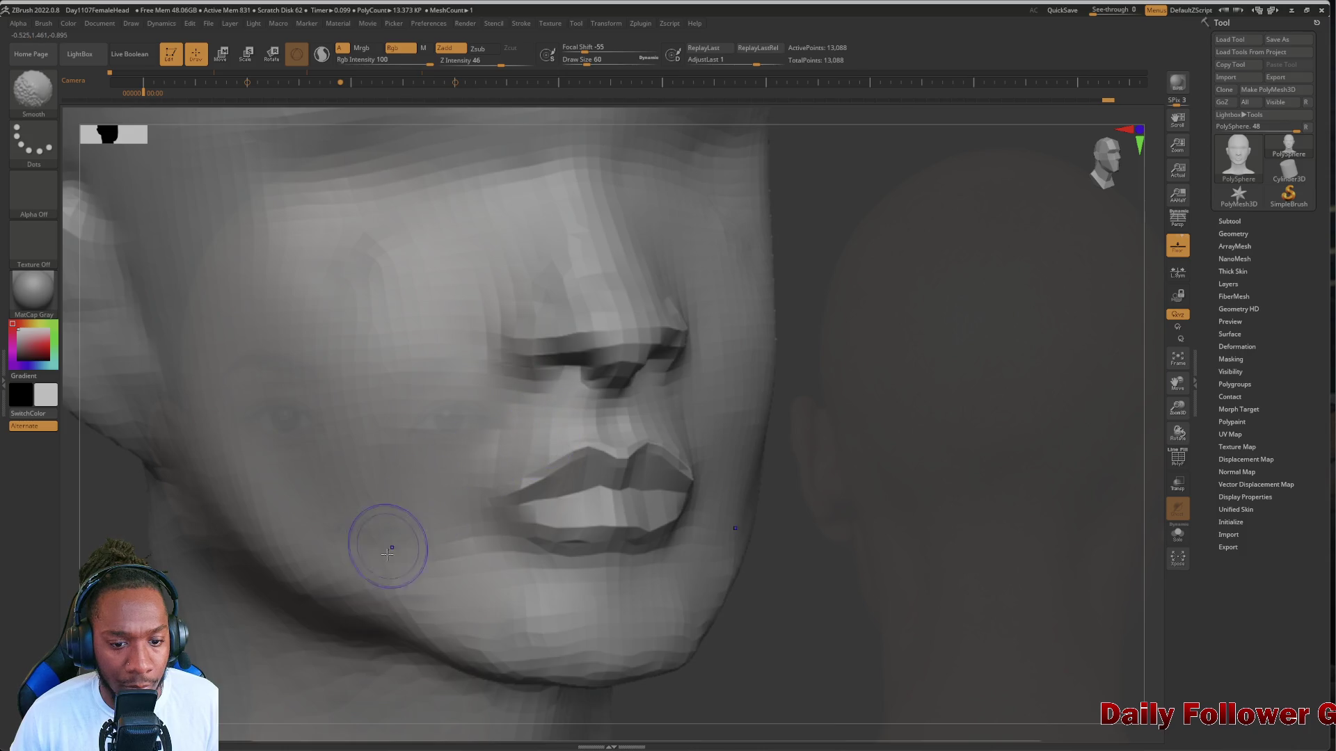
right_drag(387, 545, 432, 546)
key(f)
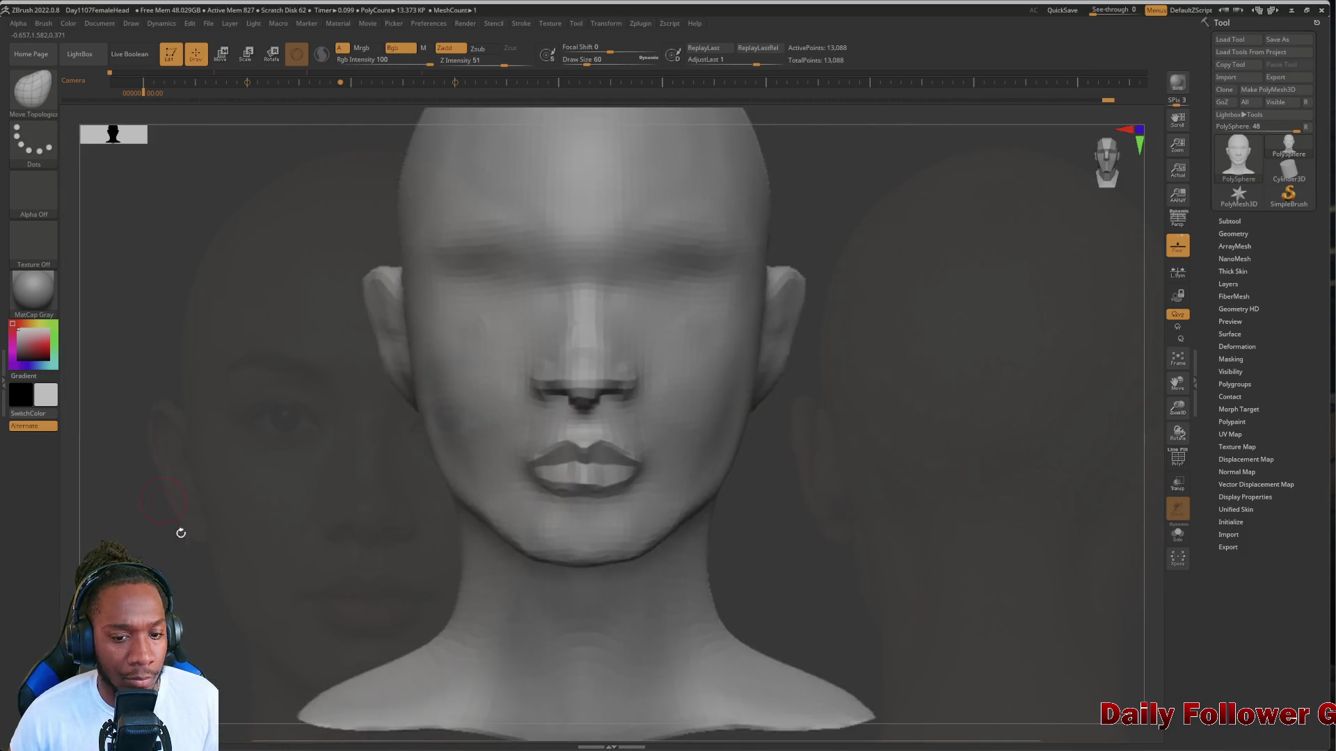
Inspect the lips close-up in right profile and from the front
right_drag(179, 536, 212, 620)
mouse_move(298, 641)
alt+right_down()
mouse_move(313, 633)
mouse_move(290, 668)
mouse_move(514, 594)
alt+right_up()
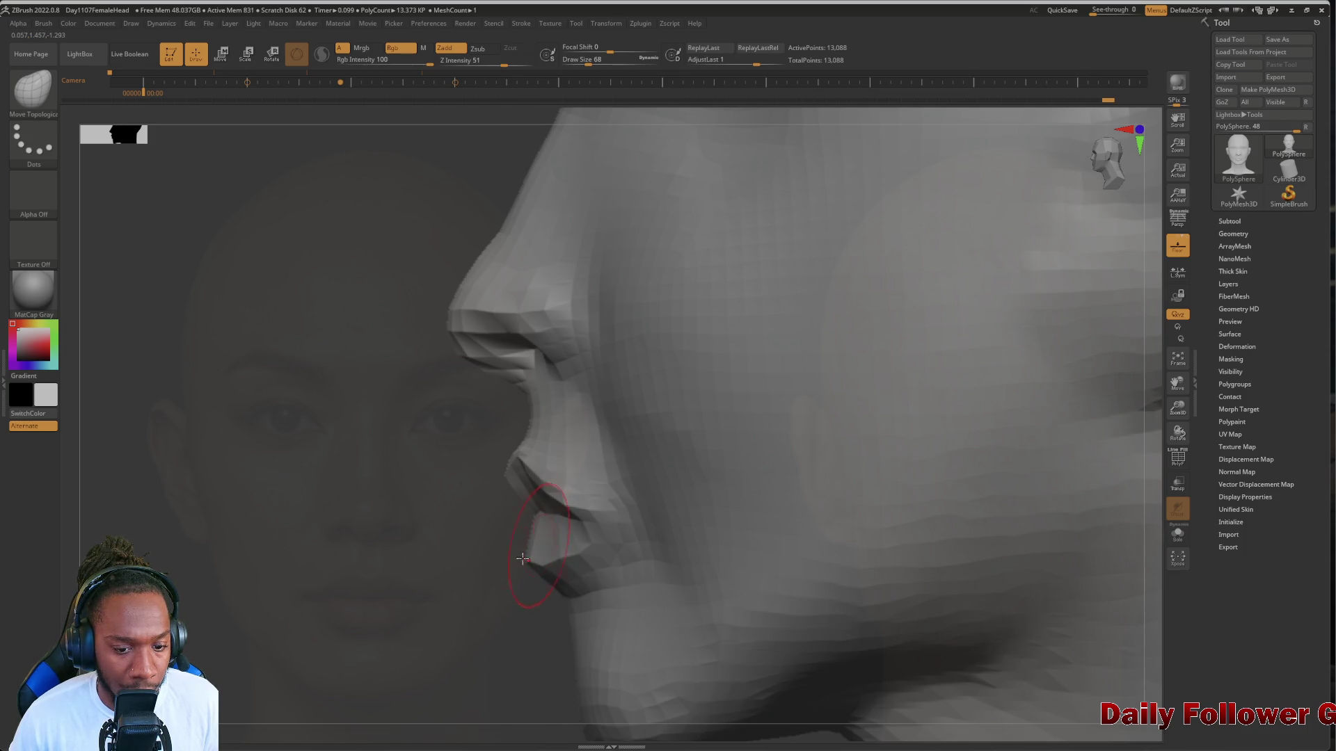
mouse_move(523, 558)
right_down()
mouse_move(529, 612)
mouse_move(558, 650)
mouse_move(754, 679)
right_up()
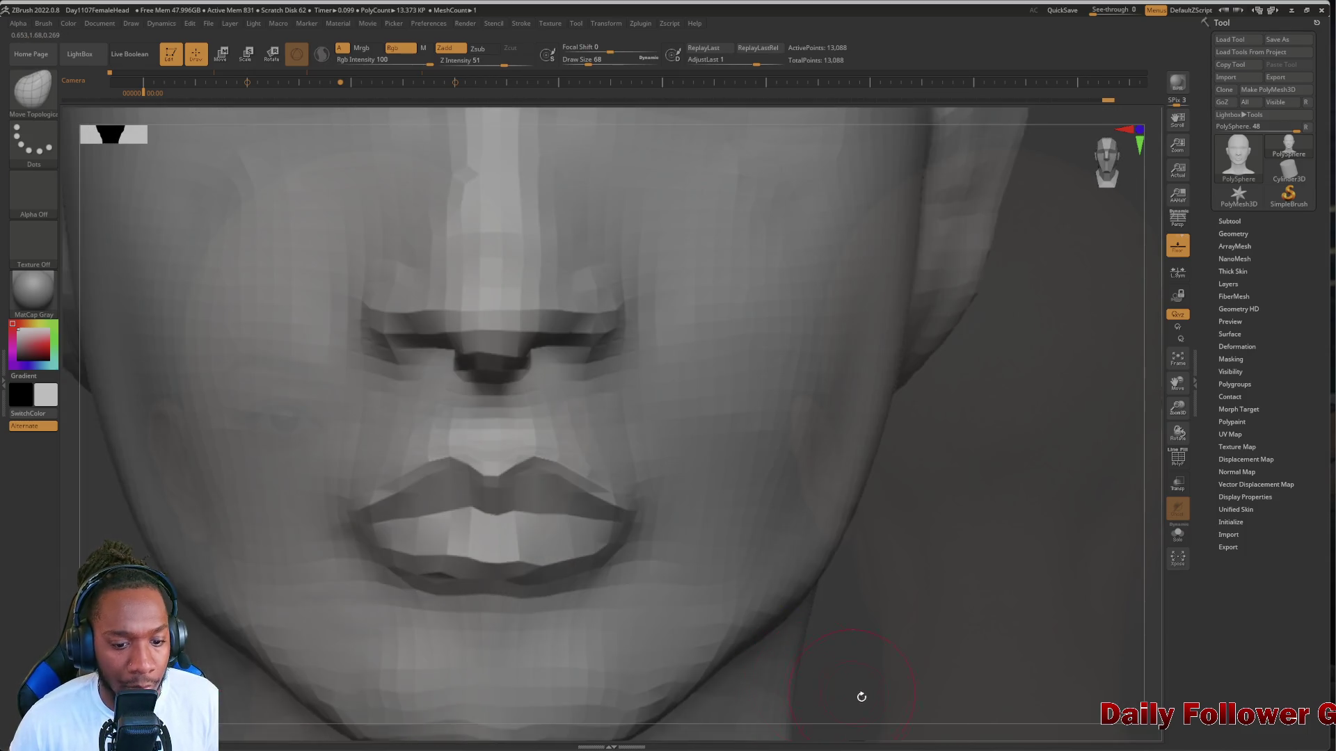
key(f)
mouse_move(265, 644)
right_down()
mouse_move(212, 612)
mouse_move(228, 619)
mouse_move(179, 616)
mouse_move(177, 476)
mouse_move(223, 557)
mouse_move(223, 540)
mouse_move(197, 582)
mouse_move(226, 586)
right_up()
Smooth the cheek and ear area from a three-quarter view, ending facing front
key(shift)
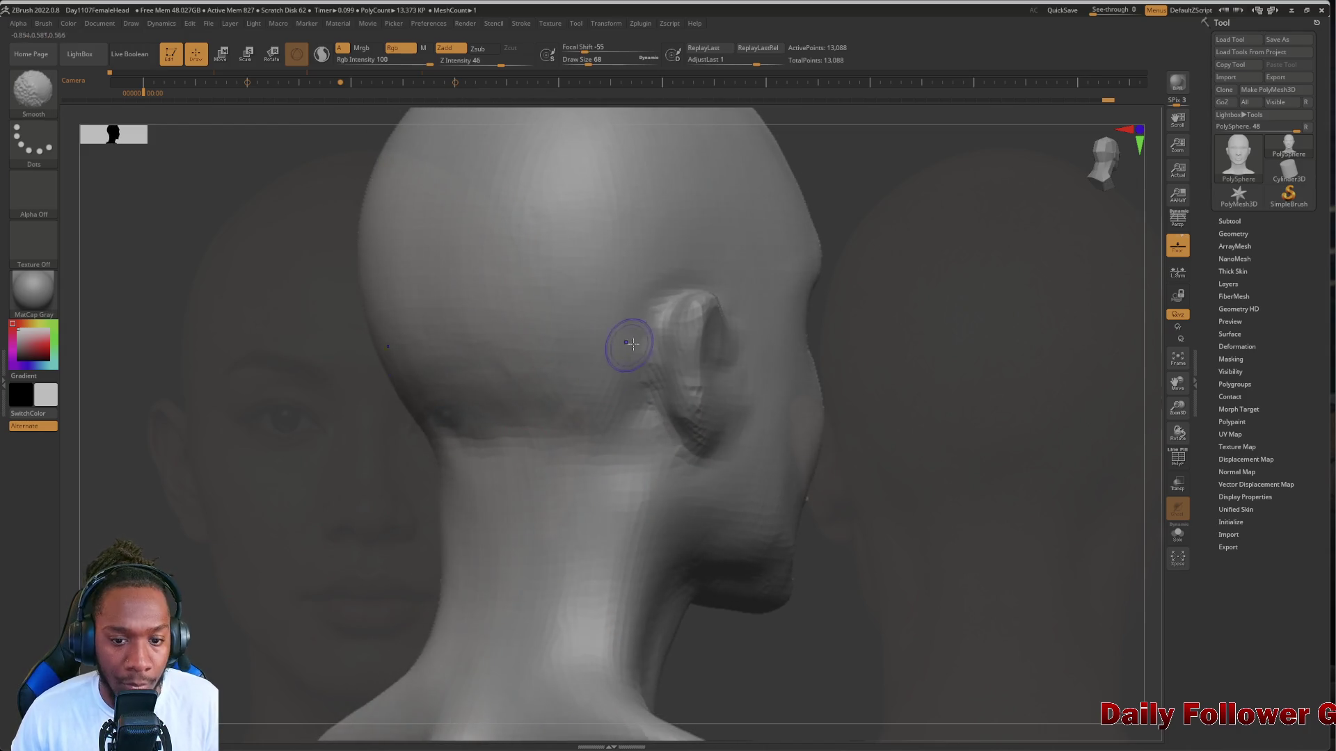
mouse_move(689, 488)
right_down()
mouse_move(258, 564)
mouse_move(261, 575)
mouse_move(257, 432)
mouse_move(301, 518)
mouse_move(353, 565)
mouse_move(439, 499)
mouse_move(376, 510)
mouse_move(418, 524)
mouse_move(358, 532)
mouse_move(369, 561)
right_up()
mouse_move(441, 507)
ctrl+right_down()
mouse_move(504, 477)
mouse_move(323, 521)
mouse_move(274, 618)
mouse_move(262, 507)
mouse_move(230, 591)
mouse_move(280, 723)
ctrl+right_up()
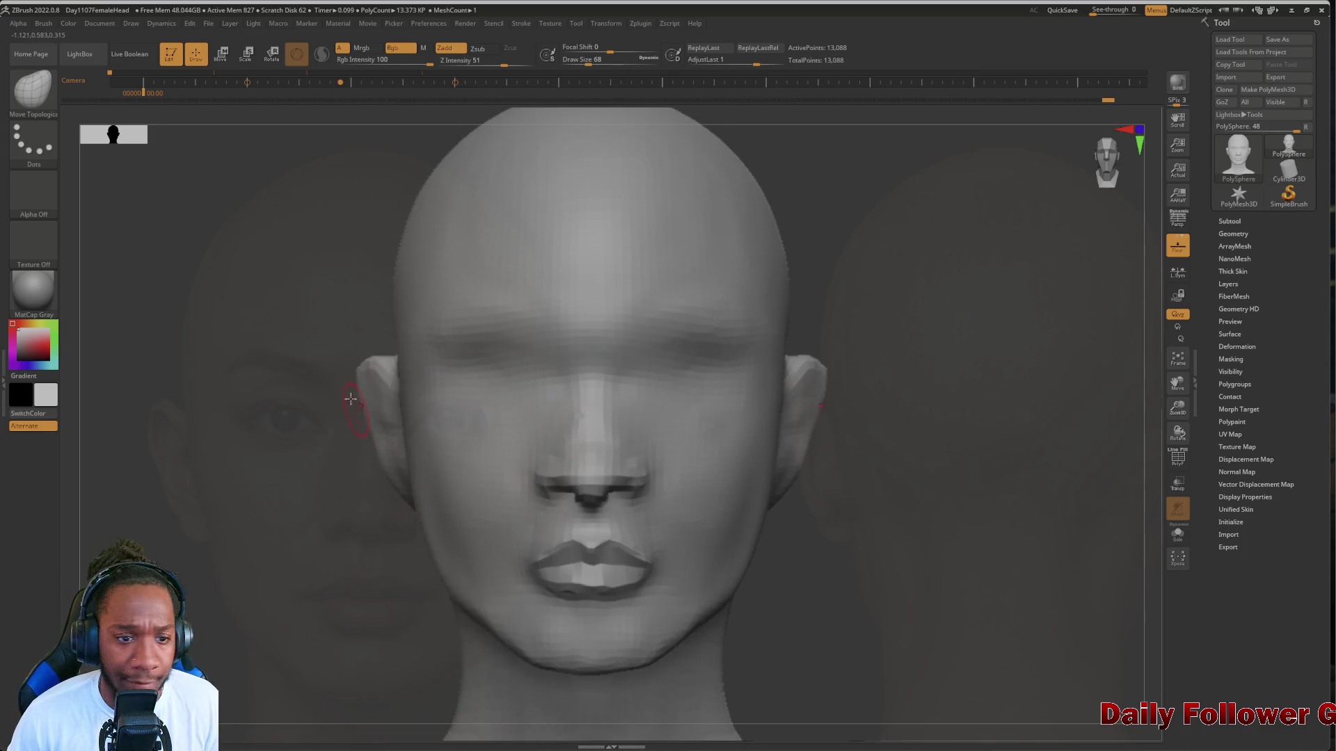
click(32, 88)
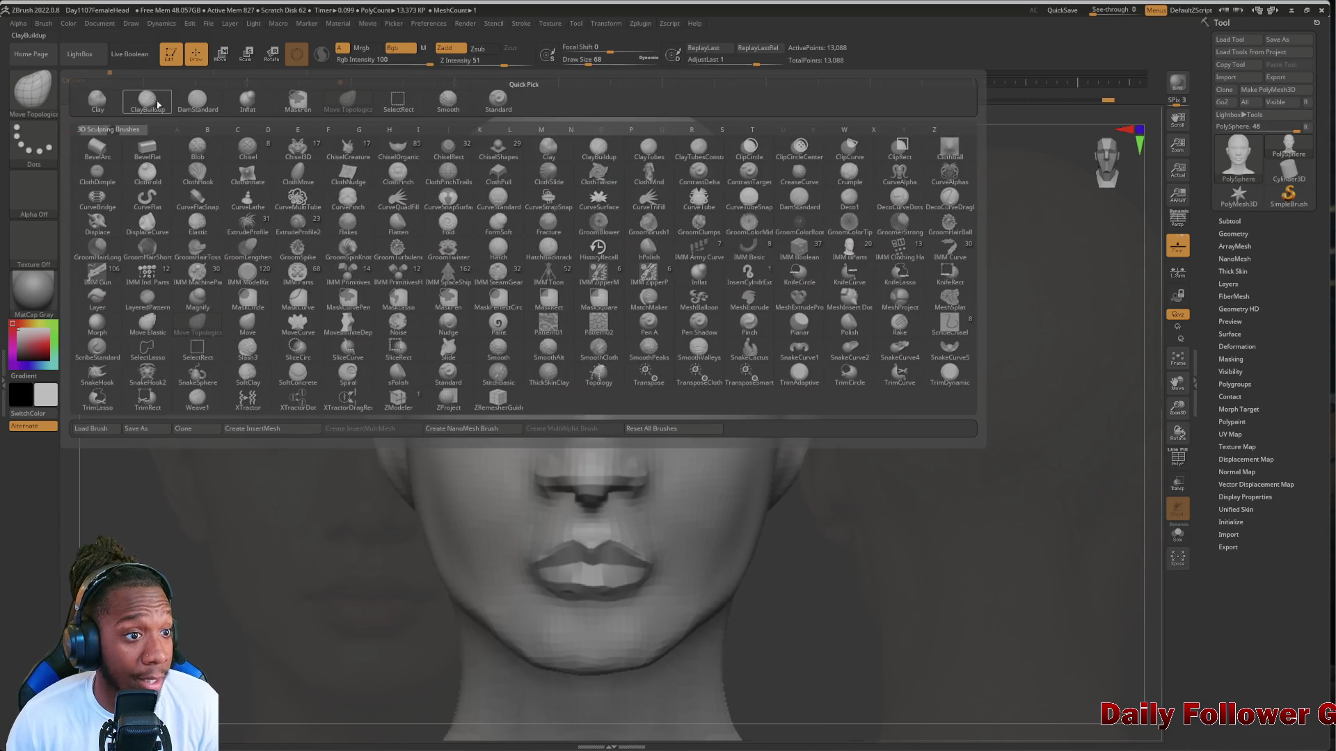
Try ClayBuildup strokes around the eyes, undo them, and reposition the head in three-quarter view
click(158, 104)
mouse_move(514, 379)
mouse_down()
mouse_move(456, 359)
mouse_move(529, 366)
mouse_move(462, 396)
mouse_move(463, 431)
mouse_move(435, 397)
mouse_move(487, 432)
mouse_move(431, 393)
mouse_move(432, 347)
mouse_move(452, 383)
mouse_up()
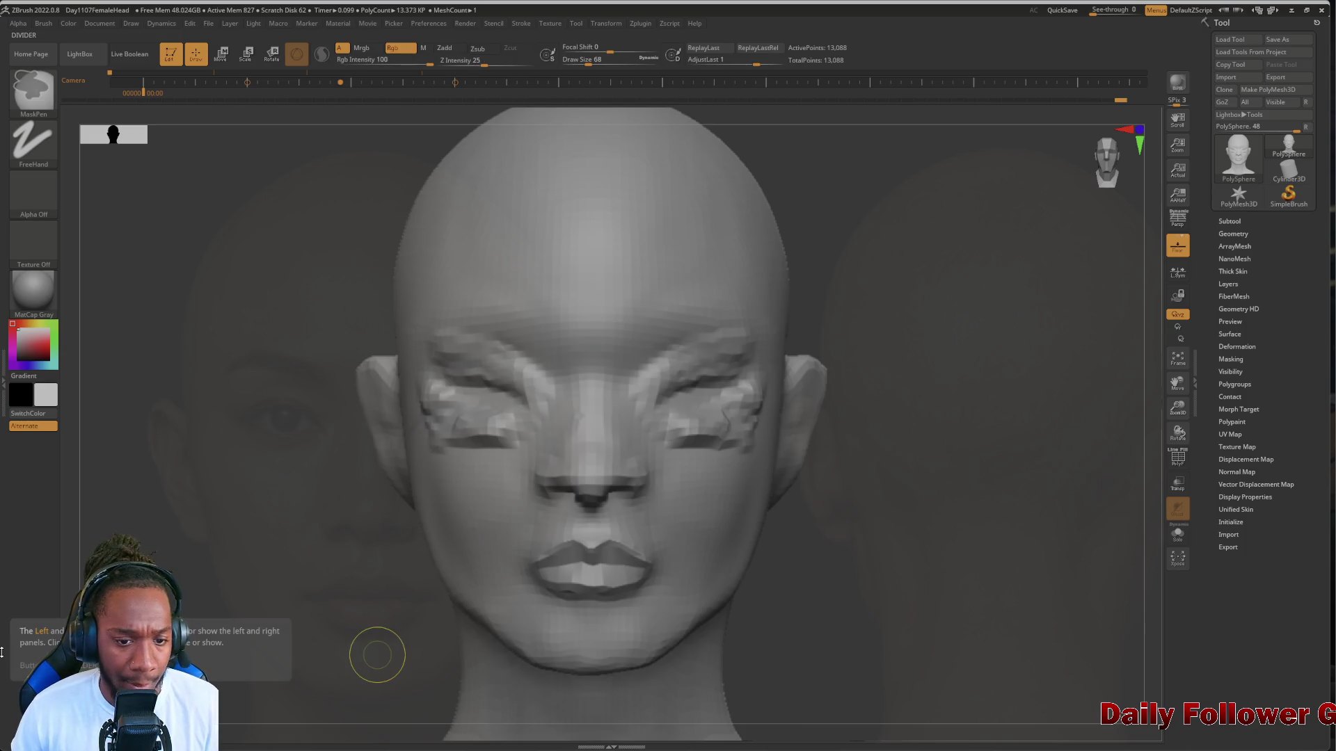
key(ctrl+z)
key(ctrl+z)
key(ctrl+z)
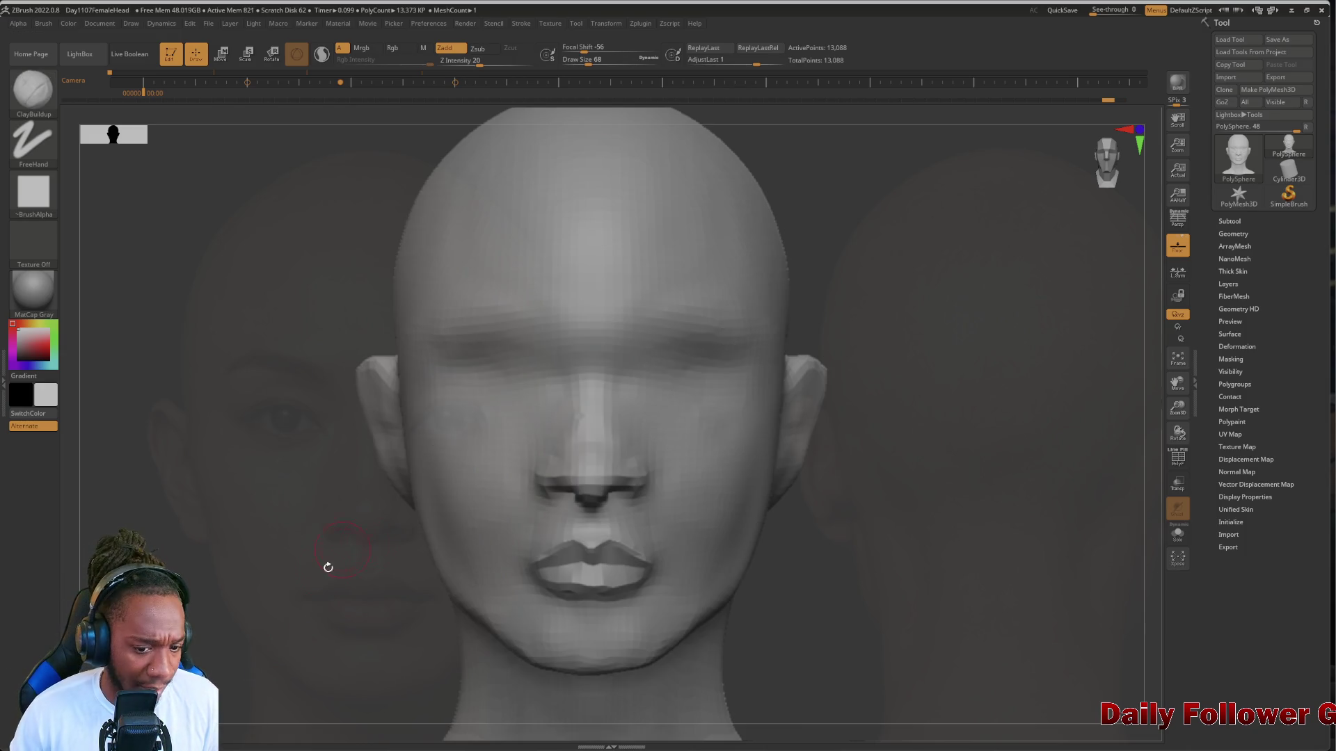
mouse_move(272, 587)
mouse_down()
mouse_move(216, 617)
mouse_move(244, 641)
mouse_move(268, 629)
mouse_move(262, 612)
mouse_move(228, 608)
mouse_move(286, 616)
mouse_move(268, 616)
mouse_up()
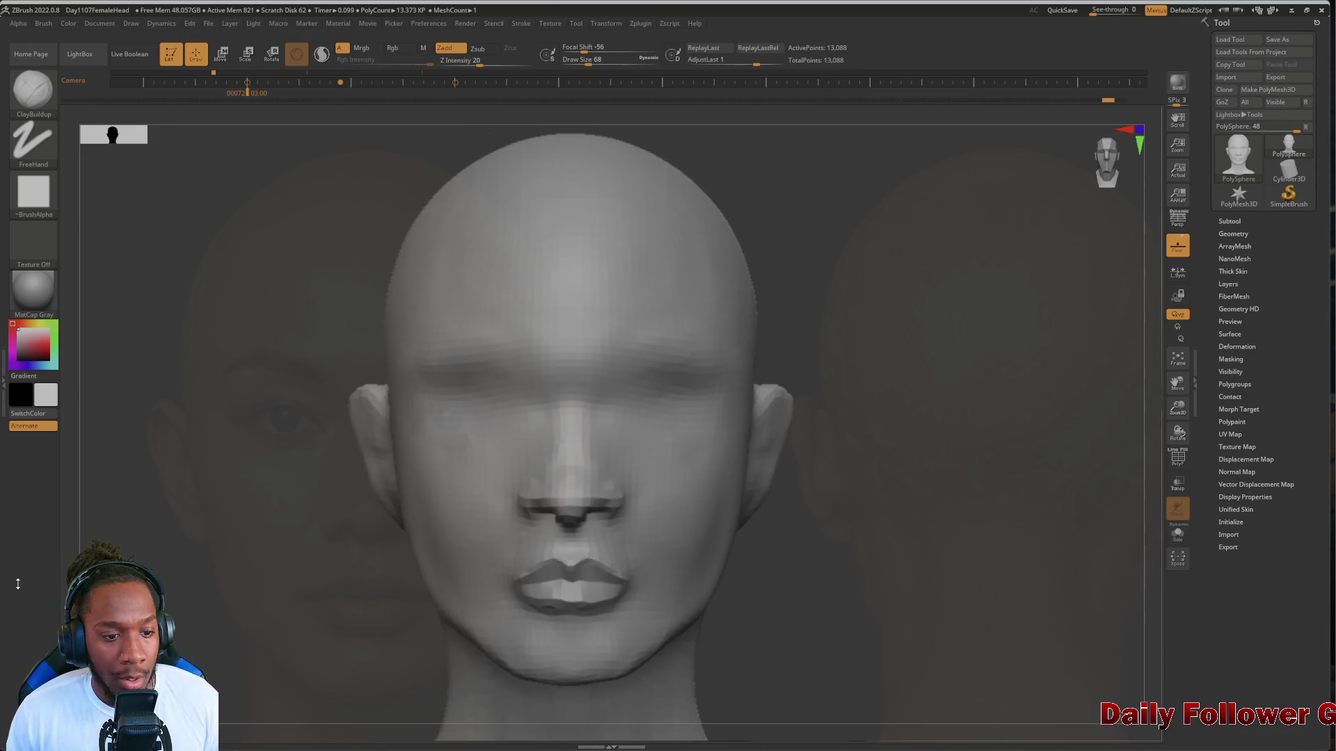
drag(178, 479, 184, 460)
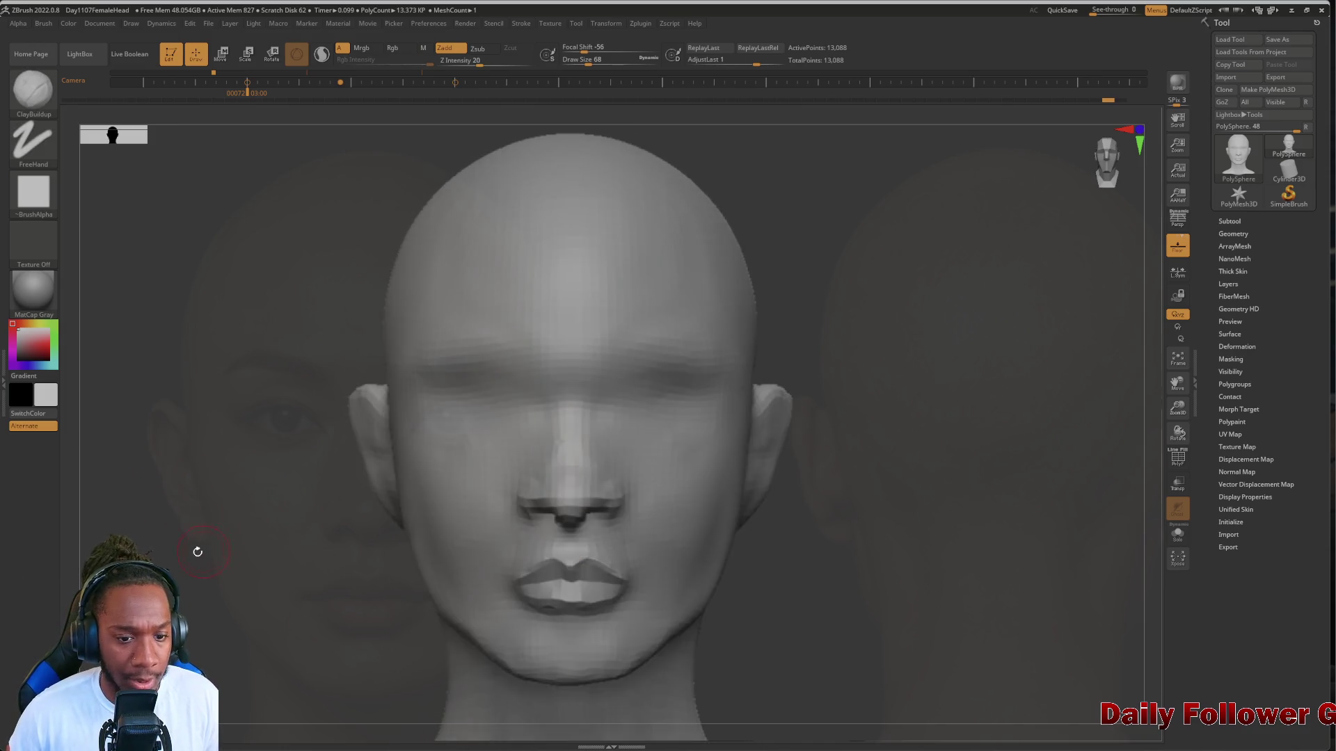
alt+drag(201, 518, 78, 553)
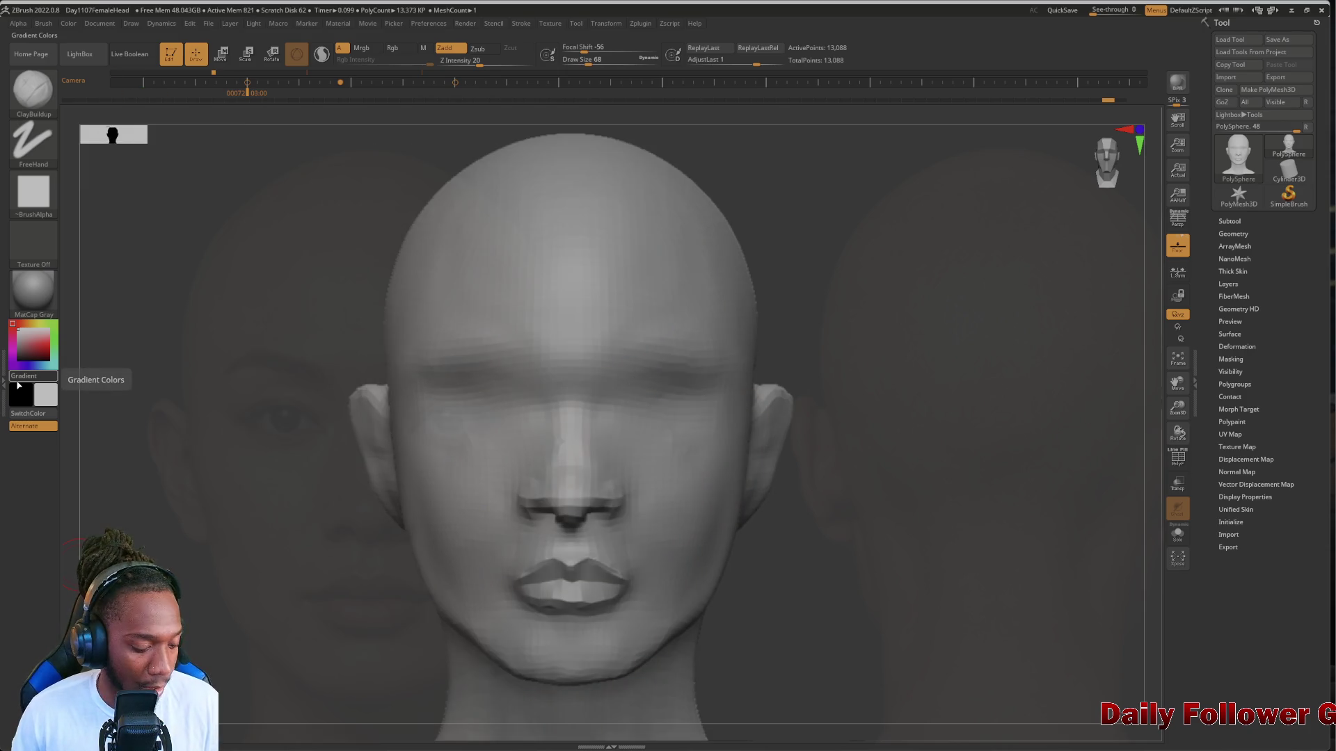
Set the front reference photo to partial transparency over the sculpt
key(z)
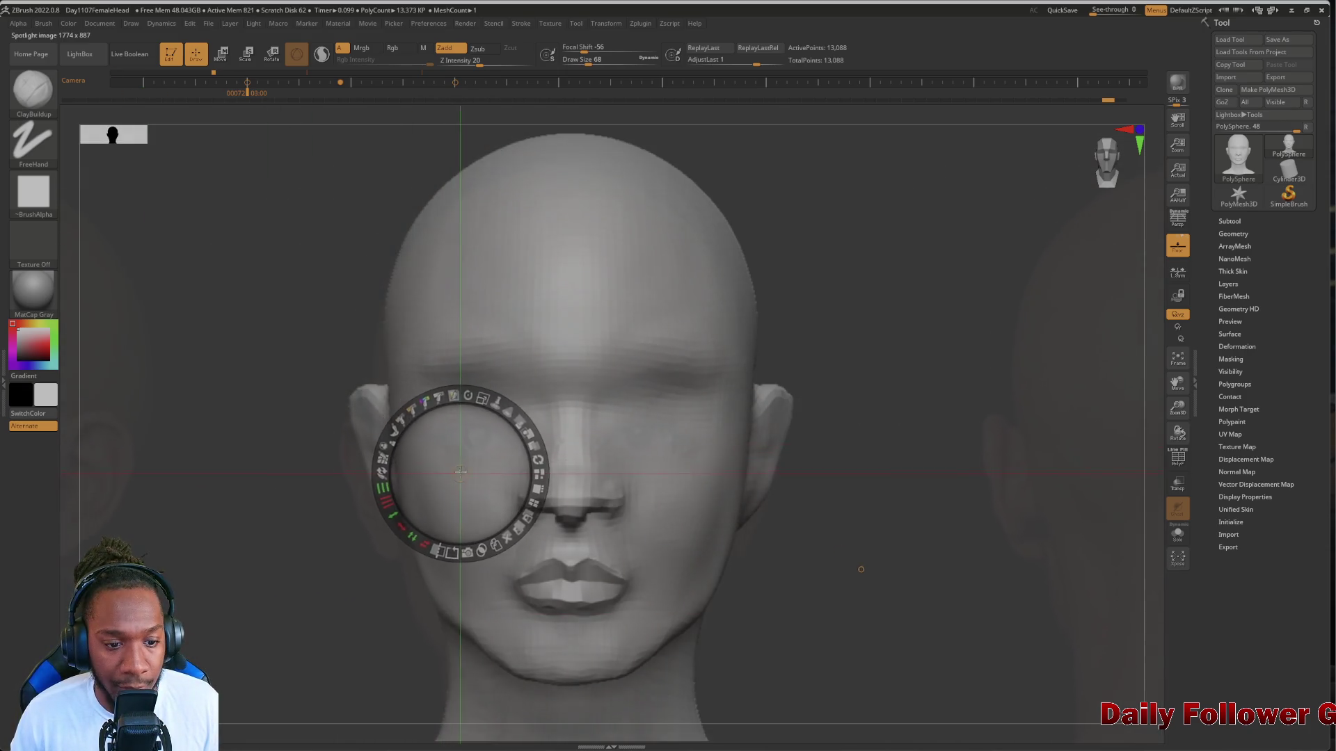
drag(461, 471, 475, 457)
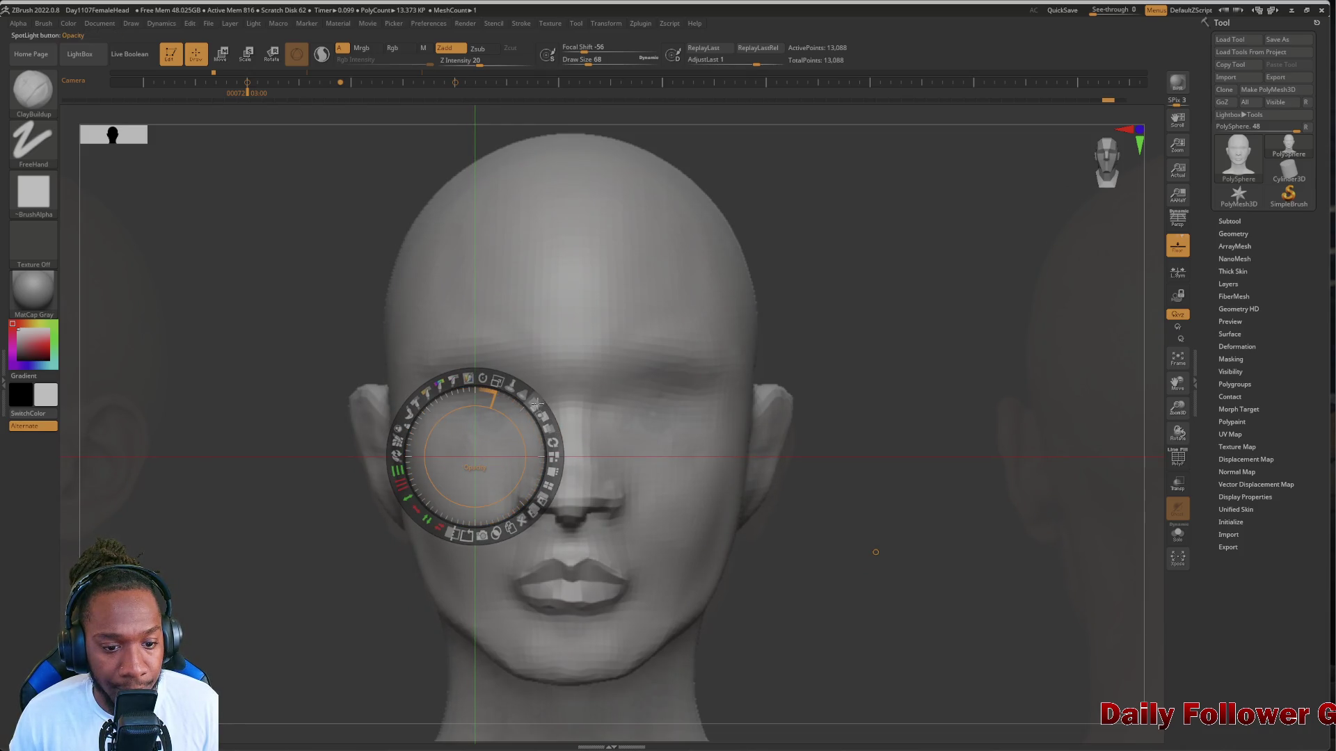
drag(536, 403, 551, 445)
click(405, 598)
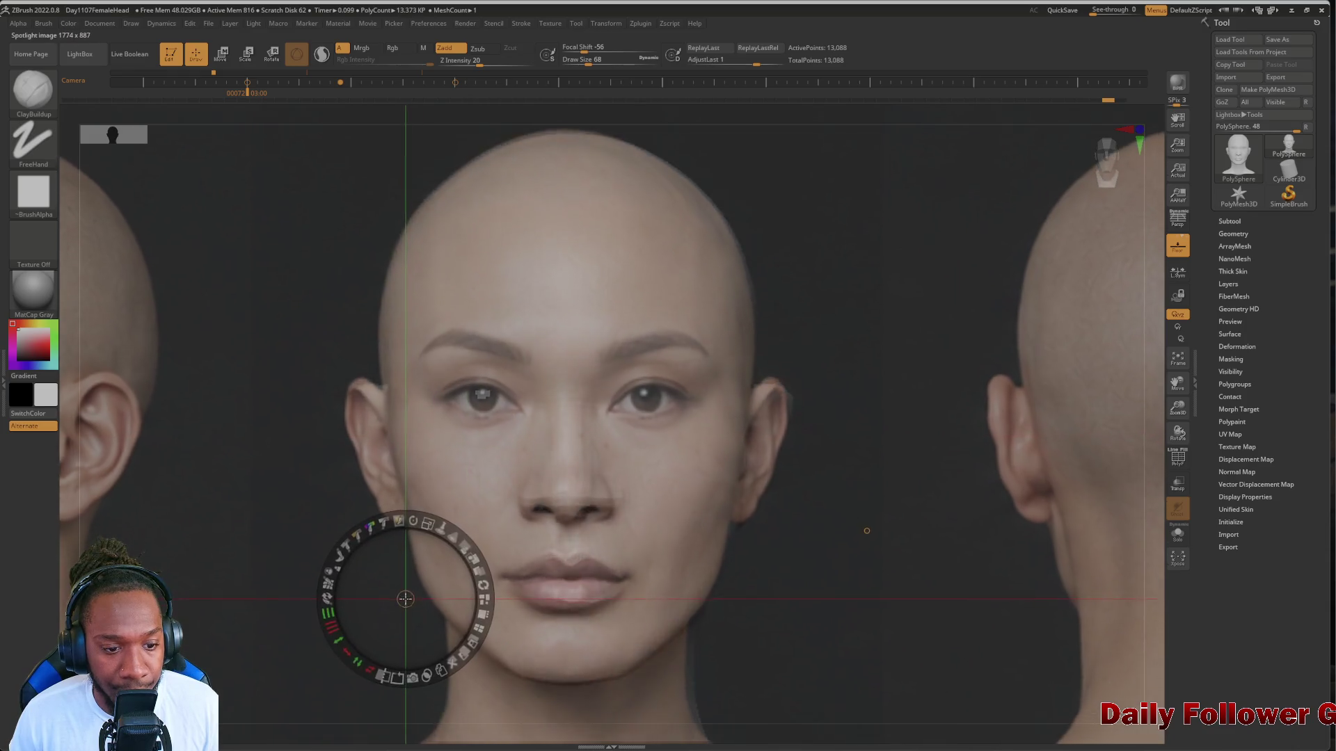
drag(405, 599, 409, 599)
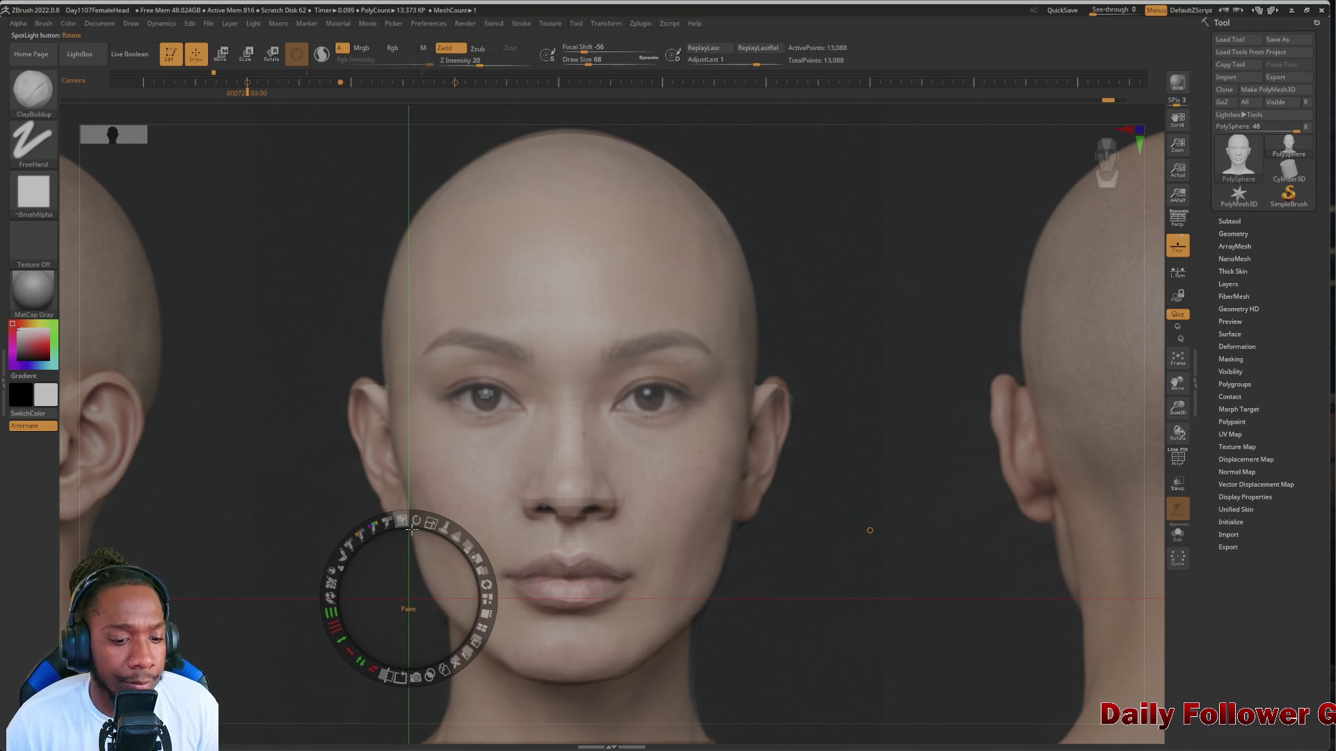
mouse_move(469, 548)
mouse_down()
mouse_move(480, 567)
mouse_move(466, 546)
mouse_move(409, 534)
mouse_move(435, 537)
mouse_move(403, 543)
mouse_move(435, 550)
mouse_move(407, 546)
mouse_move(431, 554)
mouse_move(417, 560)
mouse_up()
mouse_move(296, 509)
mouse_down()
mouse_move(299, 494)
mouse_move(296, 510)
mouse_up()
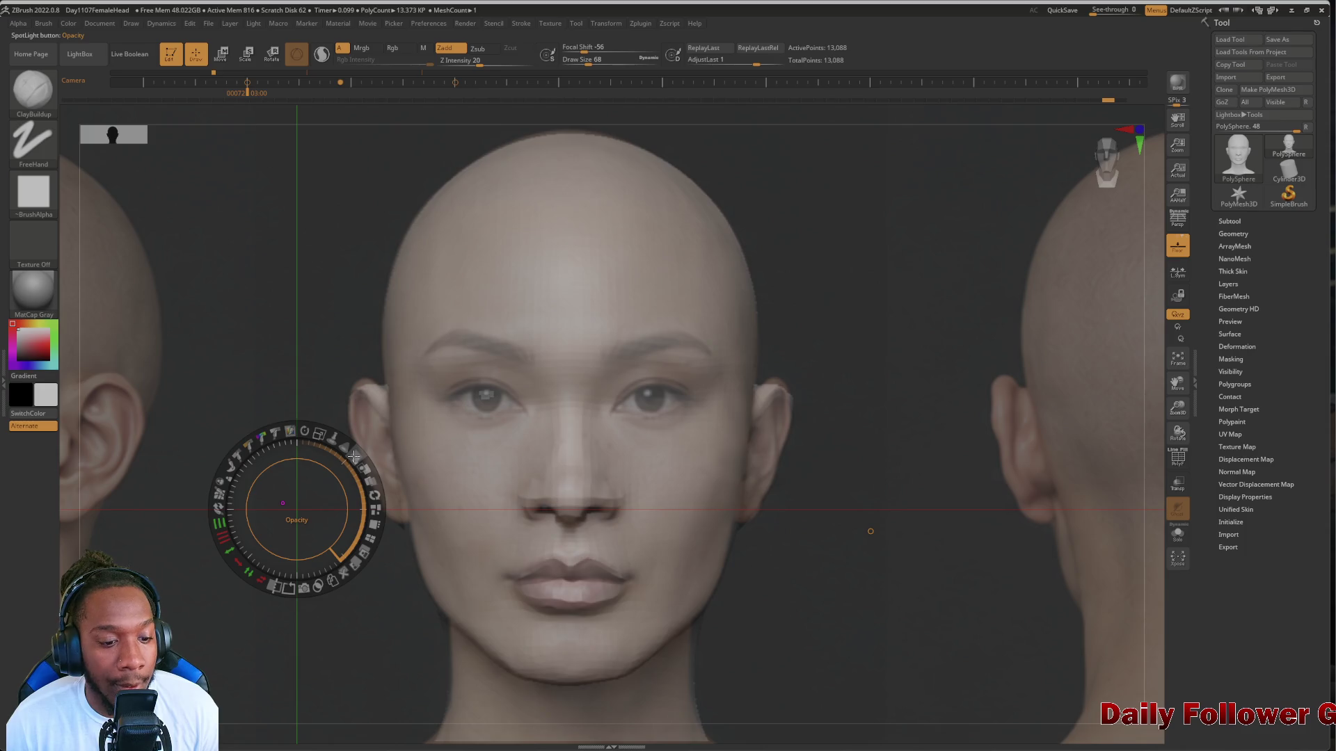
mouse_move(353, 455)
mouse_down()
mouse_move(327, 463)
mouse_move(351, 487)
mouse_move(316, 472)
mouse_move(331, 474)
mouse_up()
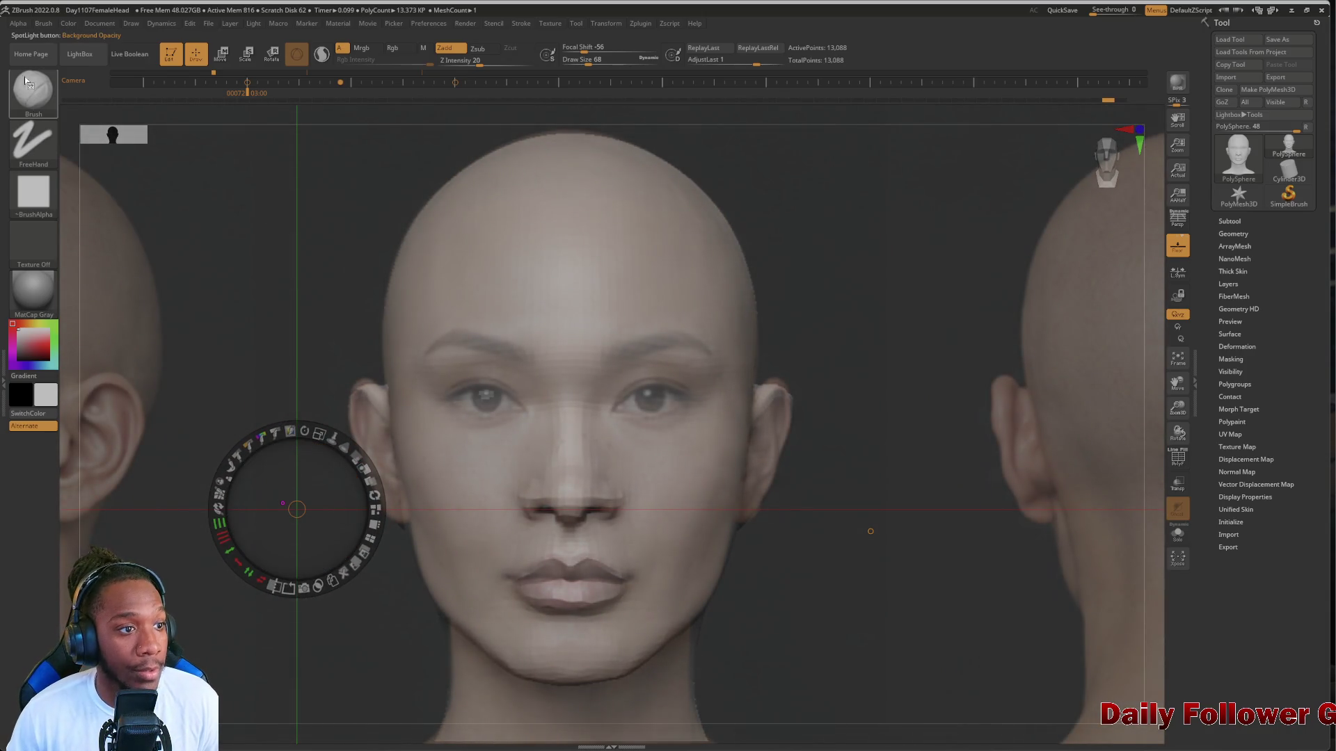
Switch to the Move Topological brush at draw size 184 and hide the reference controls
click(26, 82)
click(348, 102)
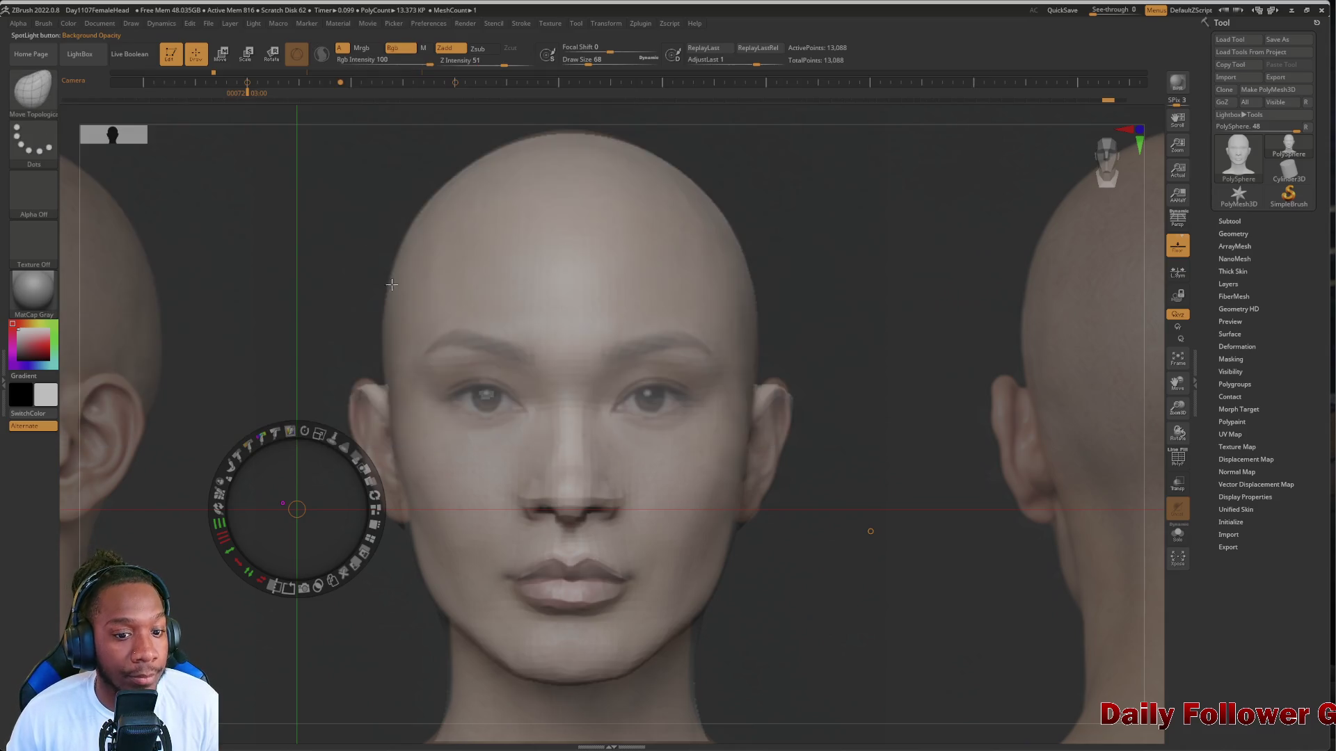
key(z)
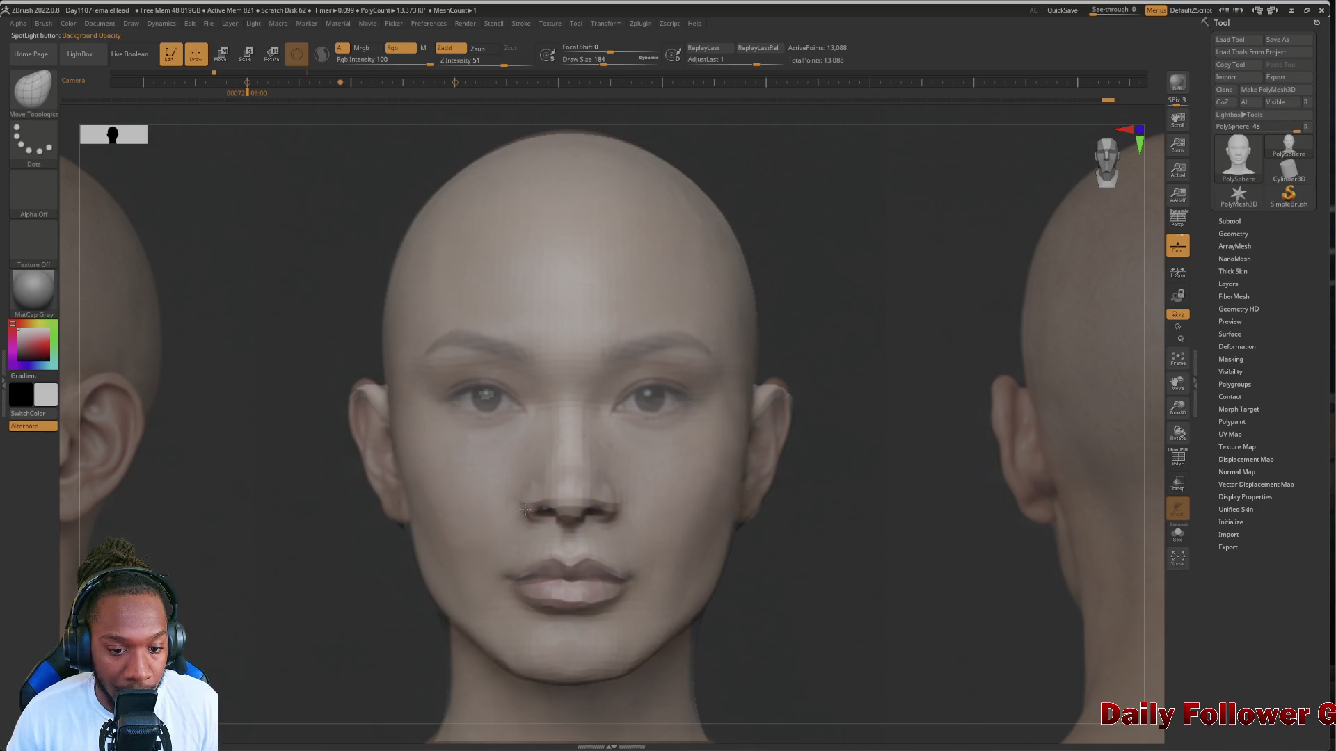
Shrink Move Topological to draw size 40 and reshape the nostril to match the front photo
key(bracketleft)
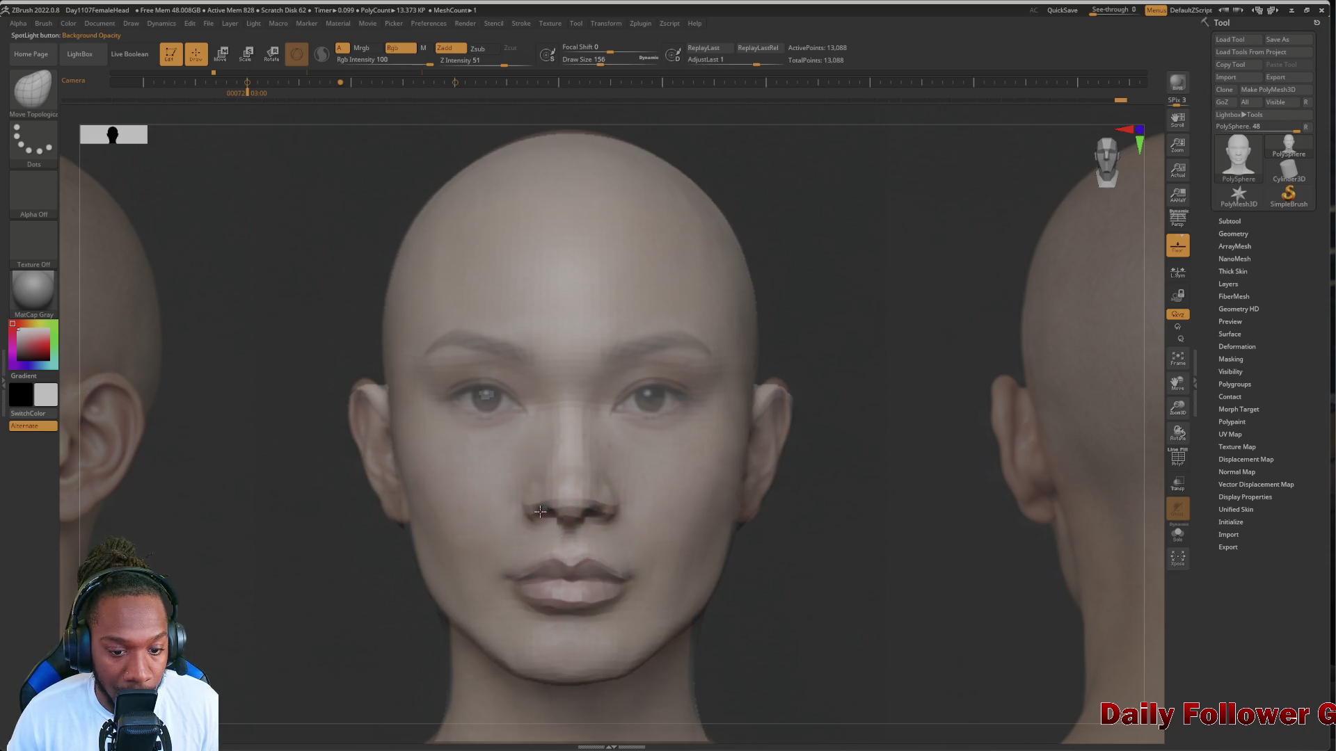
key(bracketleft)
key(bracketleft)
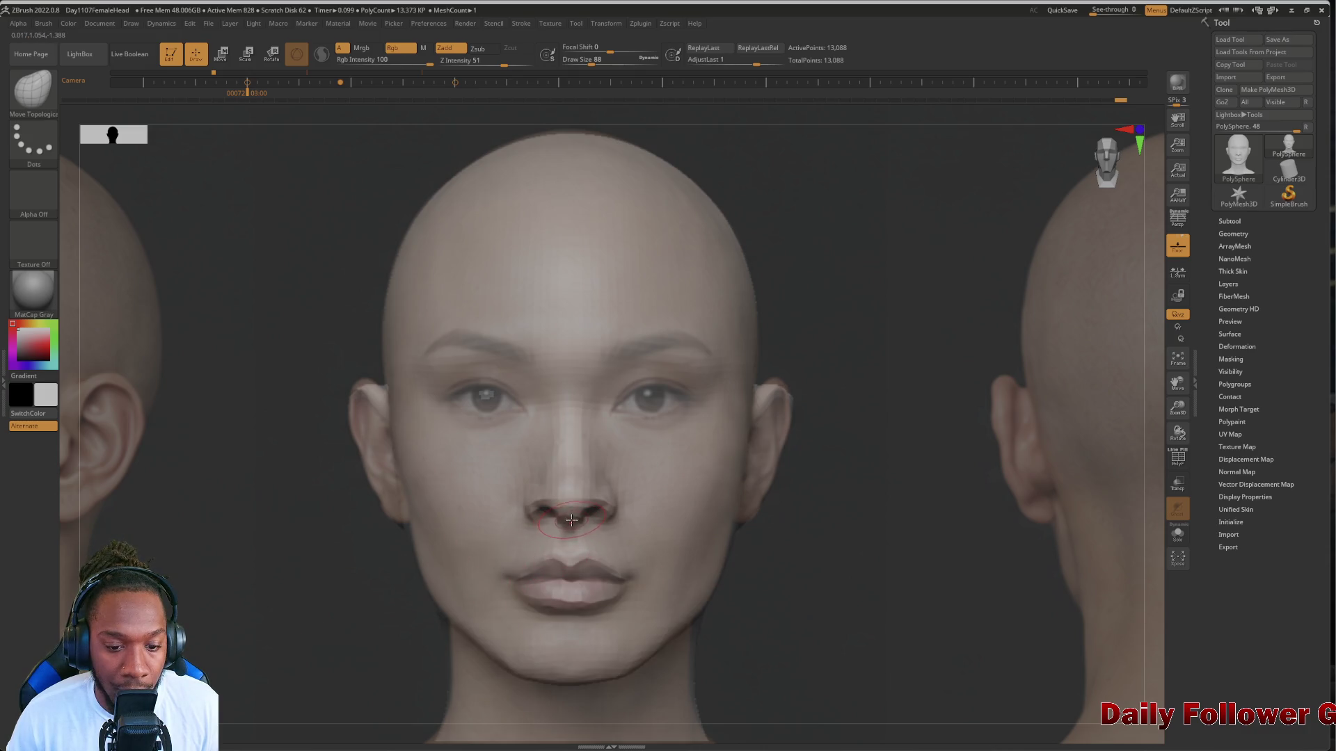
drag(571, 519, 565, 524)
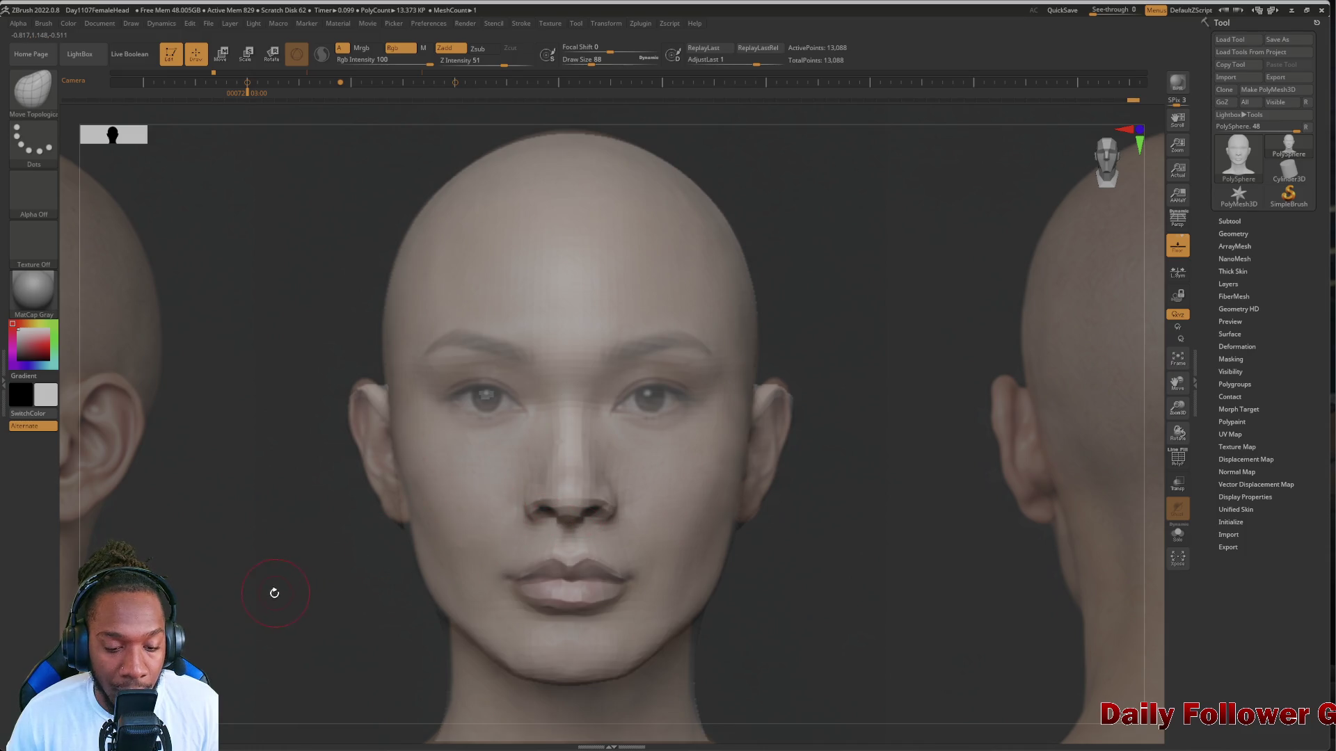
mouse_move(231, 574)
mouse_down()
mouse_move(215, 564)
mouse_move(238, 581)
mouse_up()
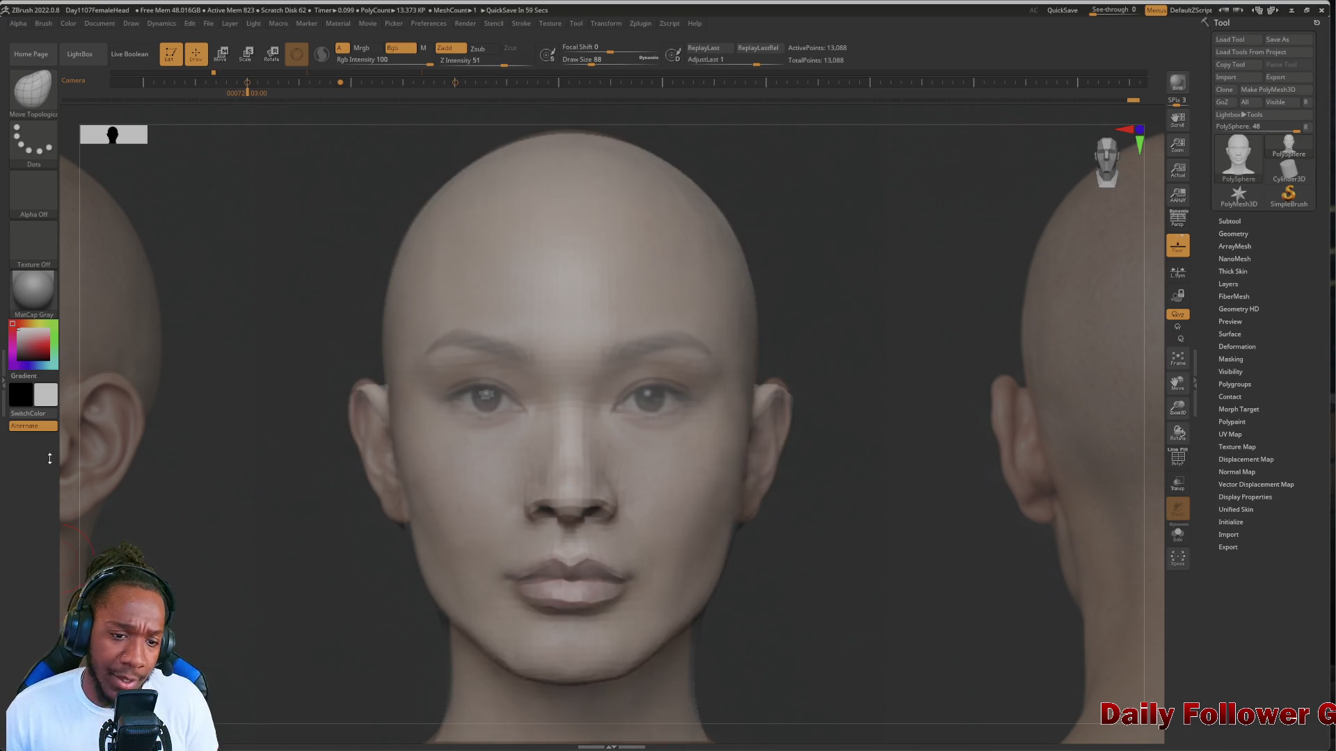
key(bracketleft)
key(bracketleft)
key(bracketleft)
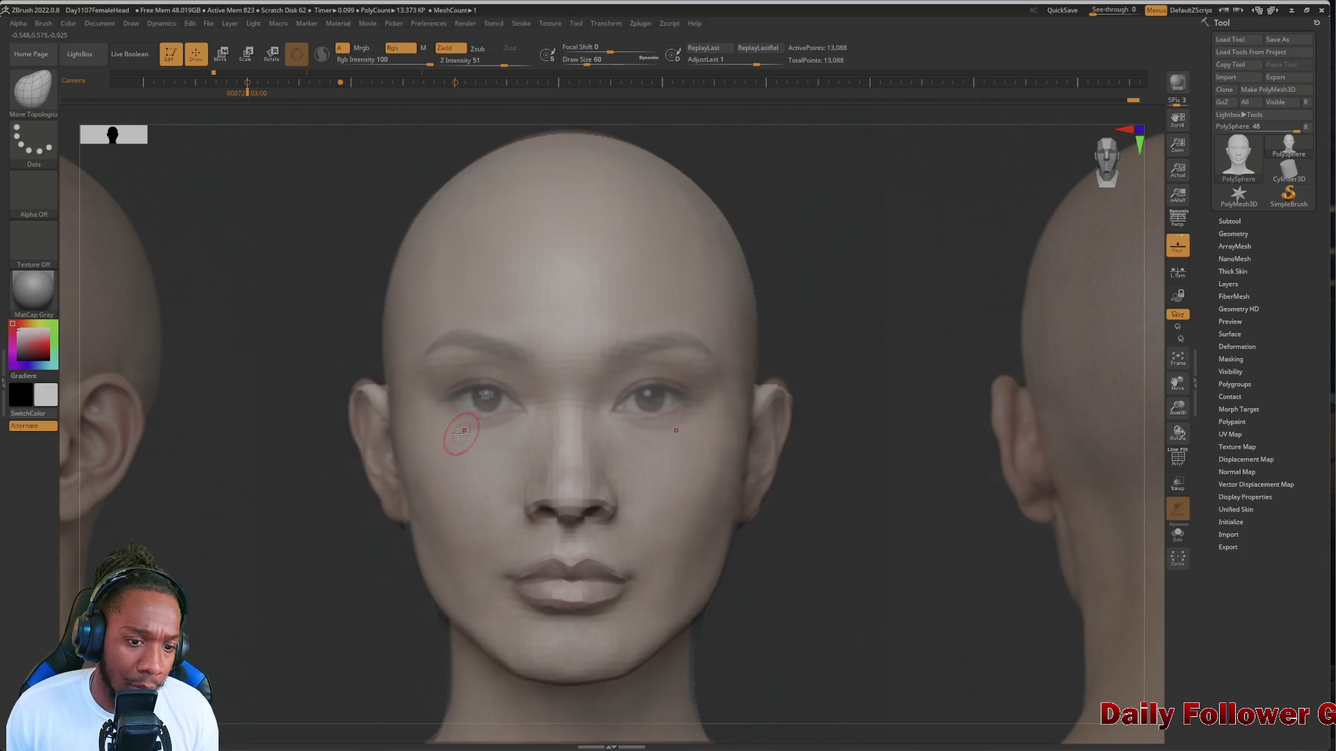
key(bracketleft)
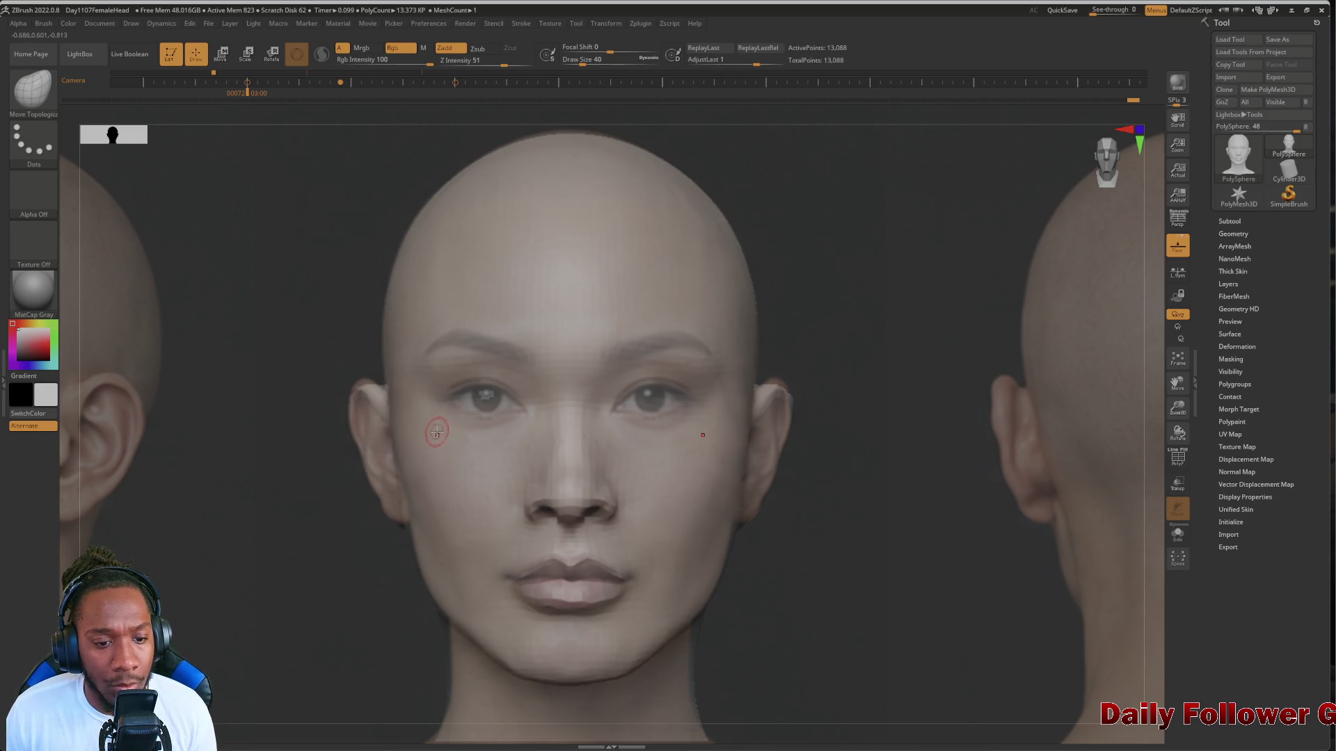
click(38, 104)
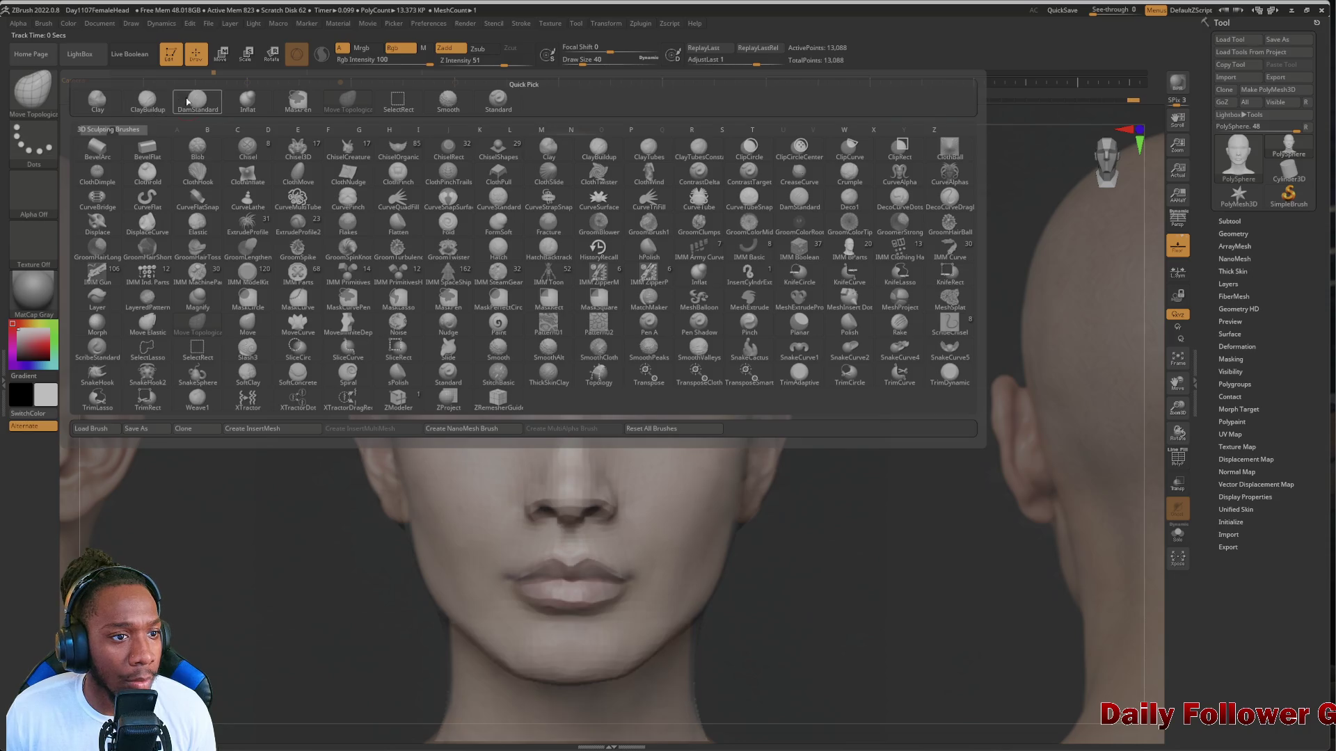
Select ClayBuildup at draw size 104 and Z Intensity 20
click(385, 304)
key(bracketright)
key(bracketright)
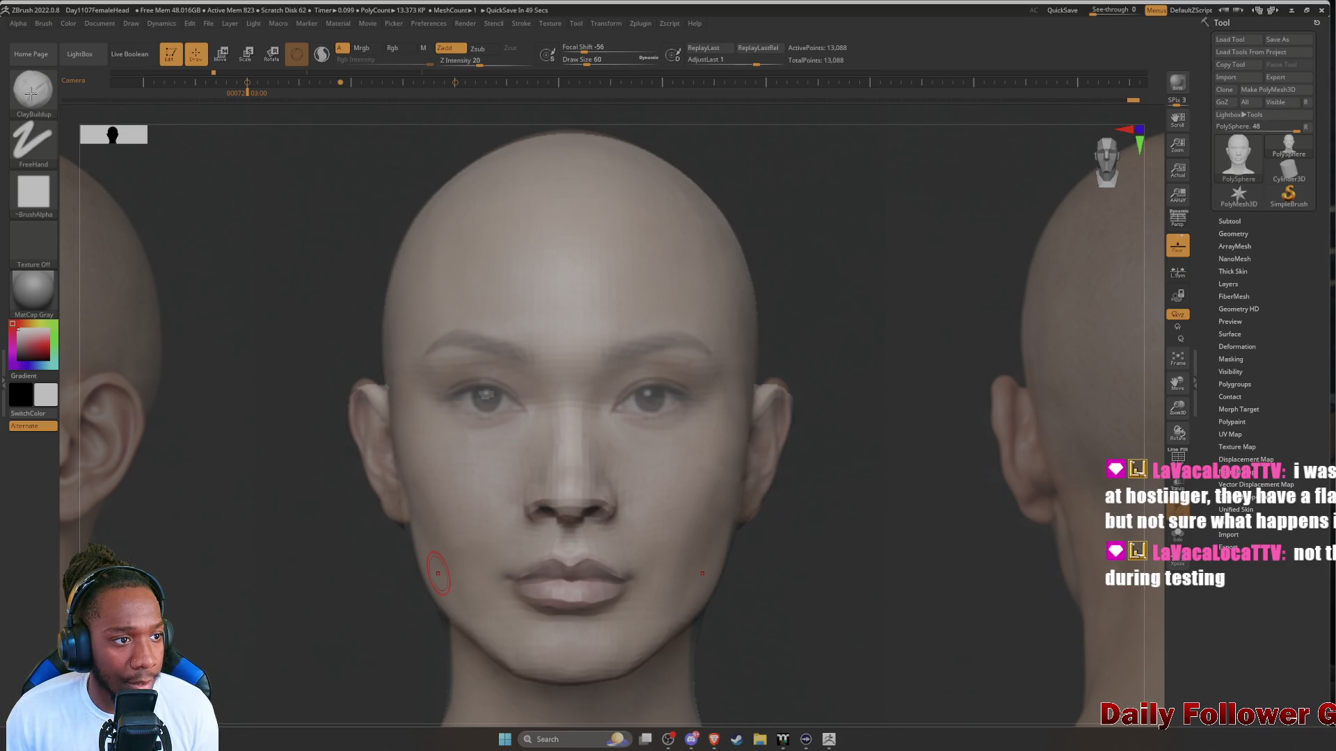
click(30, 92)
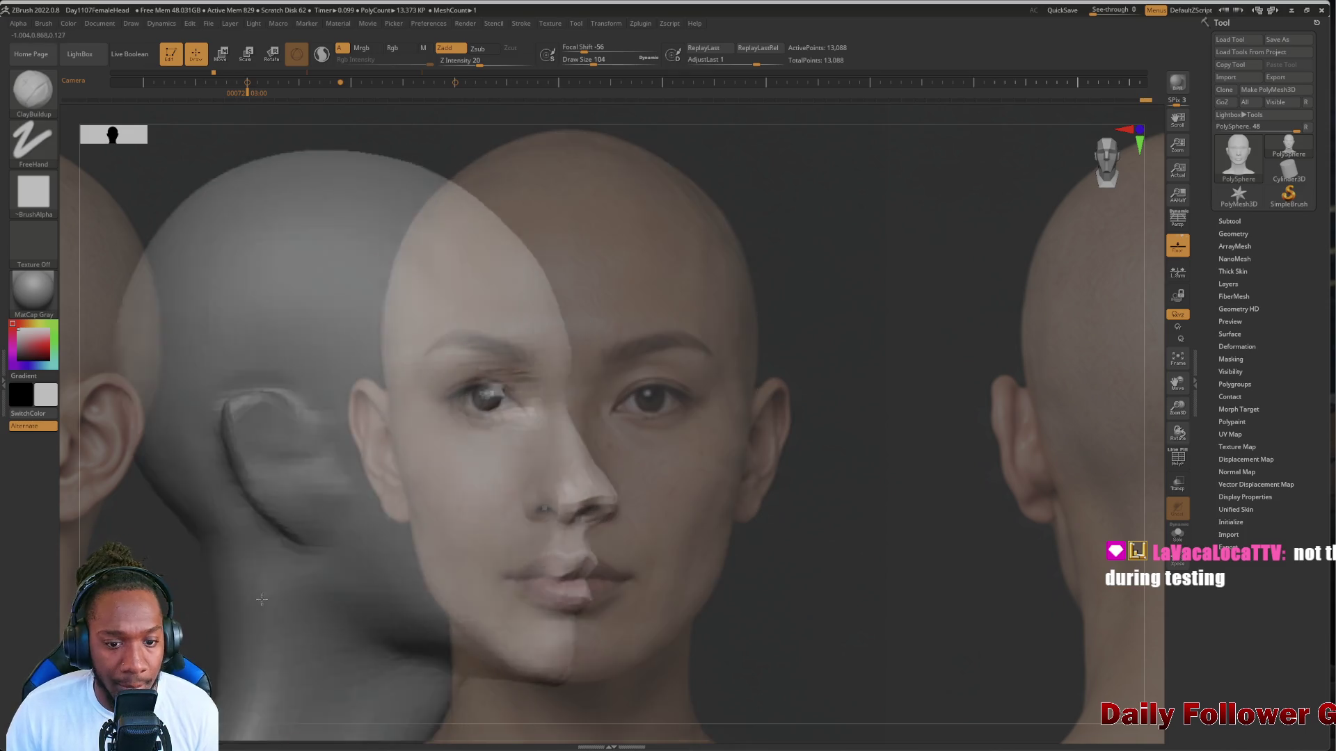
Compare the left eye and cheek with the front photo from an angle, then smooth the left cheek
mouse_move(239, 525)
mouse_down()
mouse_move(261, 613)
mouse_move(213, 585)
mouse_up()
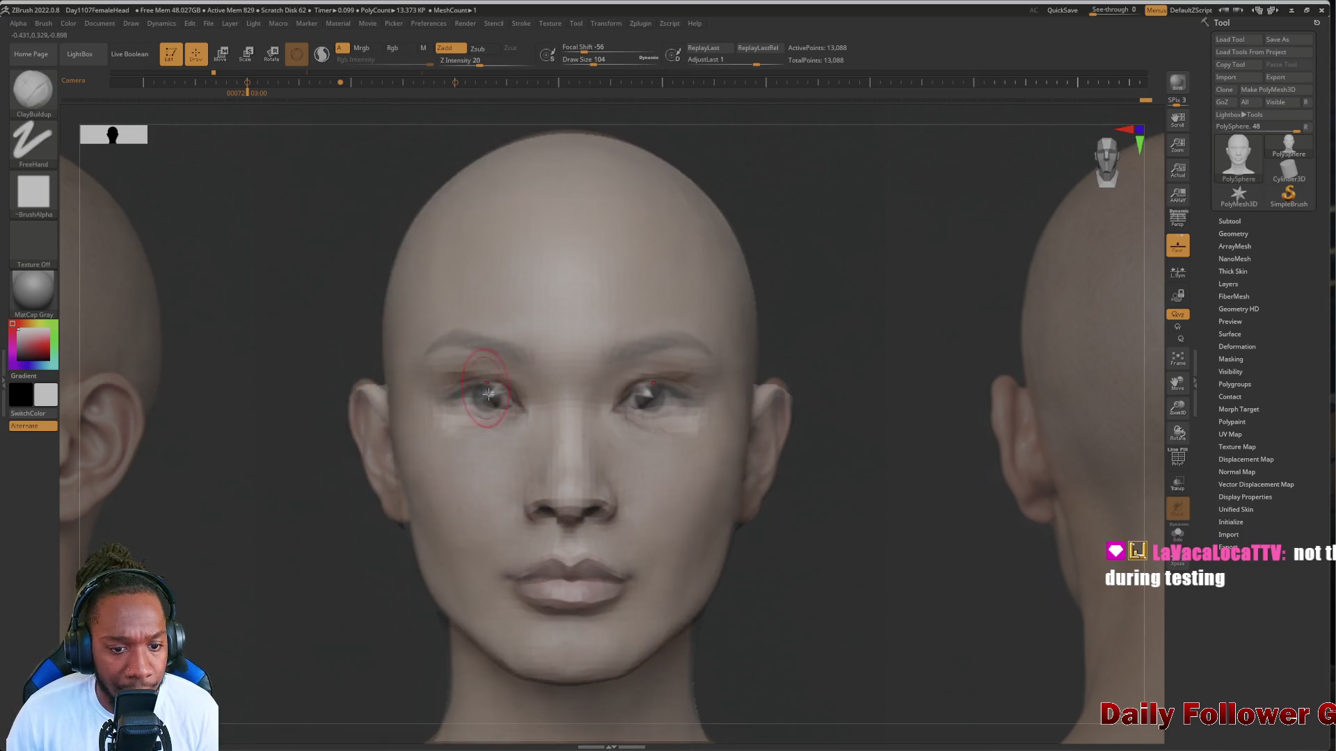
drag(300, 494, 313, 477)
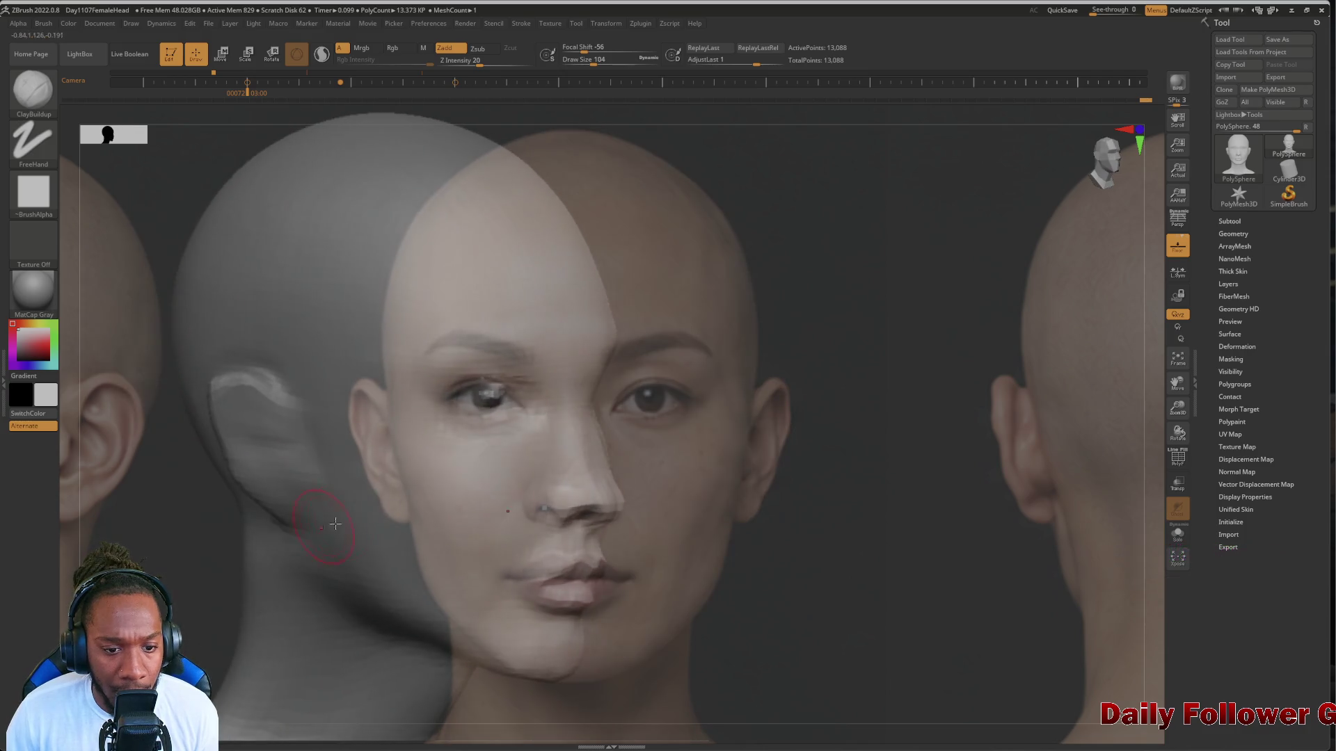
key(ctrl)
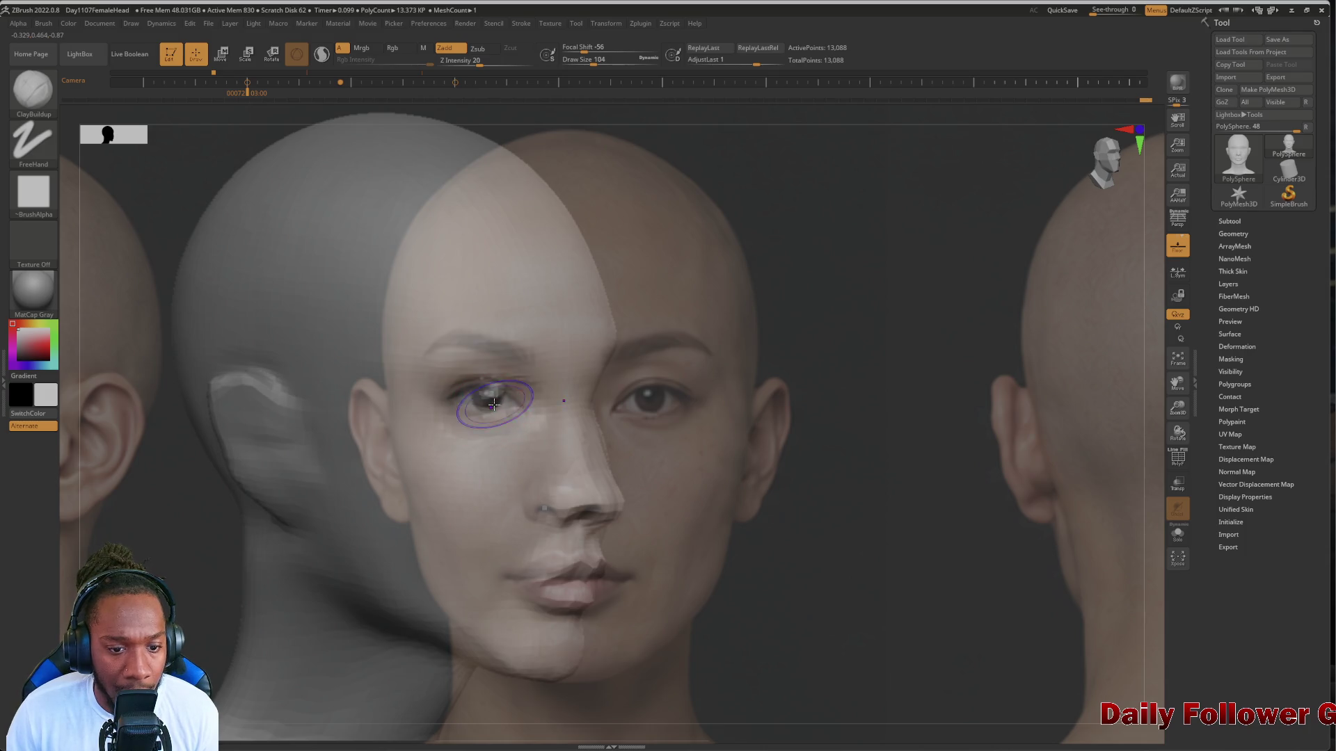
mouse_move(223, 545)
mouse_down()
mouse_move(139, 556)
mouse_move(228, 544)
mouse_up()
drag(290, 582, 289, 575)
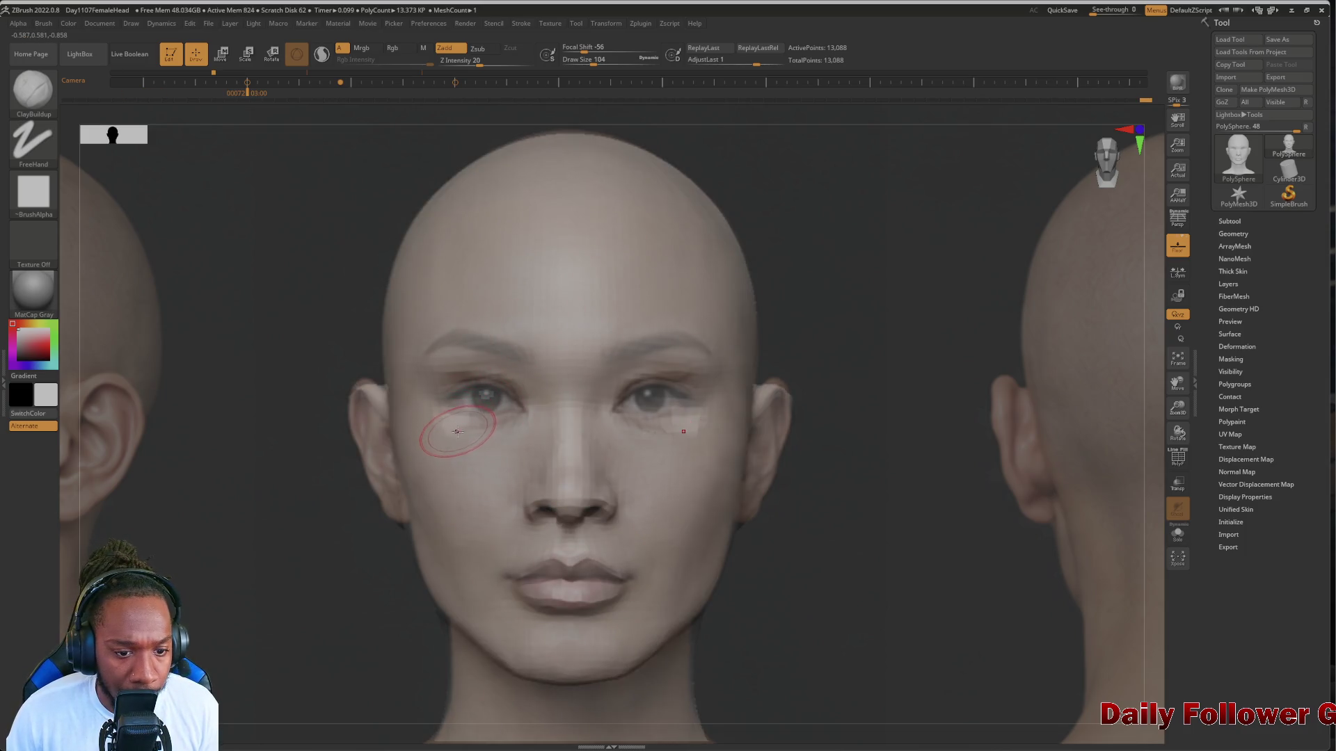
mouse_move(447, 433)
shift+mouse_down()
mouse_move(463, 442)
mouse_move(492, 411)
mouse_move(463, 382)
mouse_move(447, 418)
shift+mouse_up()
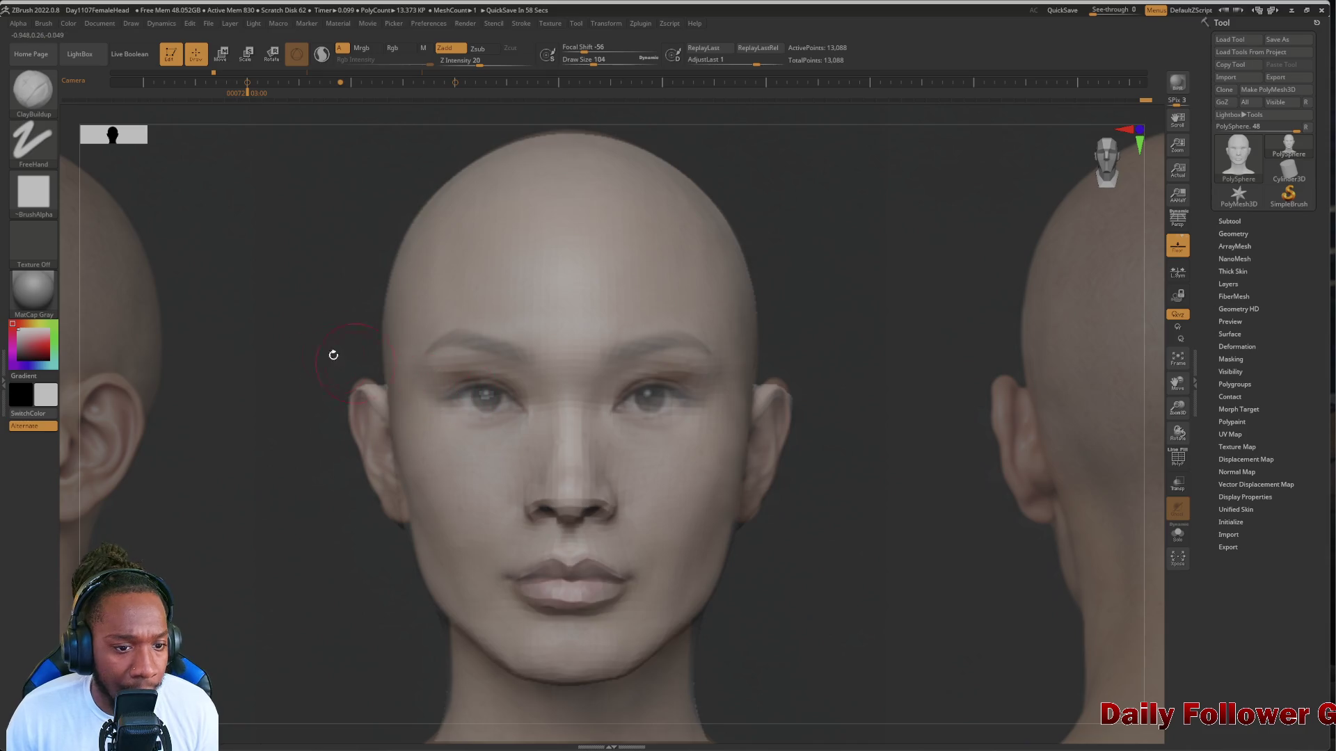
Build up the left eye and cheek with ClayBuildup at size 124, Shift-smoothing, and check the shape
key(])
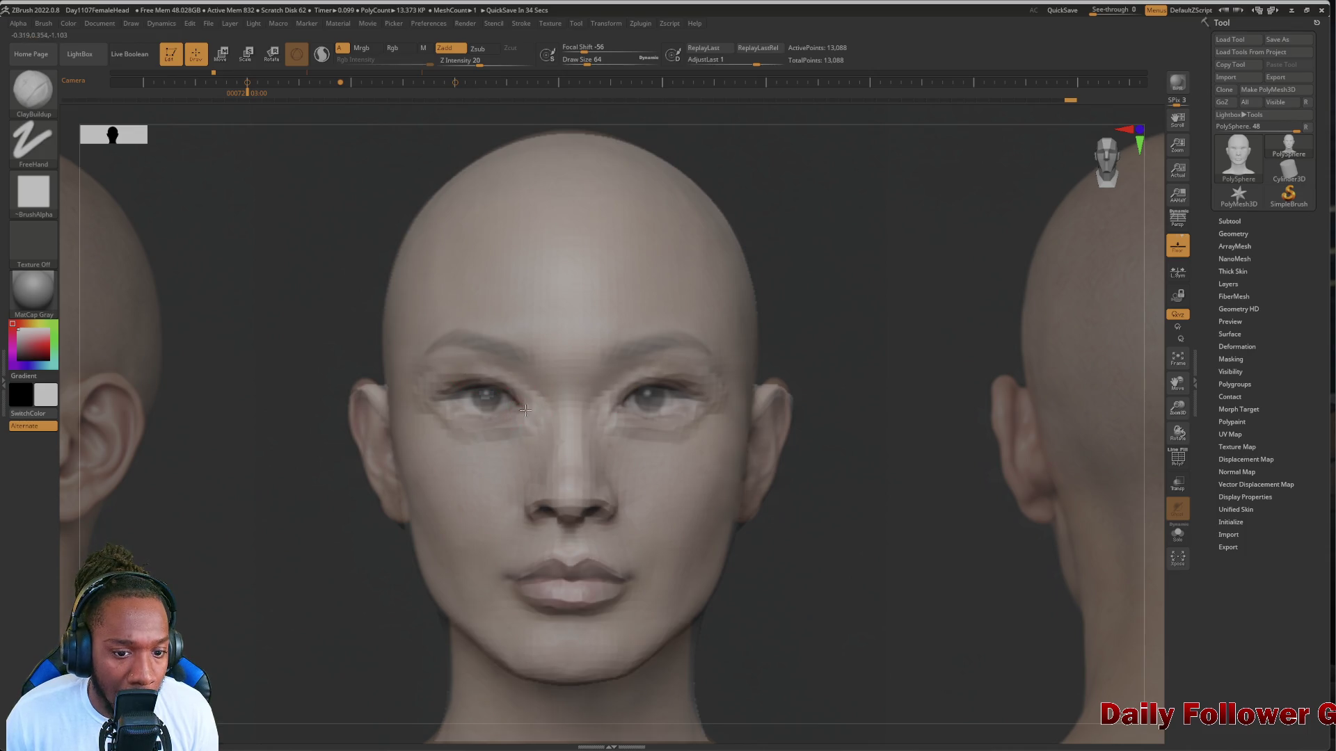
key(shift)
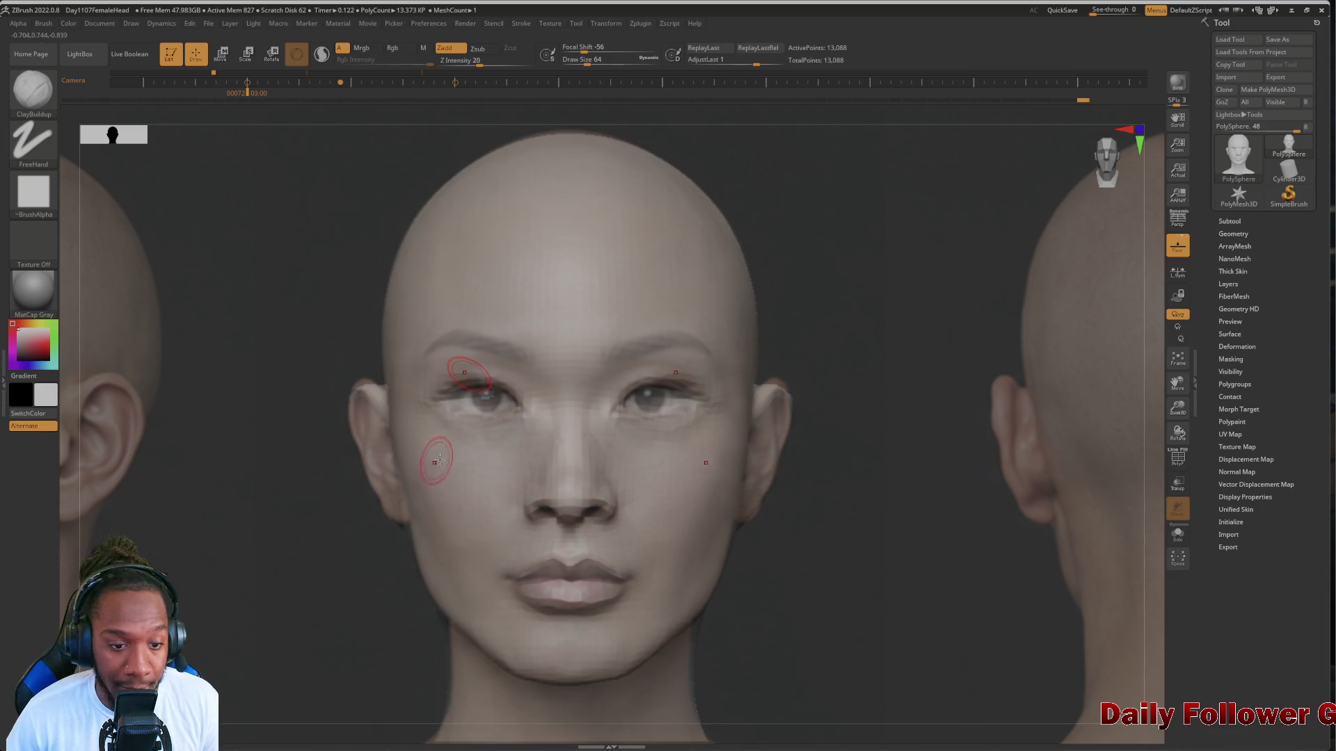
drag(237, 517, 206, 568)
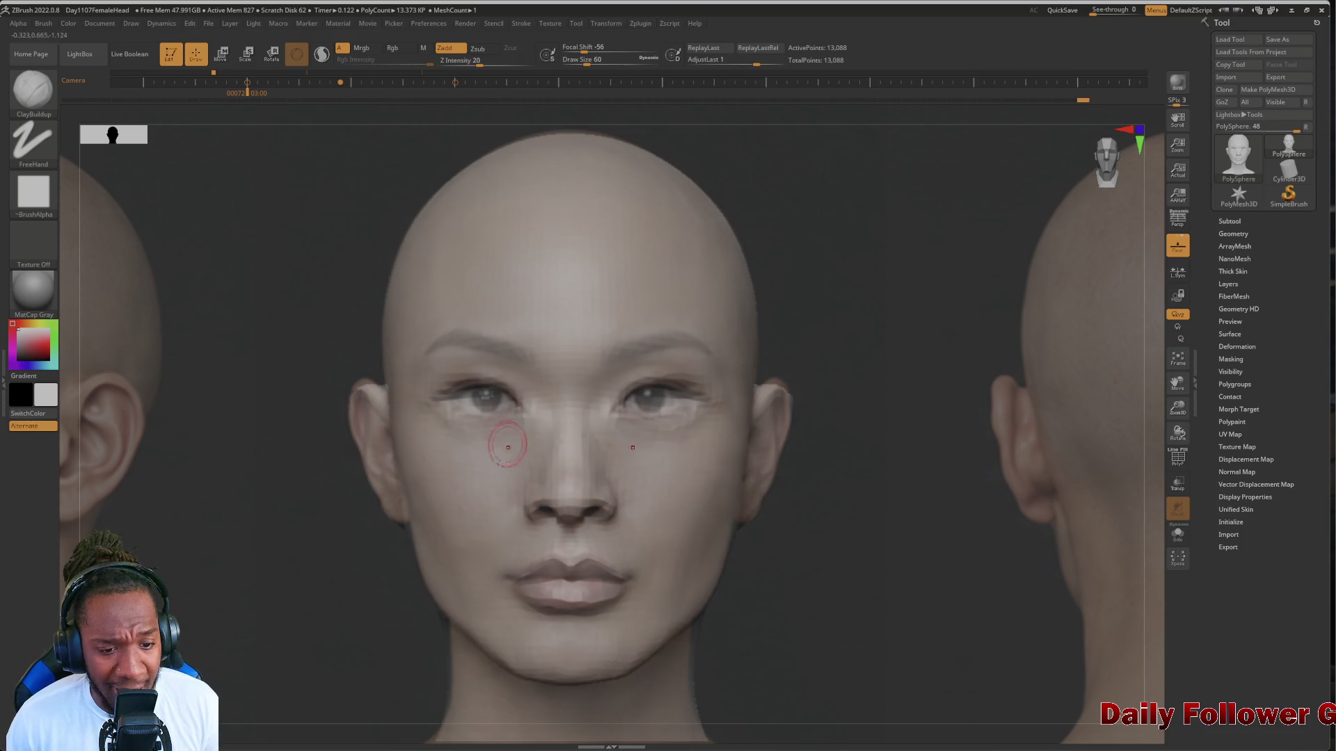
Smooth the left cheek below the eye and across toward the nose
key(shift)
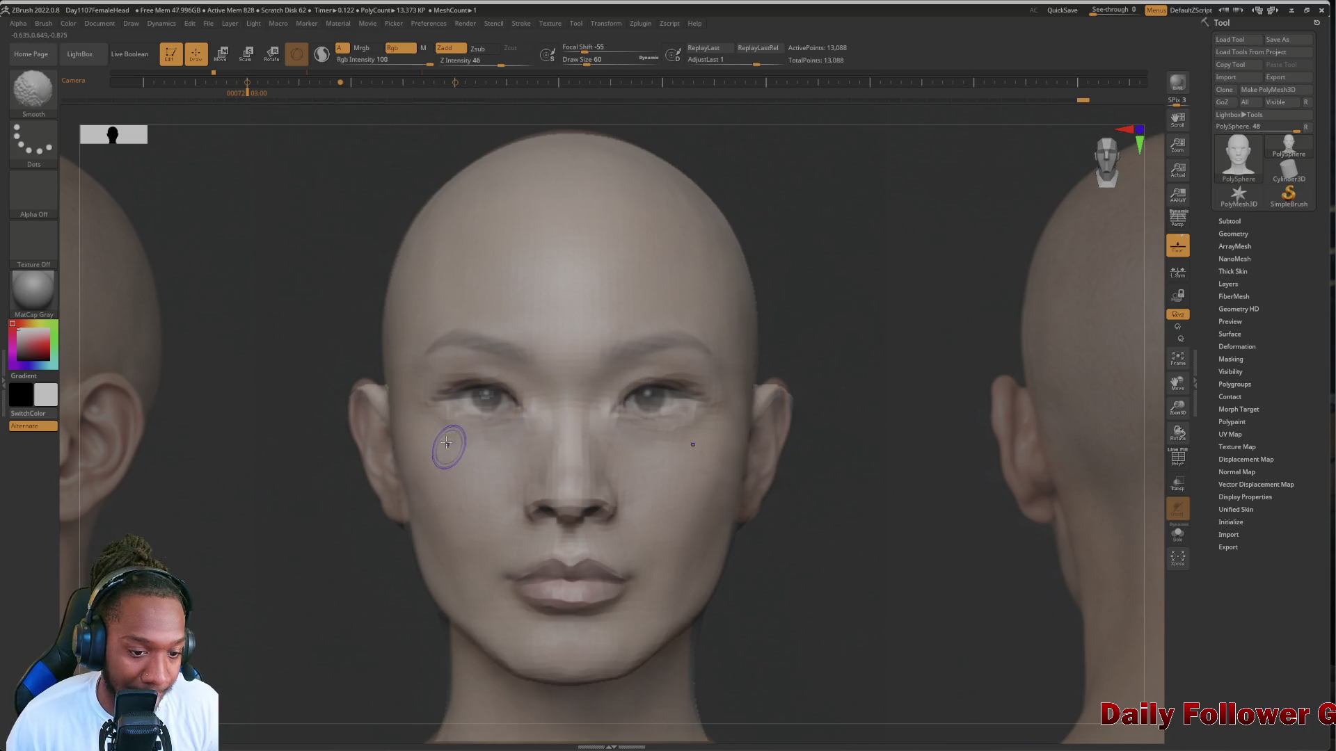
mouse_move(451, 430)
shift+mouse_down()
mouse_move(435, 424)
mouse_move(451, 435)
shift+mouse_up()
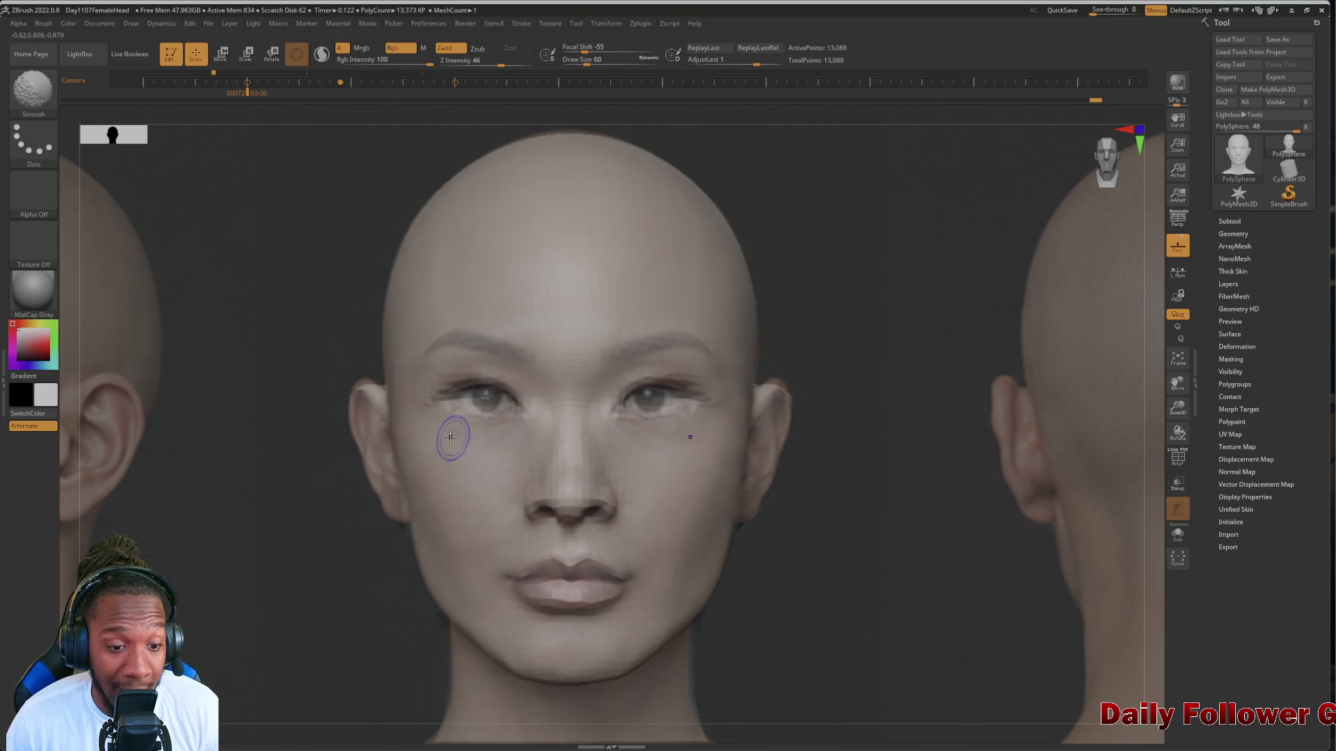
shift+drag(420, 390, 501, 365)
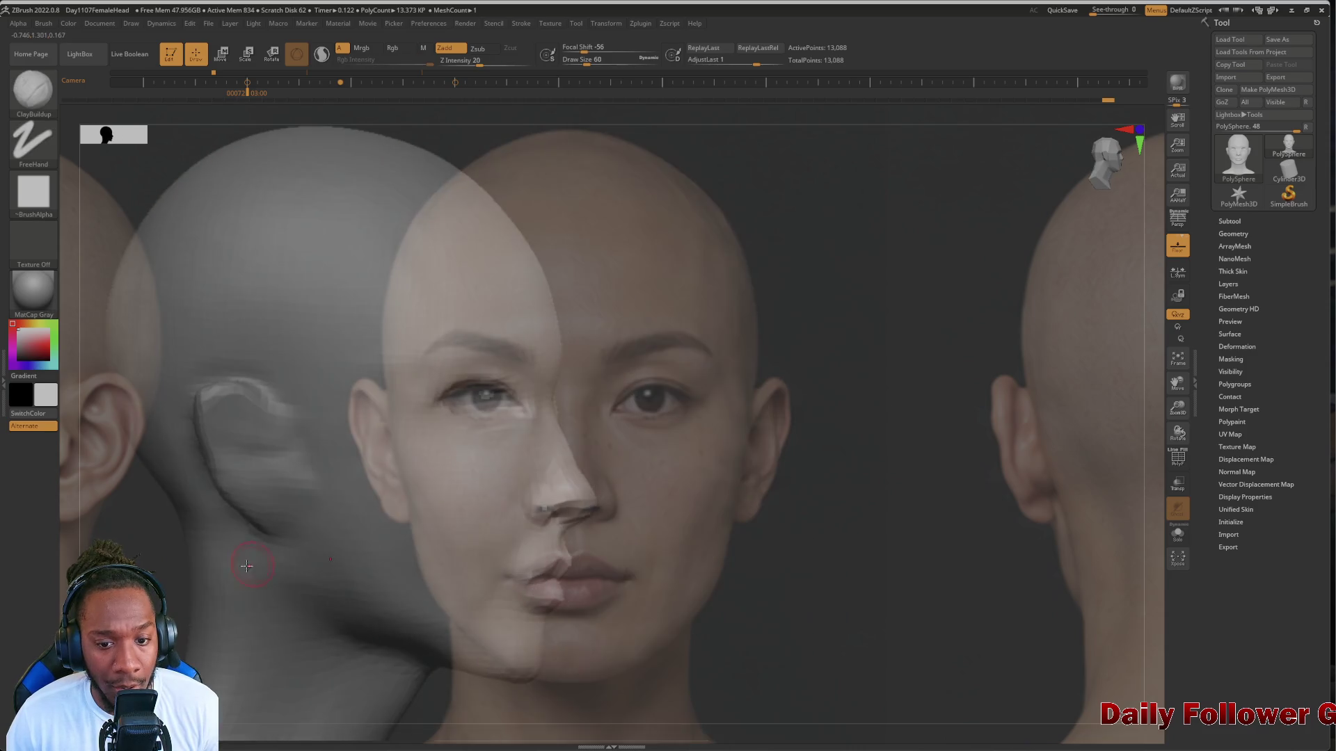
key(shift)
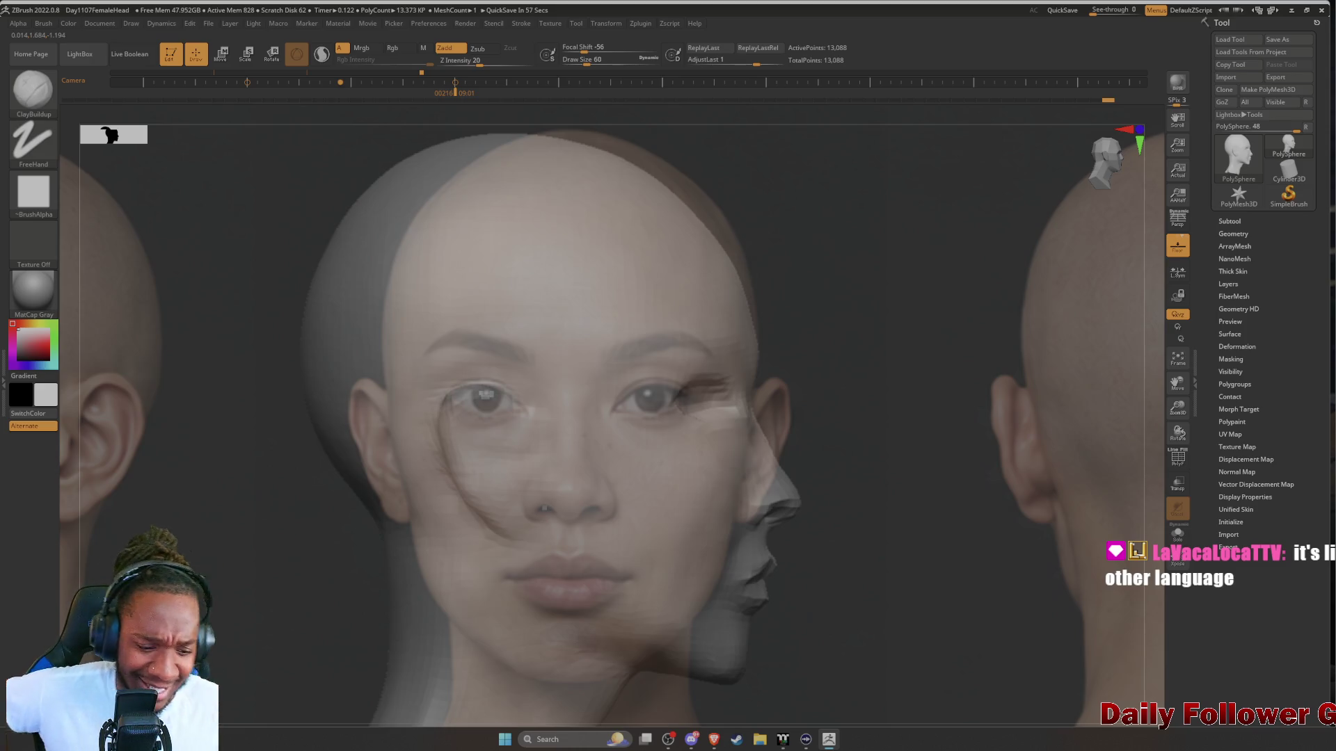
Open Spotlight, then enlarge and proportionally tile the reference images
key(shift+z)
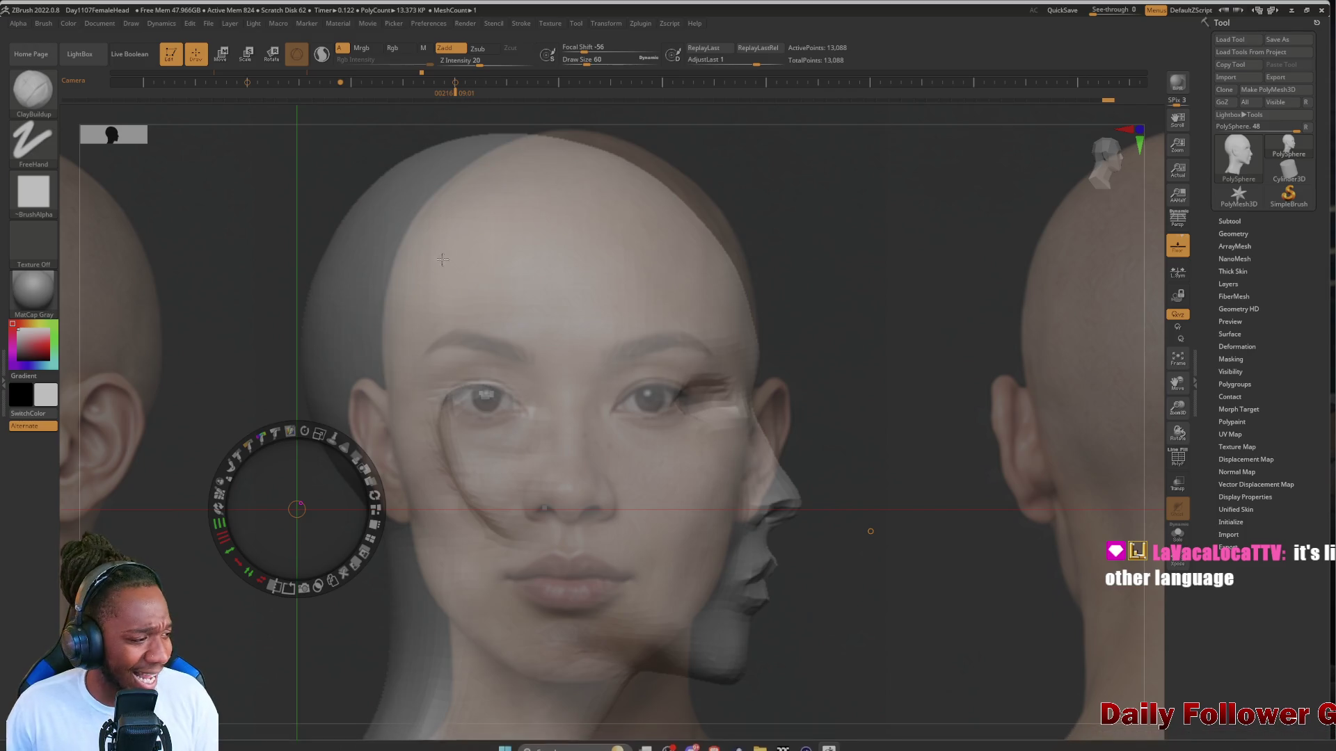
mouse_move(281, 403)
mouse_down()
mouse_move(136, 362)
mouse_move(237, 503)
mouse_move(198, 300)
mouse_move(161, 579)
mouse_move(155, 549)
mouse_move(270, 499)
mouse_up()
click(230, 480)
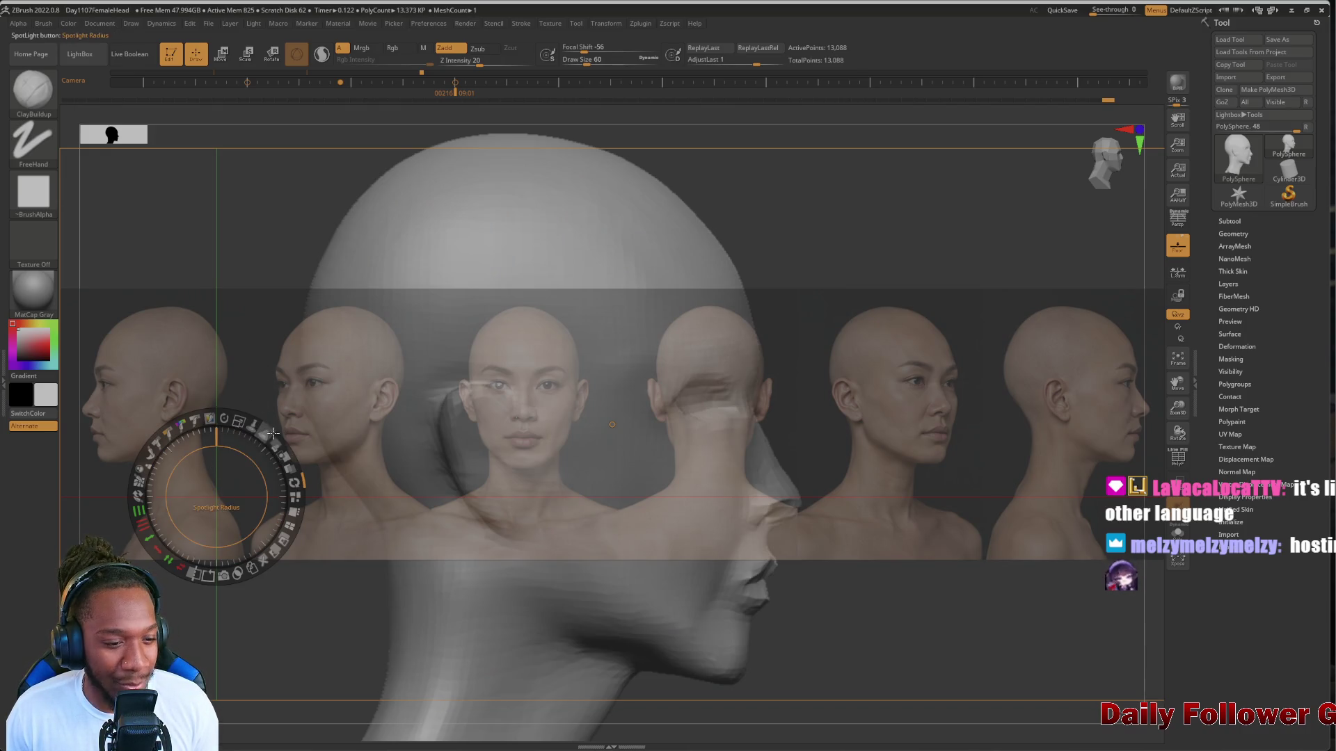
drag(239, 424, 225, 423)
click(224, 447)
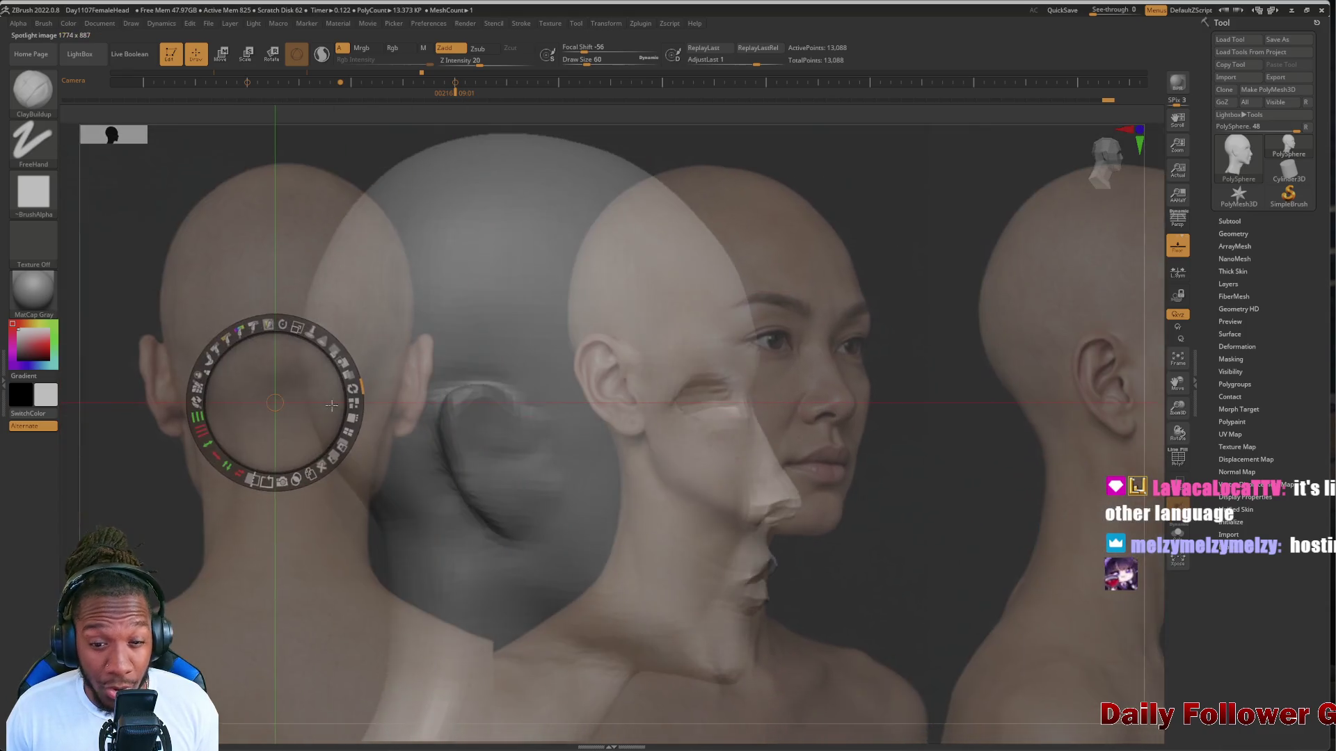
click(213, 468)
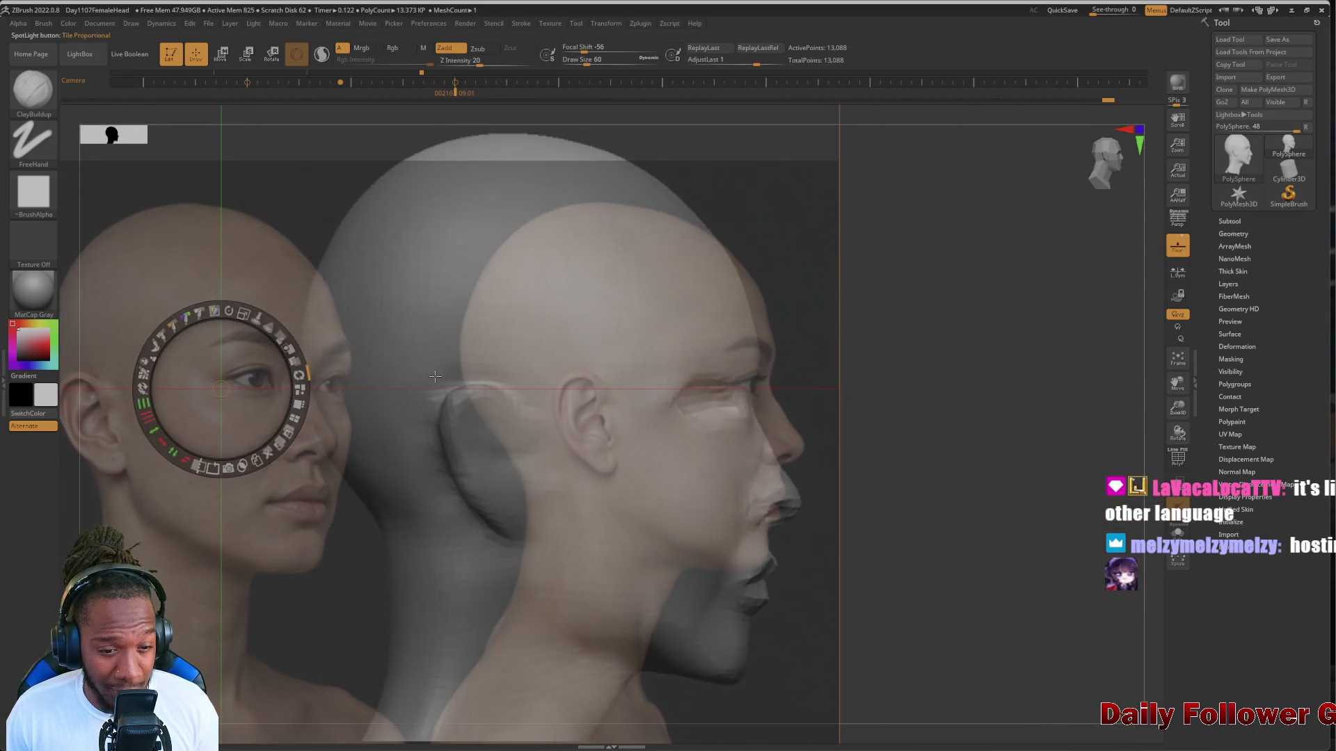
Move and scale up the side photo to sit behind the head's profile
mouse_move(435, 377)
mouse_down()
mouse_move(338, 389)
mouse_move(474, 517)
mouse_up()
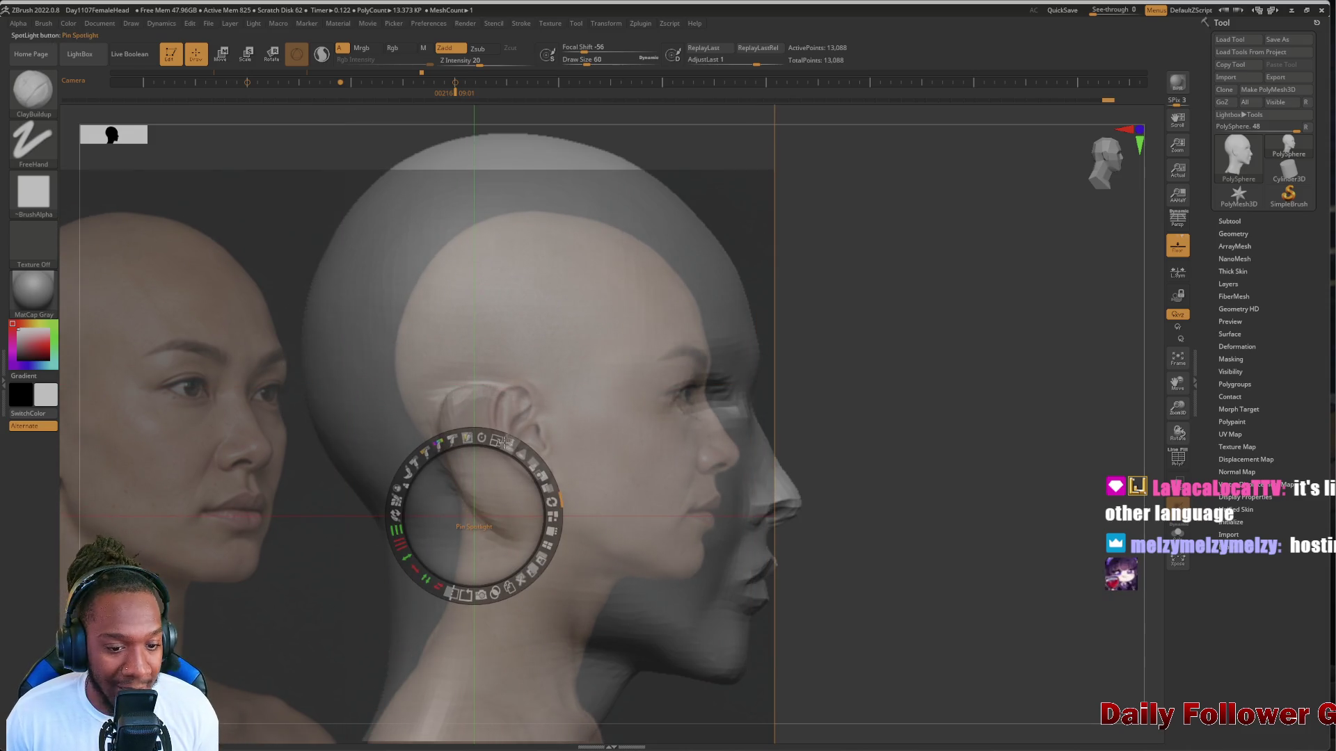
mouse_move(517, 457)
mouse_down()
mouse_move(477, 543)
mouse_move(378, 436)
mouse_move(299, 420)
mouse_move(332, 444)
mouse_up()
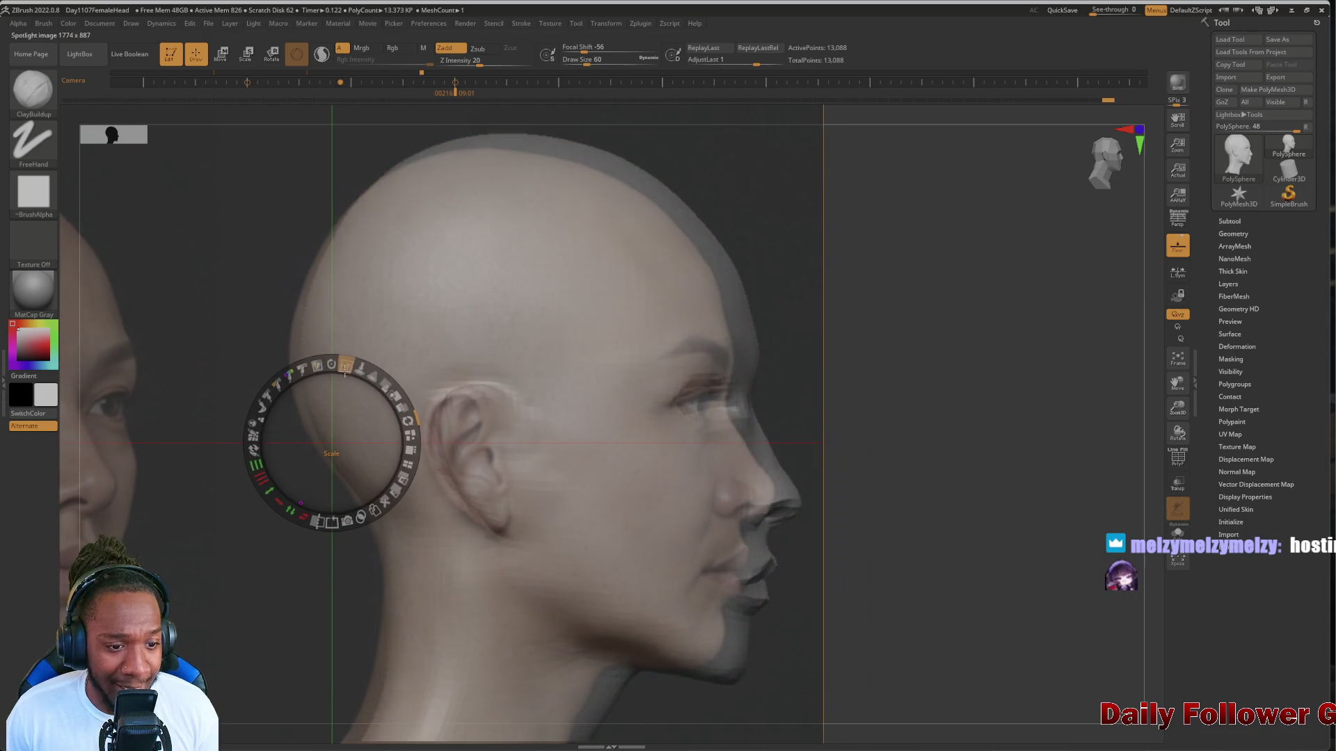
drag(332, 444, 302, 293)
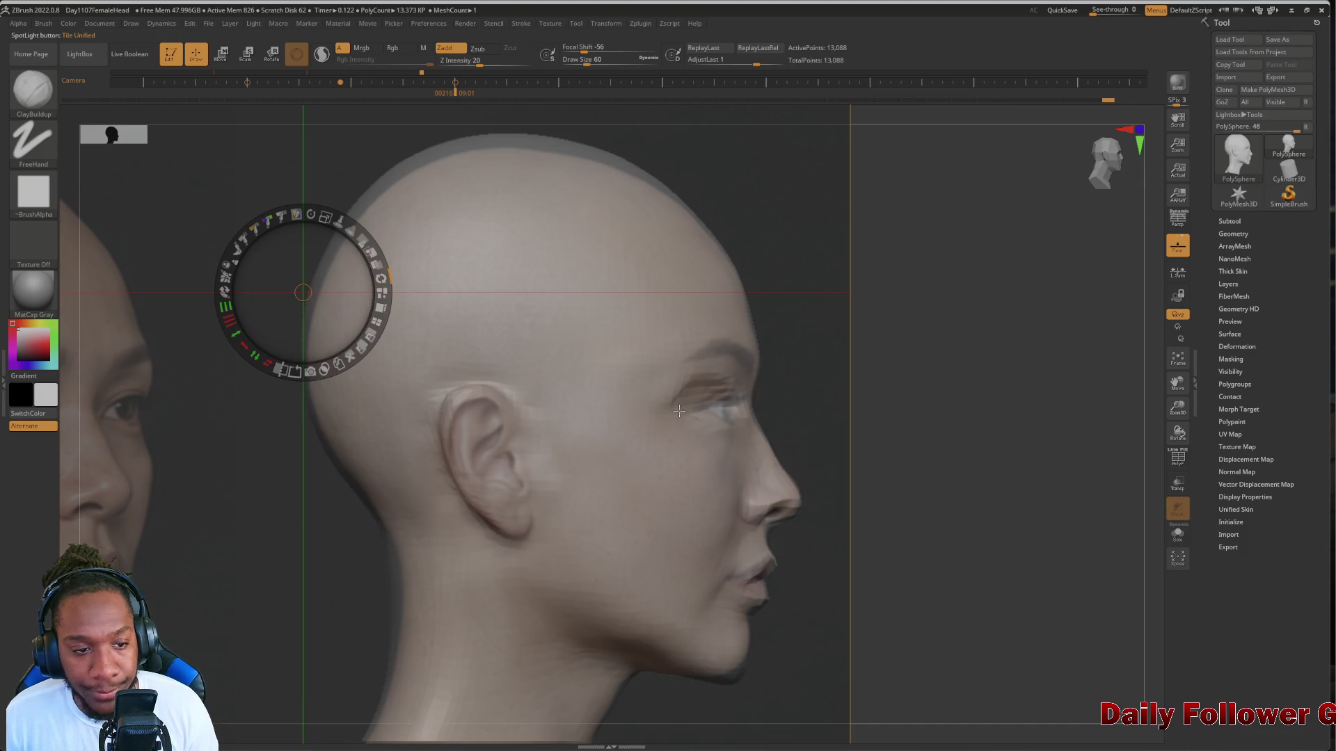
Switch to the Move Topological brush and fade the side reference photo's opacity
click(35, 96)
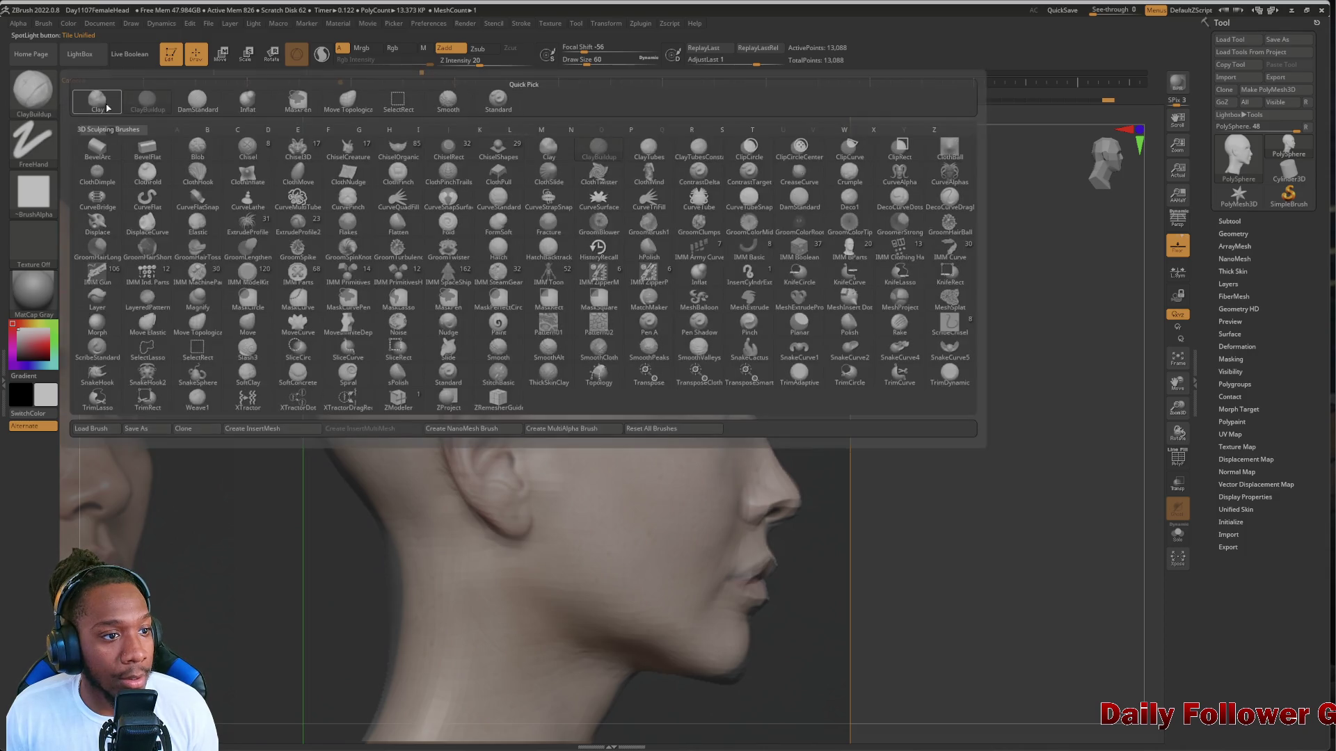
click(348, 102)
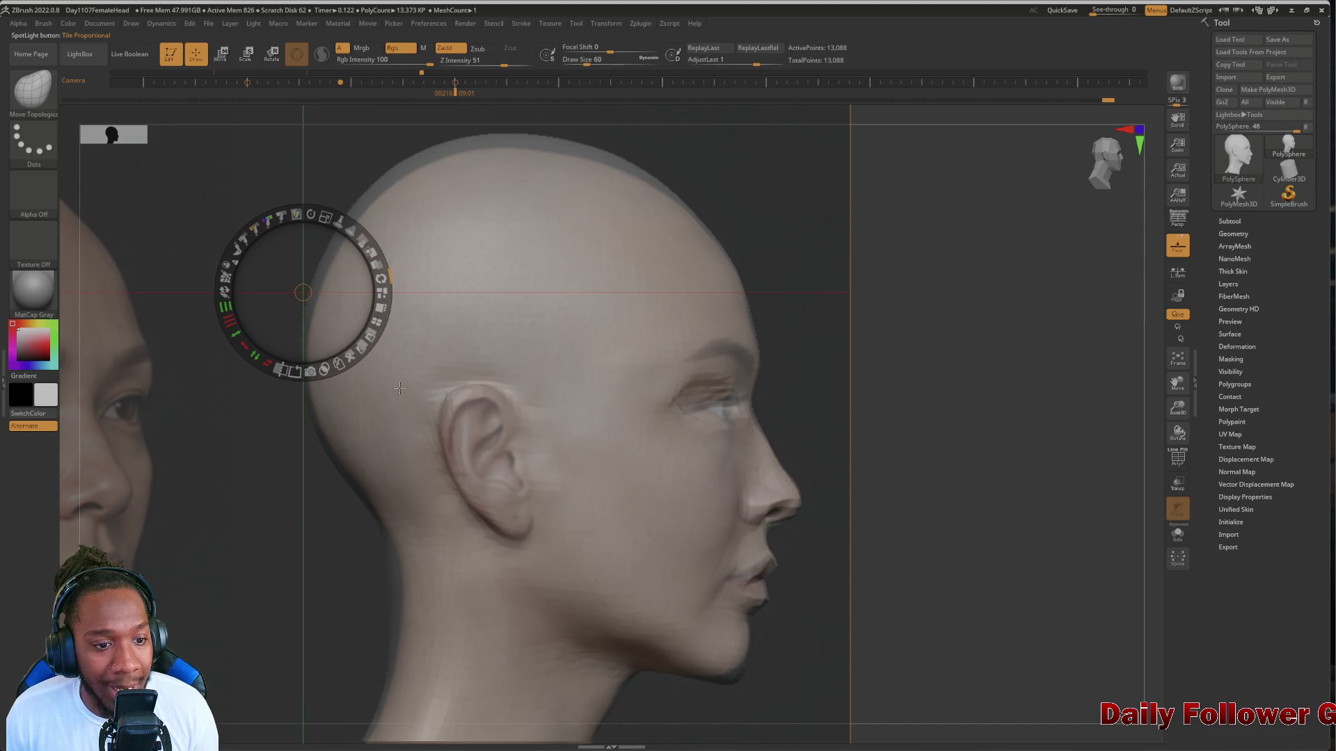
mouse_move(347, 221)
mouse_down()
mouse_move(359, 229)
mouse_move(285, 214)
mouse_move(327, 221)
mouse_move(367, 274)
mouse_move(299, 269)
mouse_move(367, 277)
mouse_move(300, 272)
mouse_move(351, 272)
mouse_move(308, 279)
mouse_up()
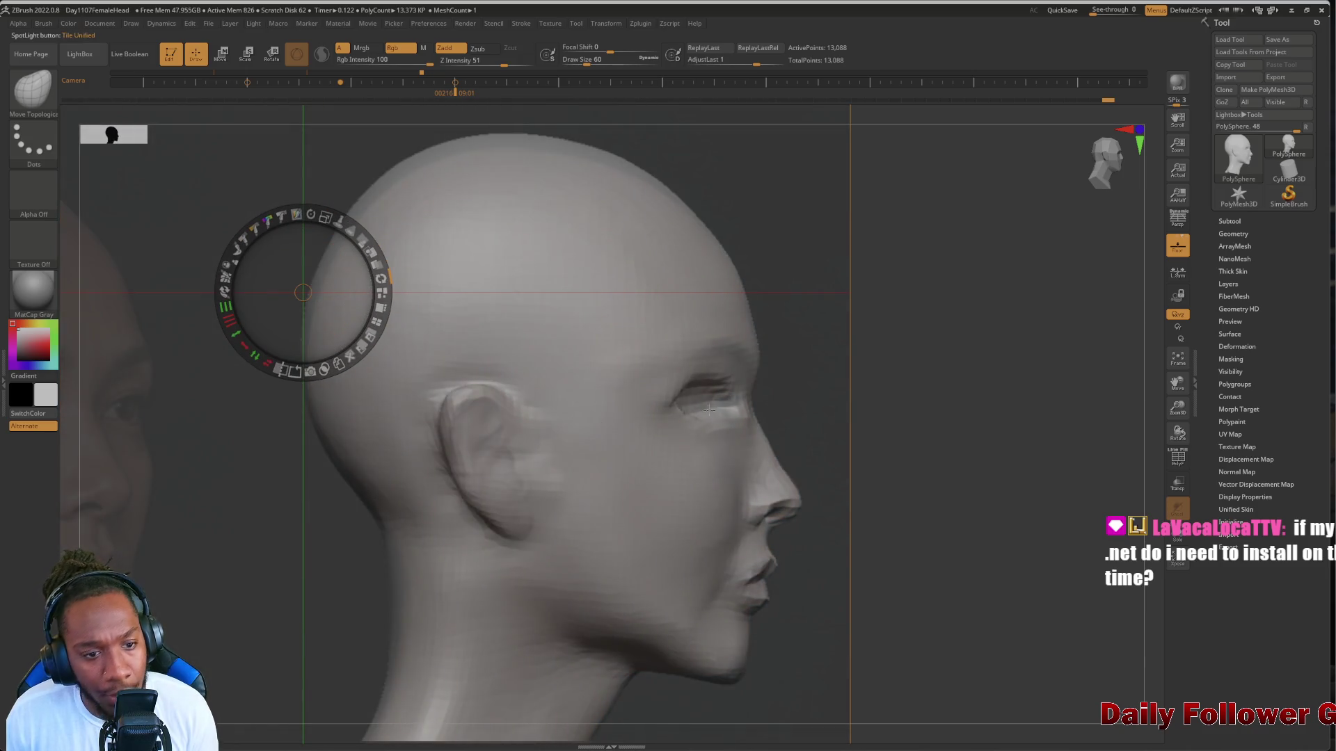
Enlarge the brush to 216, hide Spotlight, reshape the profile's eye area, then reopen Spotlight
key(bracketright)
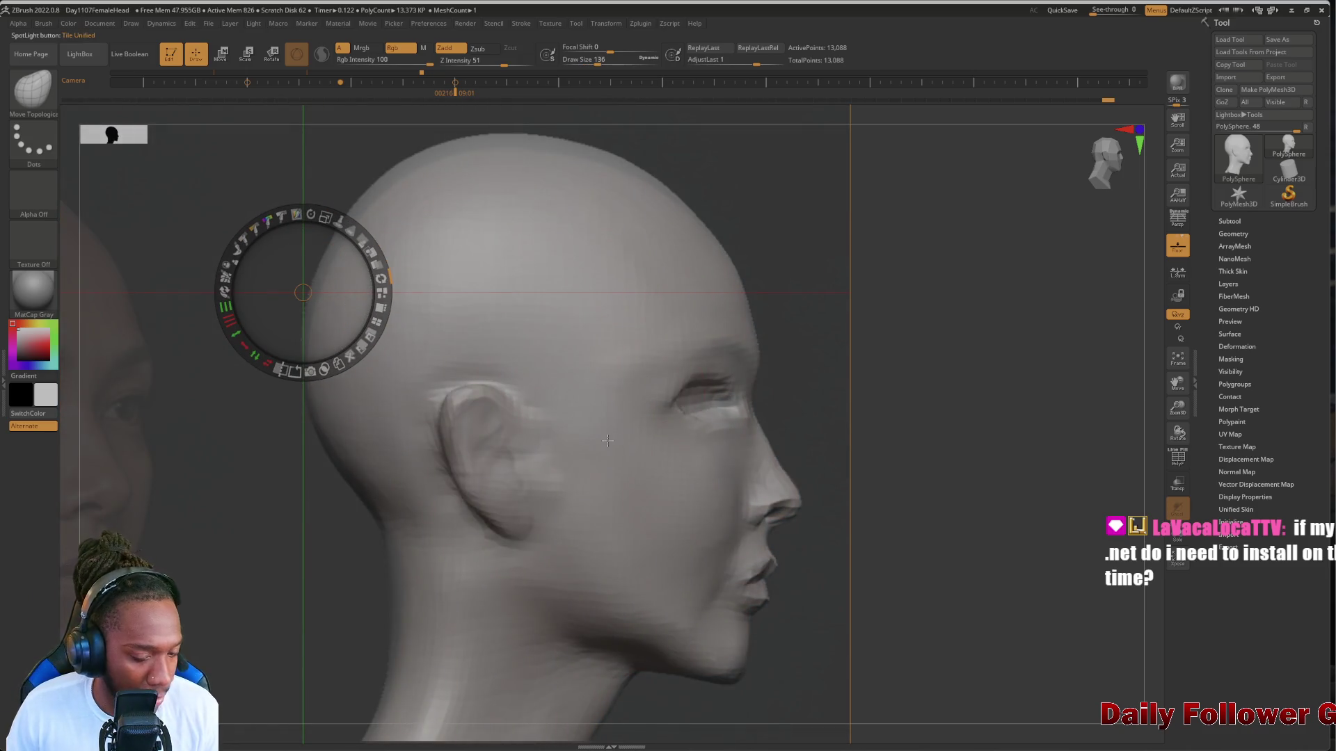
key(z)
key(bracketright)
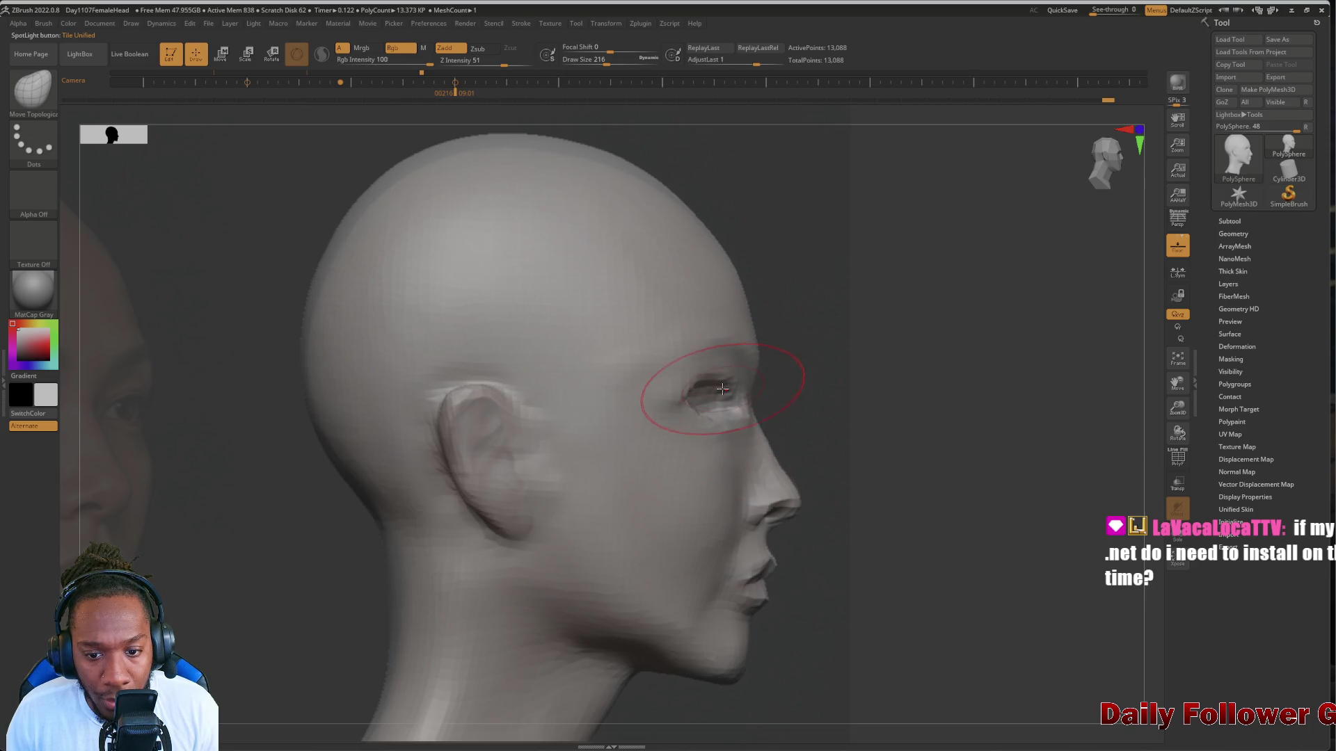
mouse_move(723, 389)
mouse_down()
mouse_move(686, 403)
mouse_move(668, 381)
mouse_move(716, 425)
mouse_up()
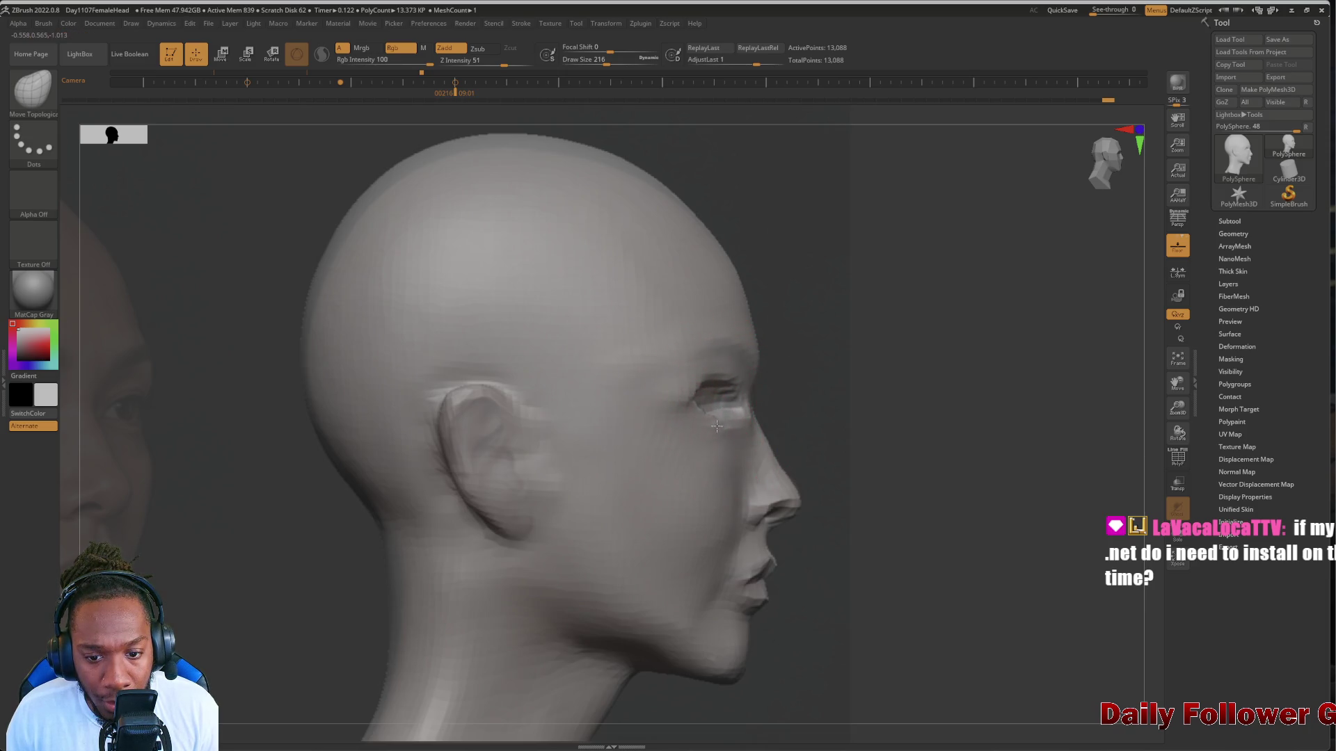
key(shift+z)
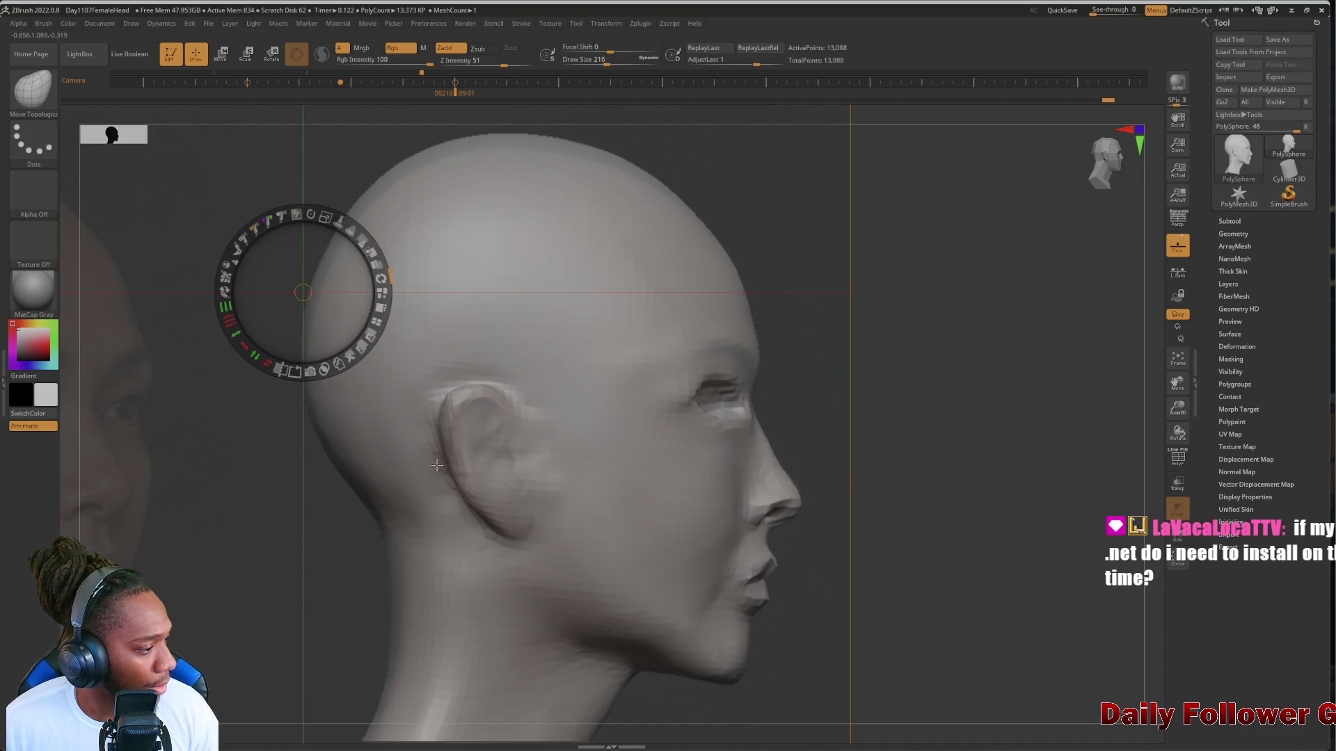
mouse_move(446, 748)
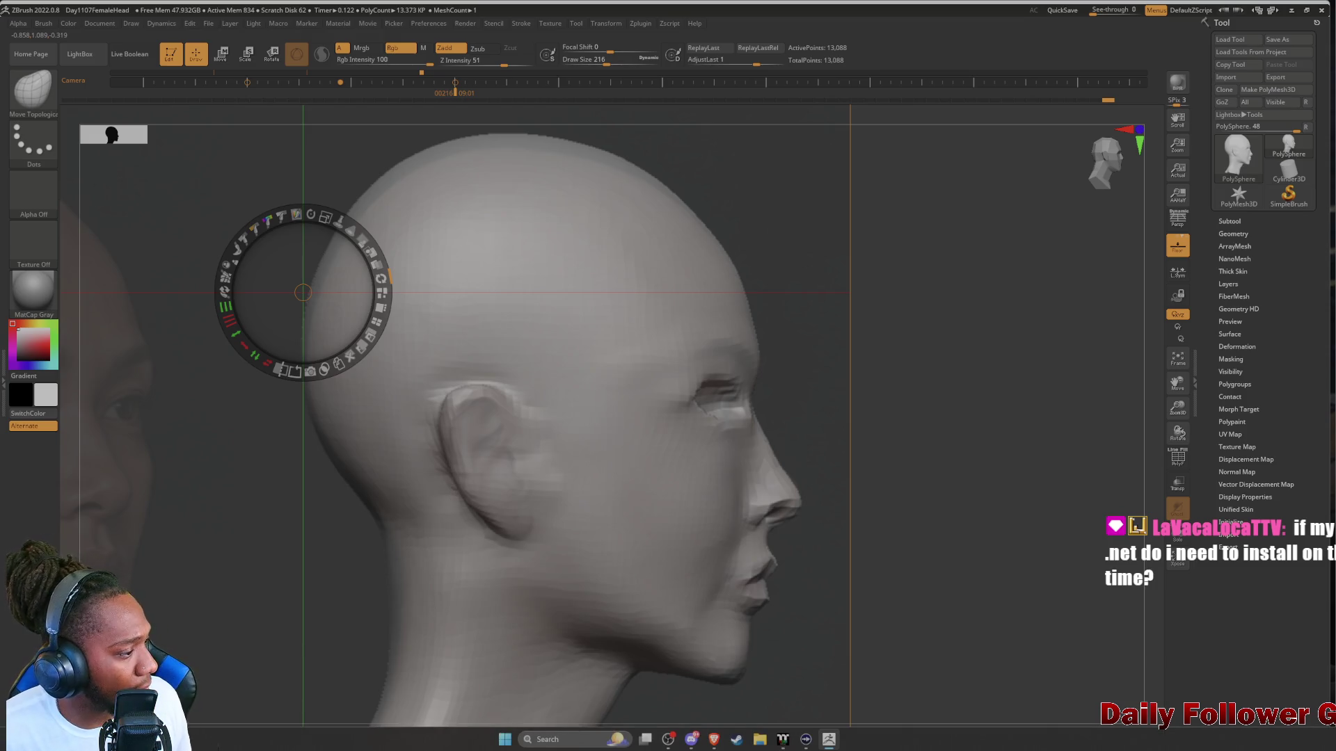
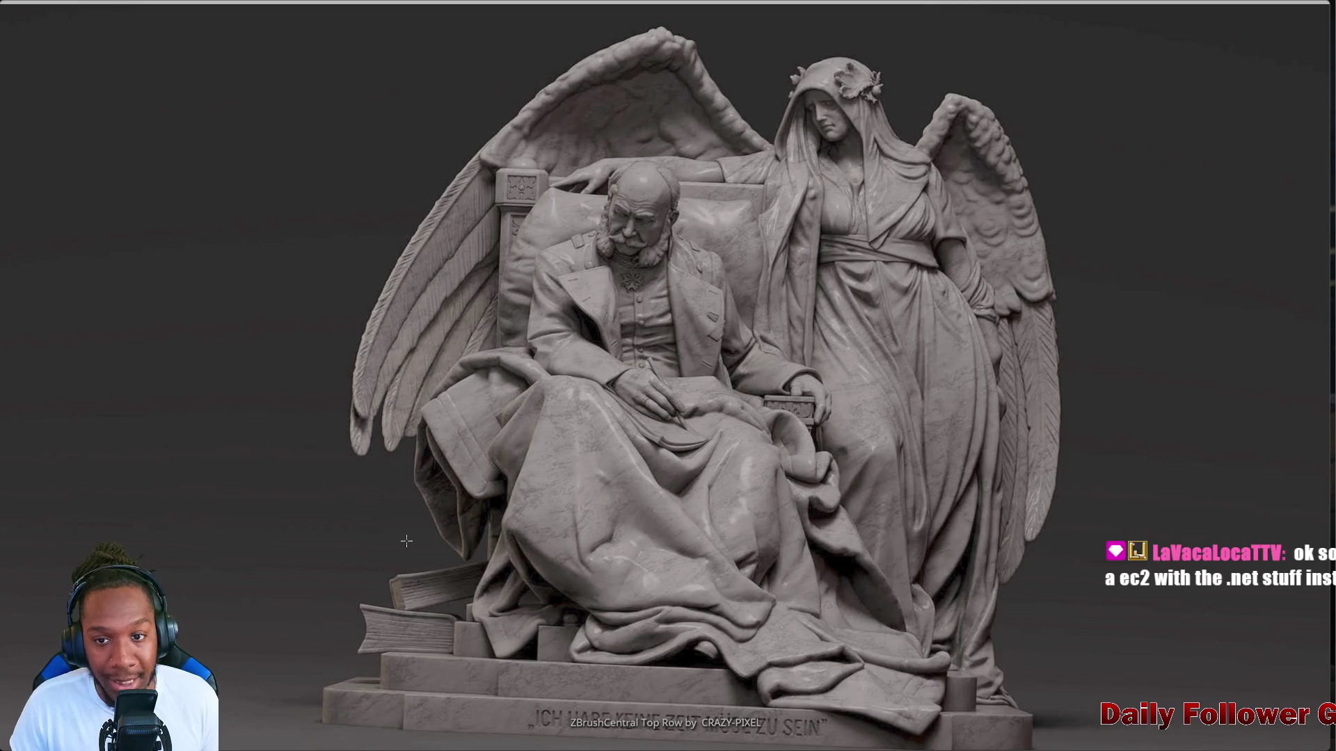
Dismiss the full-screen statue image and set the reference photo's pivot on the canvas
click(350, 478)
click(275, 560)
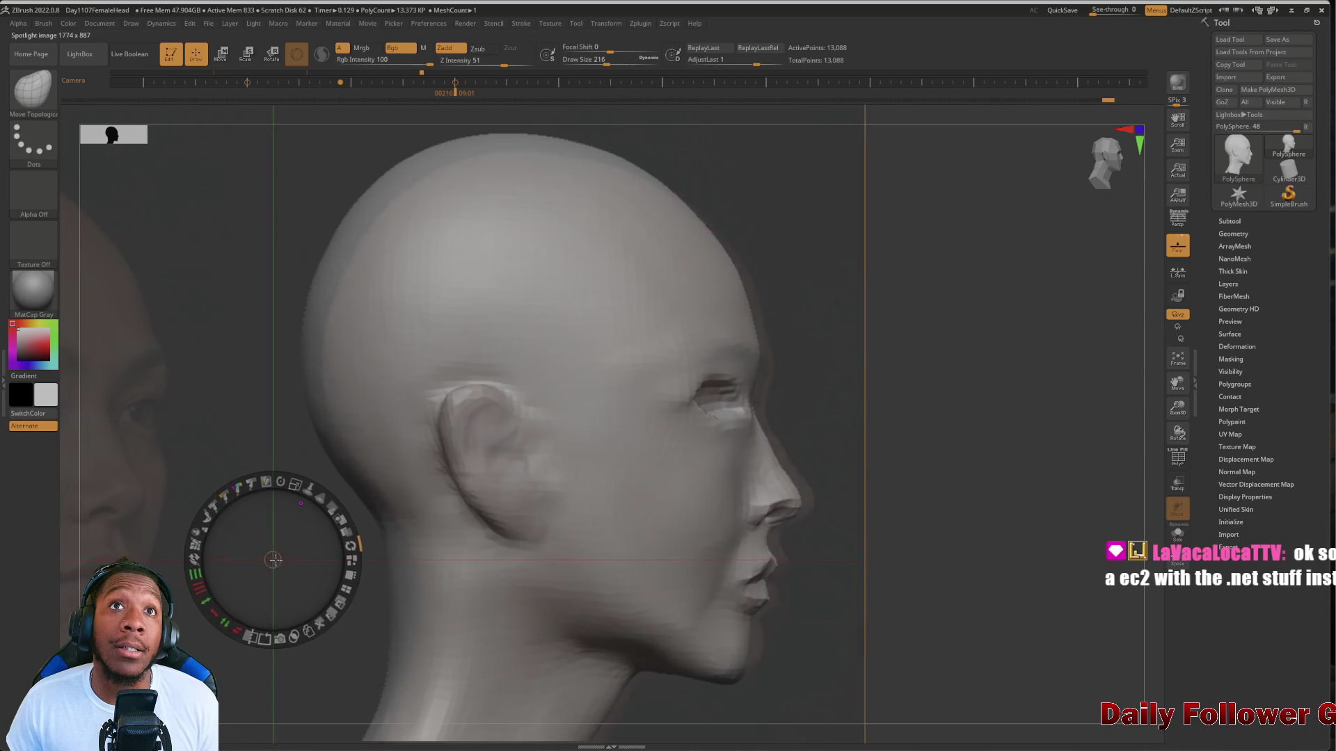
drag(275, 560, 236, 558)
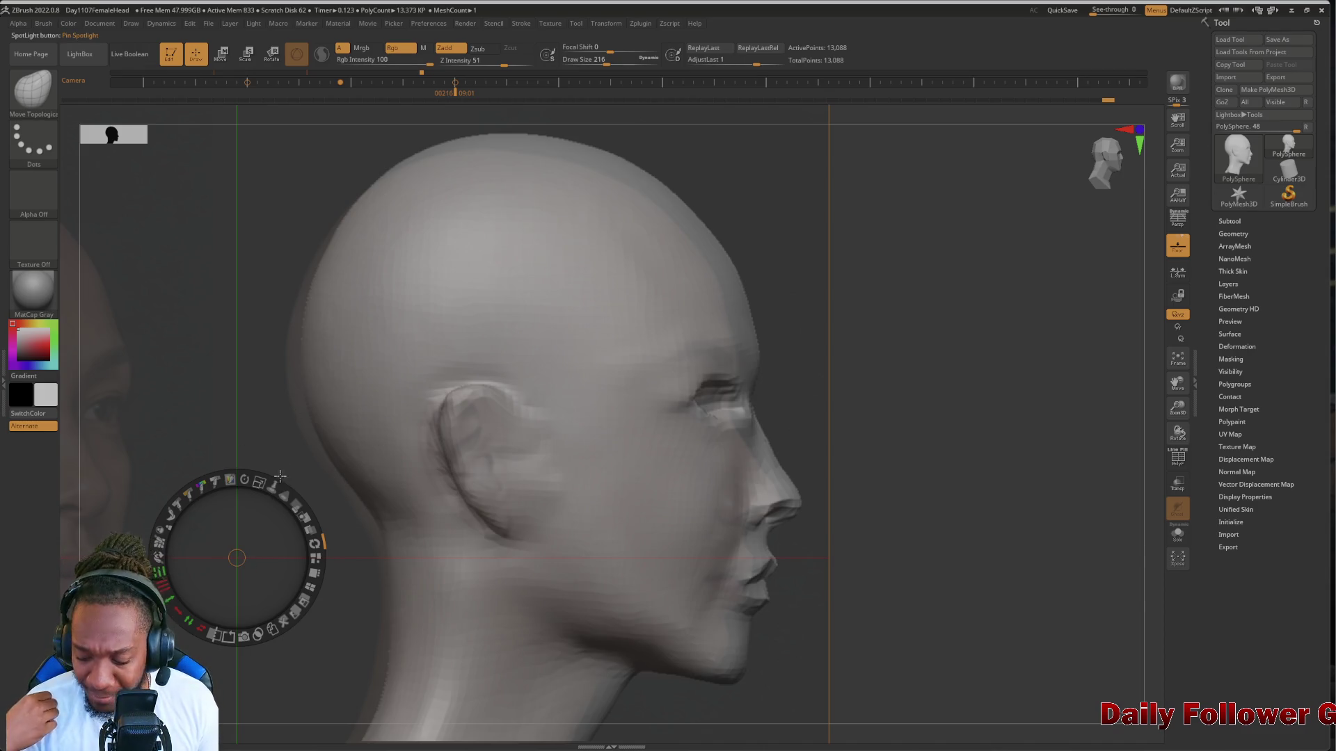
drag(250, 447, 255, 456)
Shift the side-profile photo up-left, reposition its pivot lower, and raise its opacity to full
mouse_move(203, 336)
mouse_down()
mouse_move(224, 343)
mouse_move(220, 325)
mouse_up()
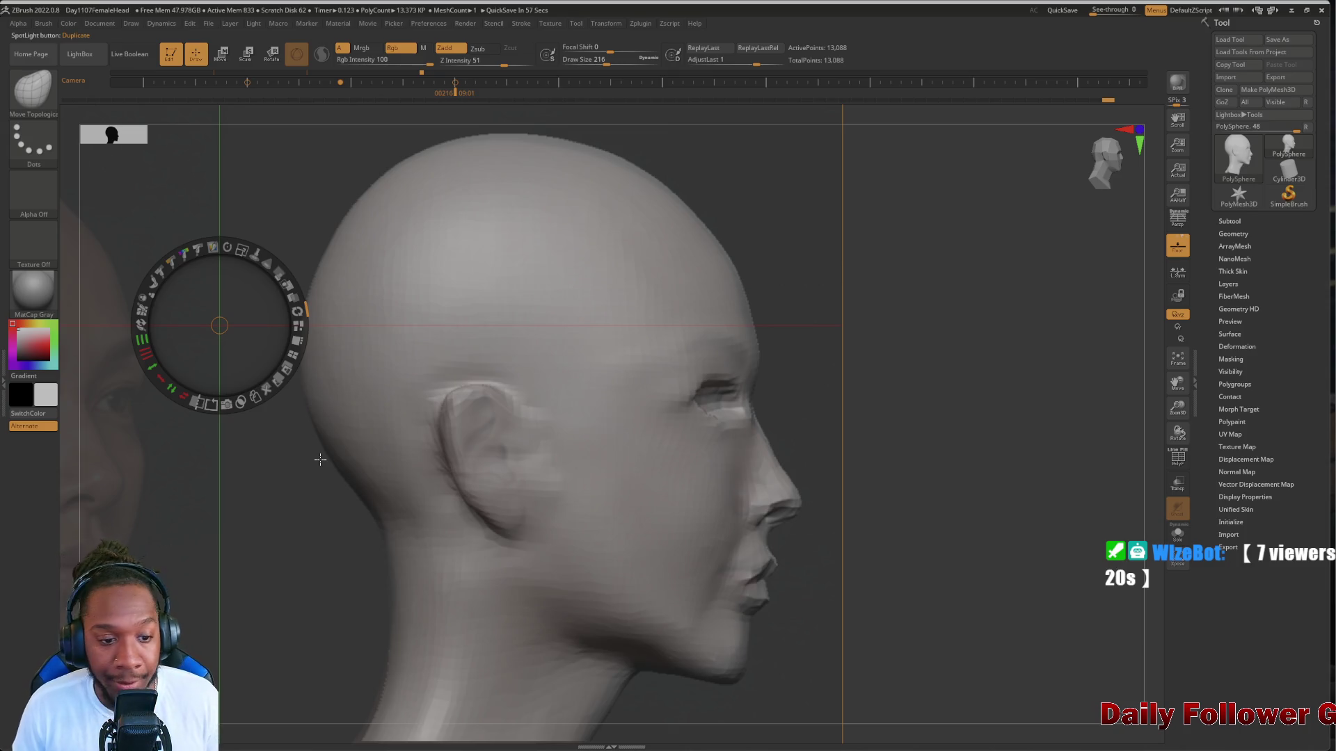
click(270, 549)
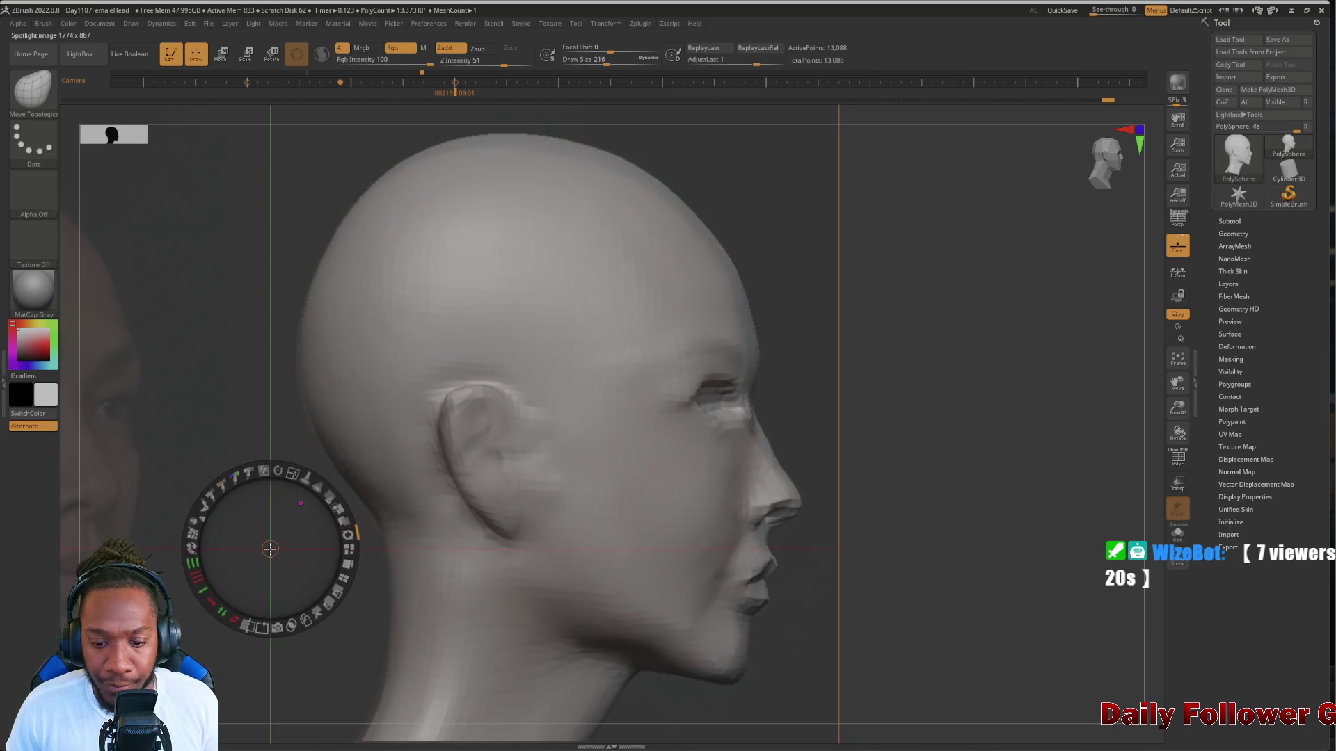
mouse_move(270, 549)
mouse_down()
mouse_move(290, 564)
mouse_move(227, 454)
mouse_up()
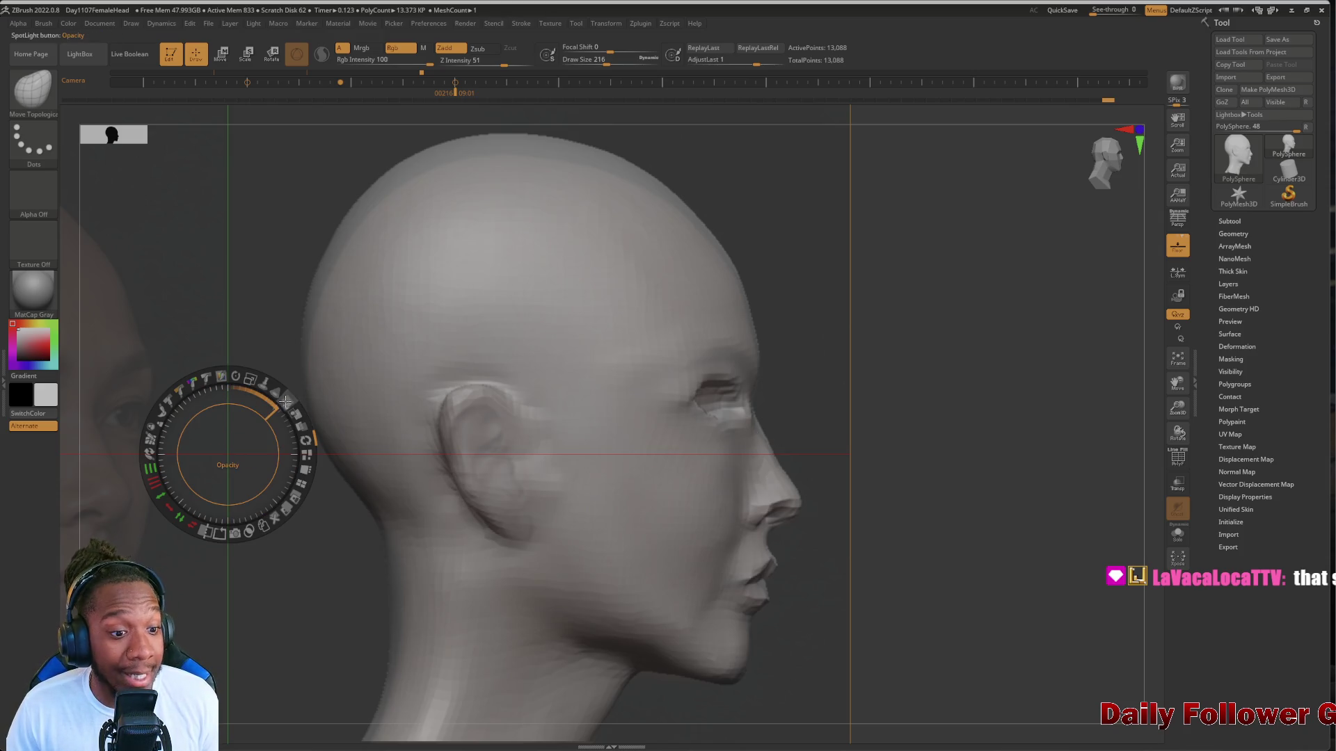
mouse_move(287, 416)
mouse_down()
mouse_move(288, 457)
mouse_move(282, 421)
mouse_move(247, 411)
mouse_move(282, 442)
mouse_move(267, 477)
mouse_move(263, 448)
mouse_move(253, 457)
mouse_up()
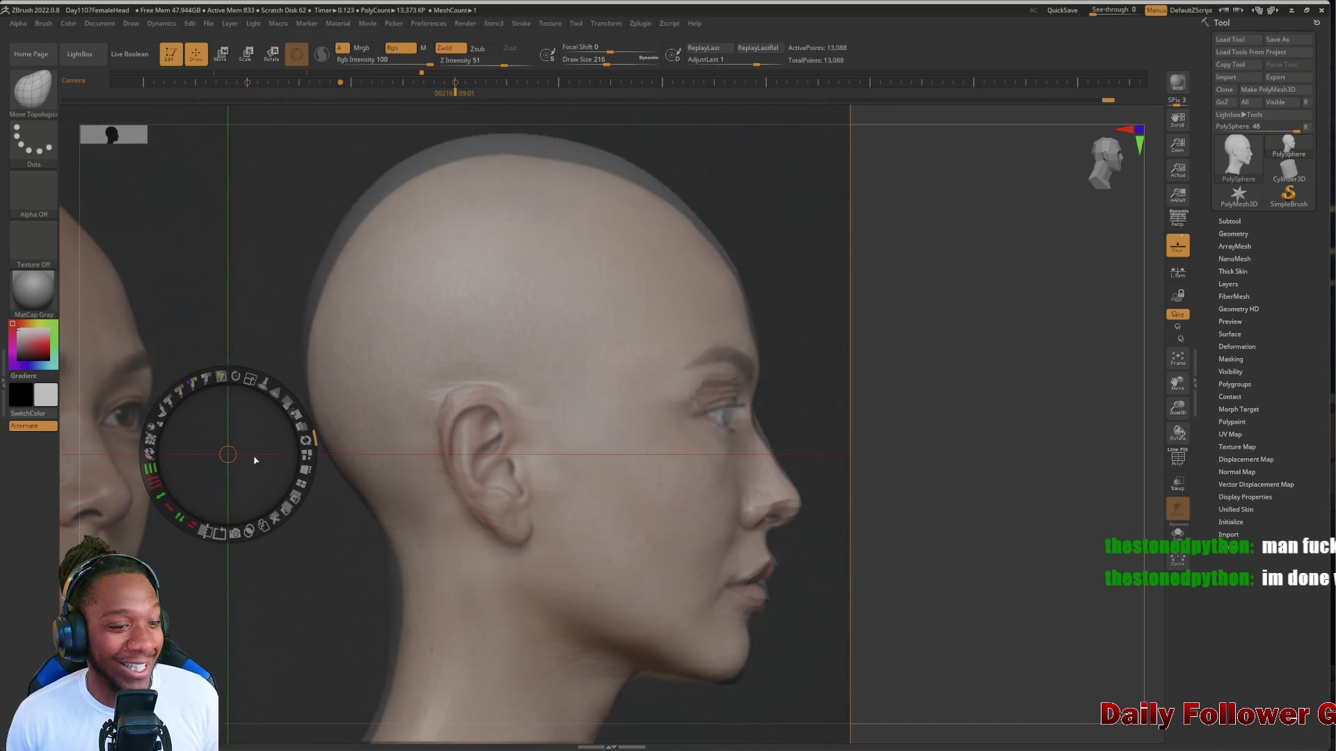
Lower the side photo's opacity and nudge its pivot until the head shows through, then exit SpotLight
mouse_move(289, 406)
mouse_down()
mouse_move(247, 400)
mouse_move(250, 412)
mouse_up()
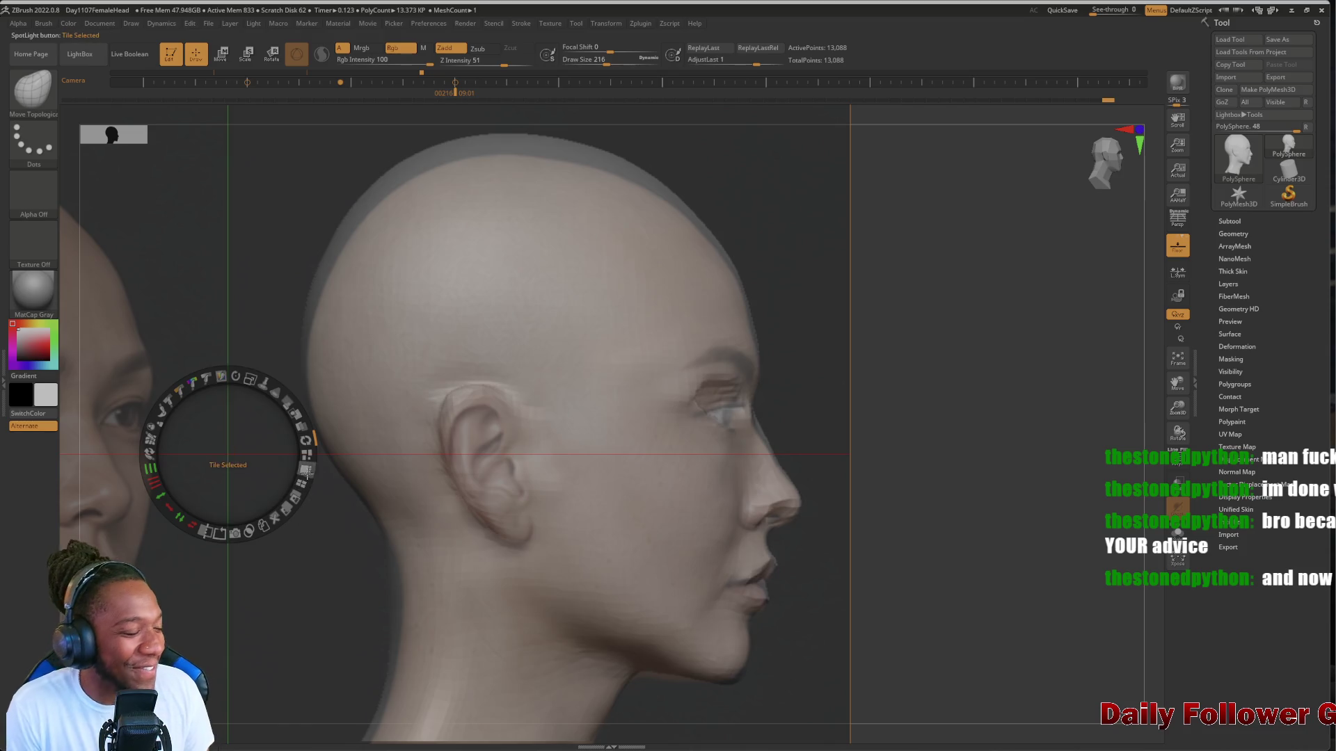
click(316, 562)
drag(316, 561, 319, 558)
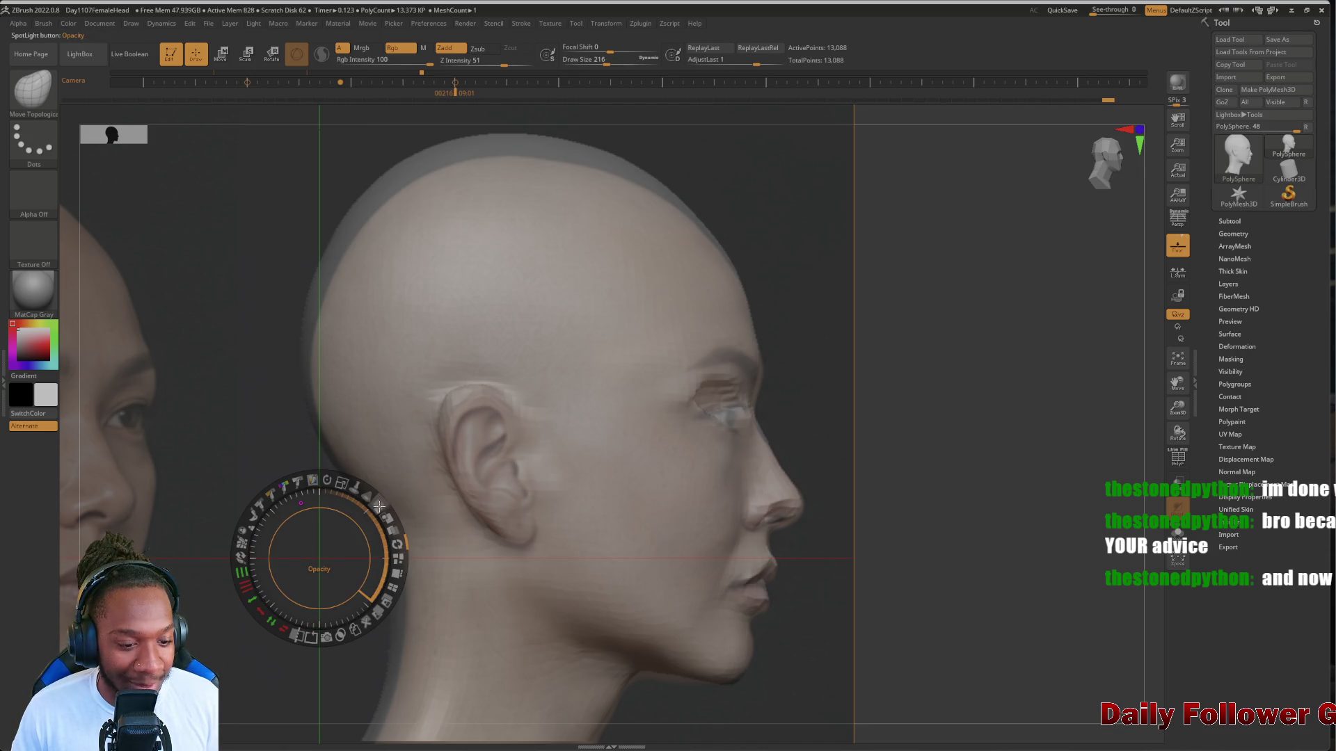
drag(378, 505, 327, 554)
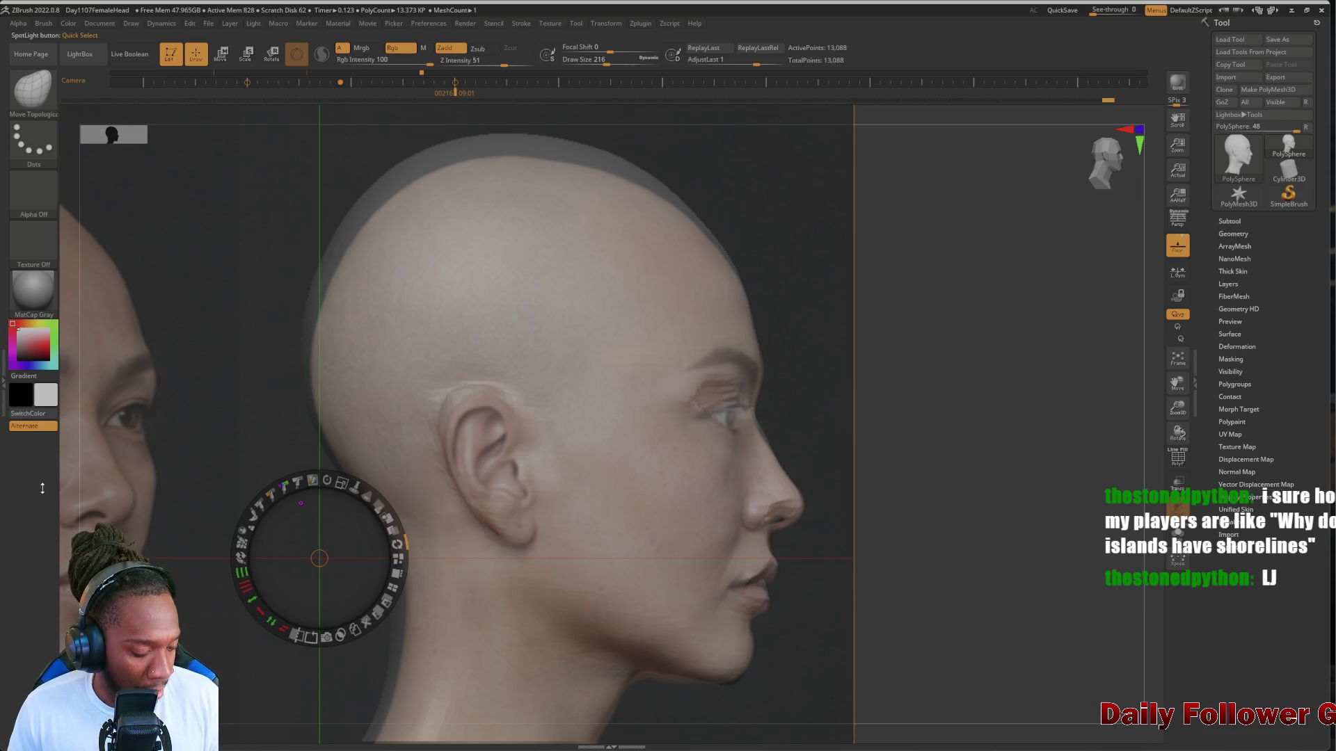
key(z)
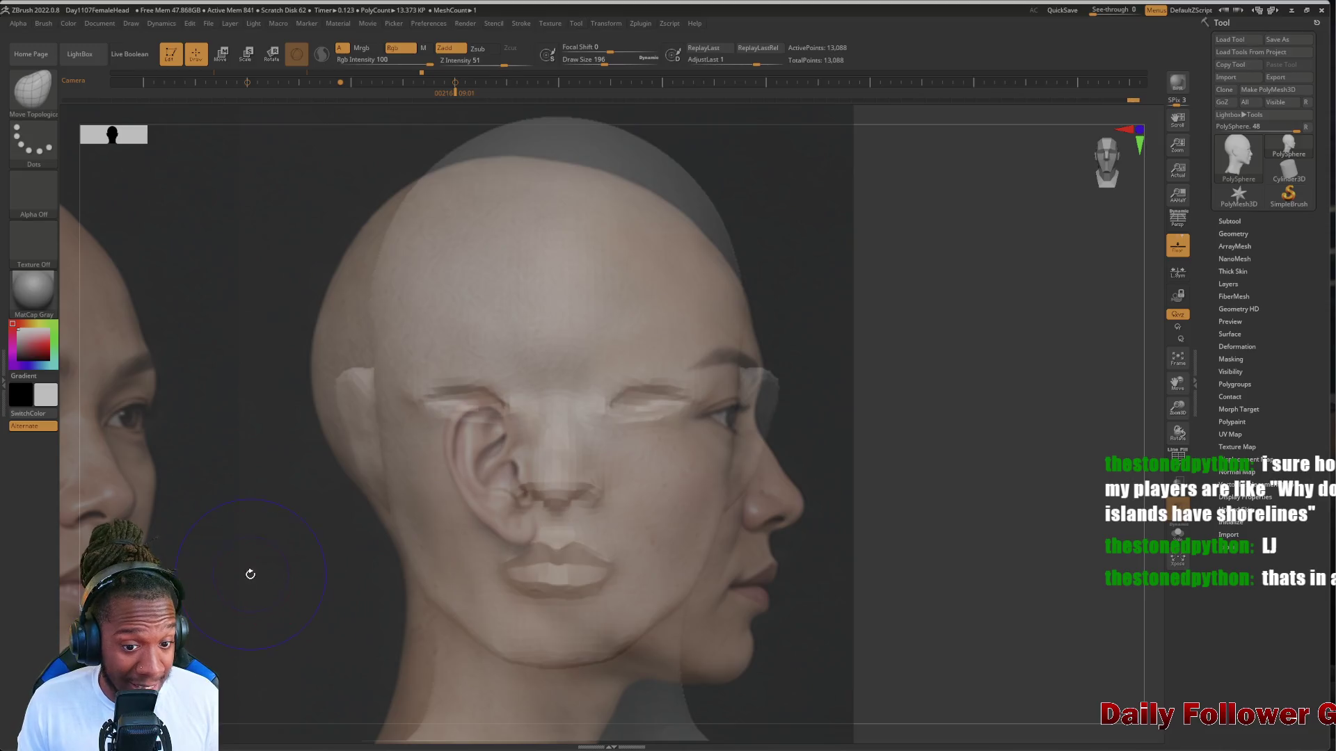
Reopen SpotLight with Shift+Z and drag the three-view face photo so its front view overlays the head
mouse_move(47, 285)
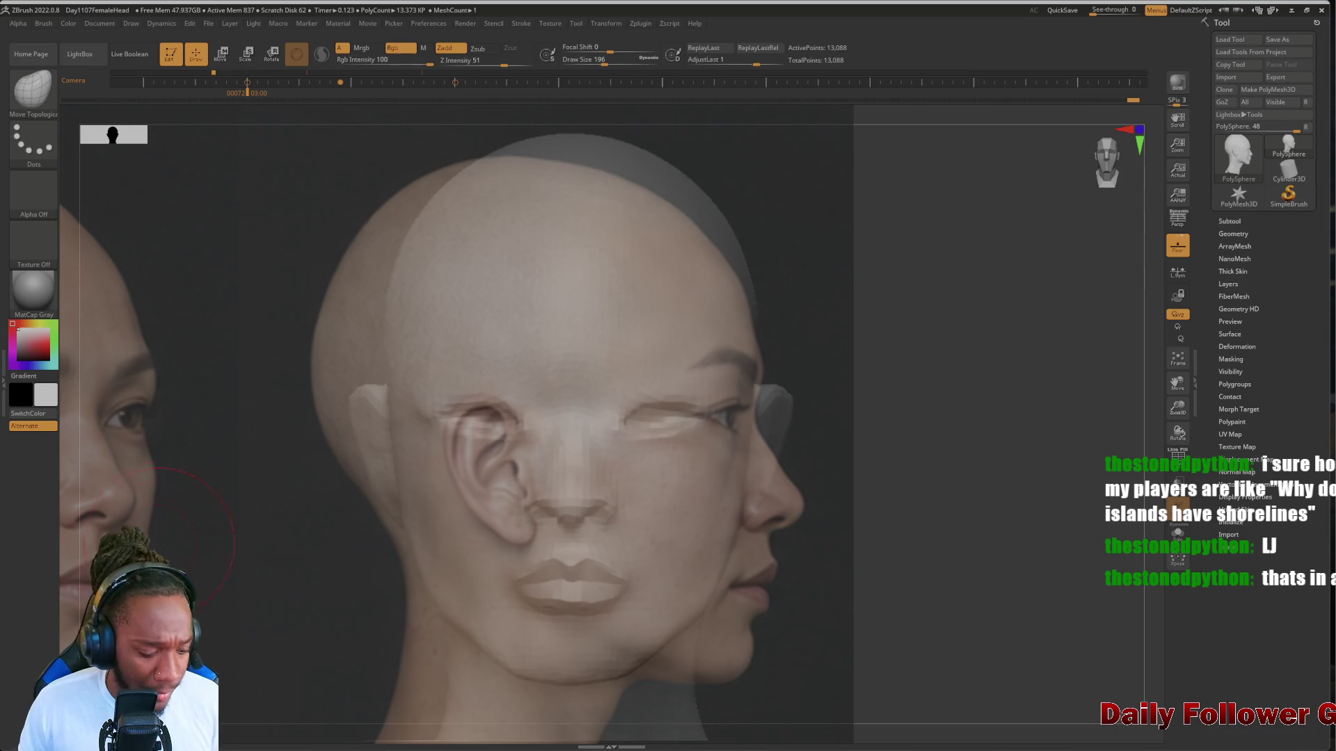
key(shift+z)
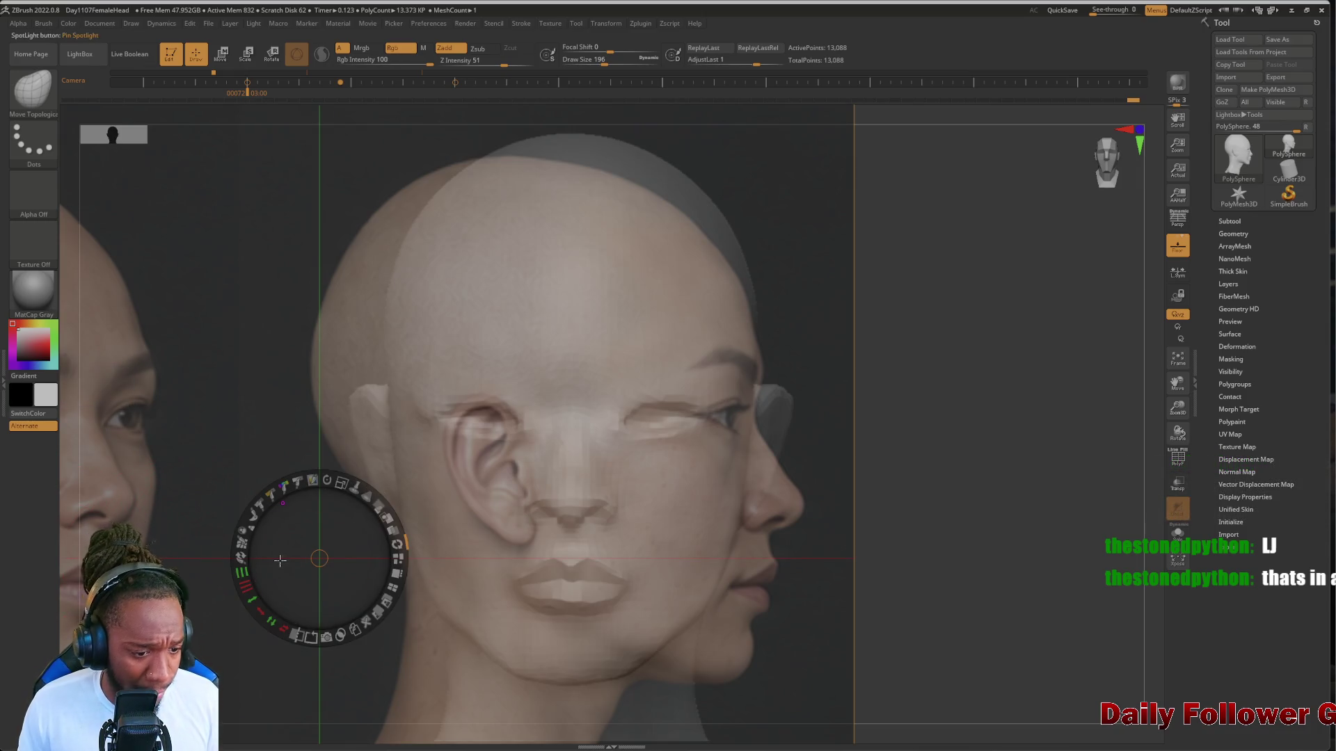
click(203, 474)
mouse_move(203, 473)
mouse_down()
mouse_move(627, 463)
mouse_move(687, 477)
mouse_move(613, 433)
mouse_move(387, 517)
mouse_move(422, 523)
mouse_move(416, 536)
mouse_move(249, 503)
mouse_up()
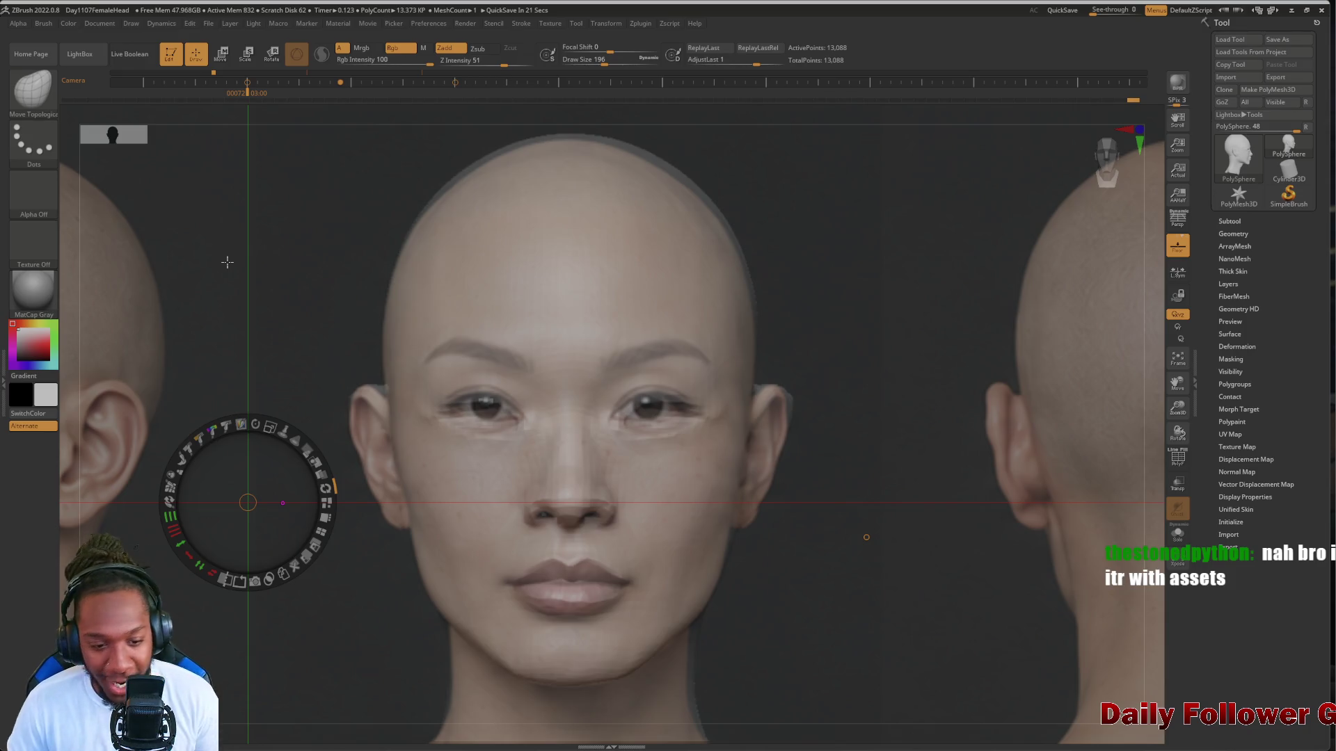
Make the front photo fully opaque, enlarge the brush to 252, and sculpt around both eyes symmetrically
mouse_move(307, 444)
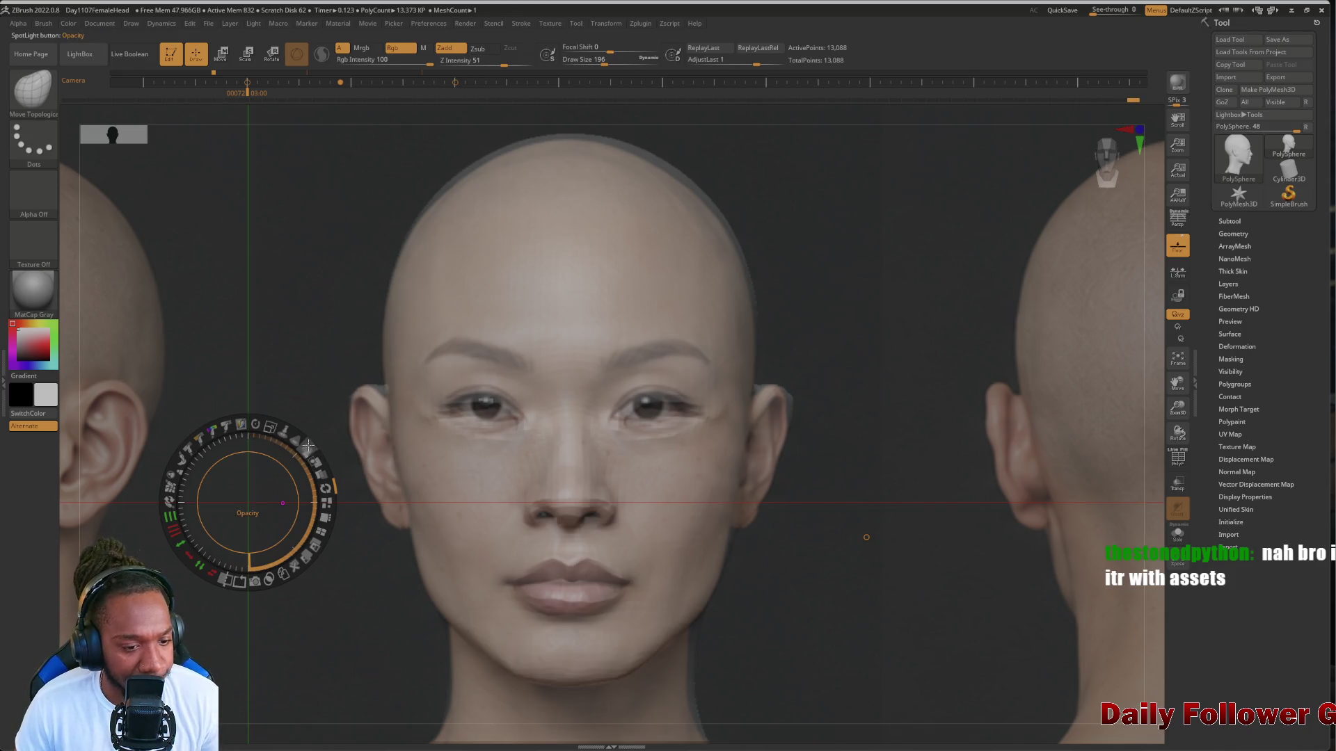
mouse_move(307, 444)
mouse_down()
mouse_move(318, 484)
mouse_move(302, 520)
mouse_move(295, 467)
mouse_move(255, 440)
mouse_move(313, 459)
mouse_move(329, 487)
mouse_up()
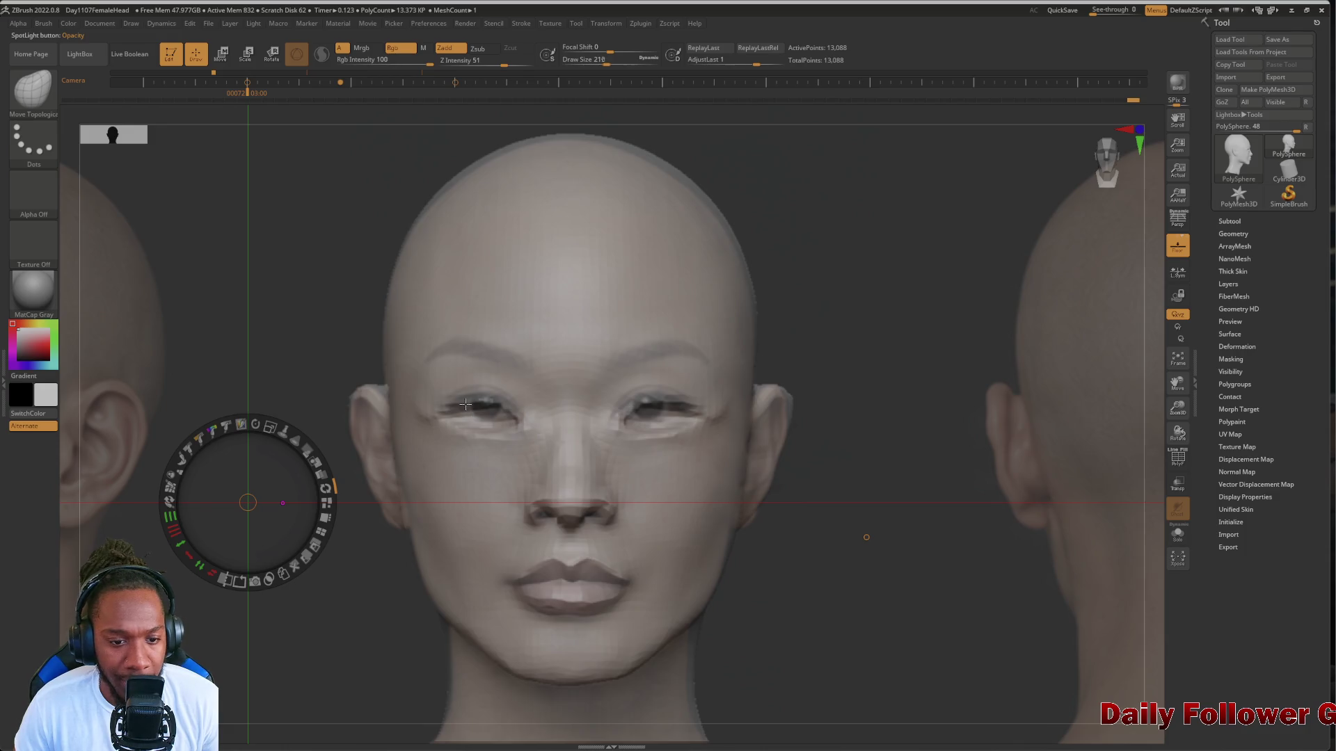
key(bracketright)
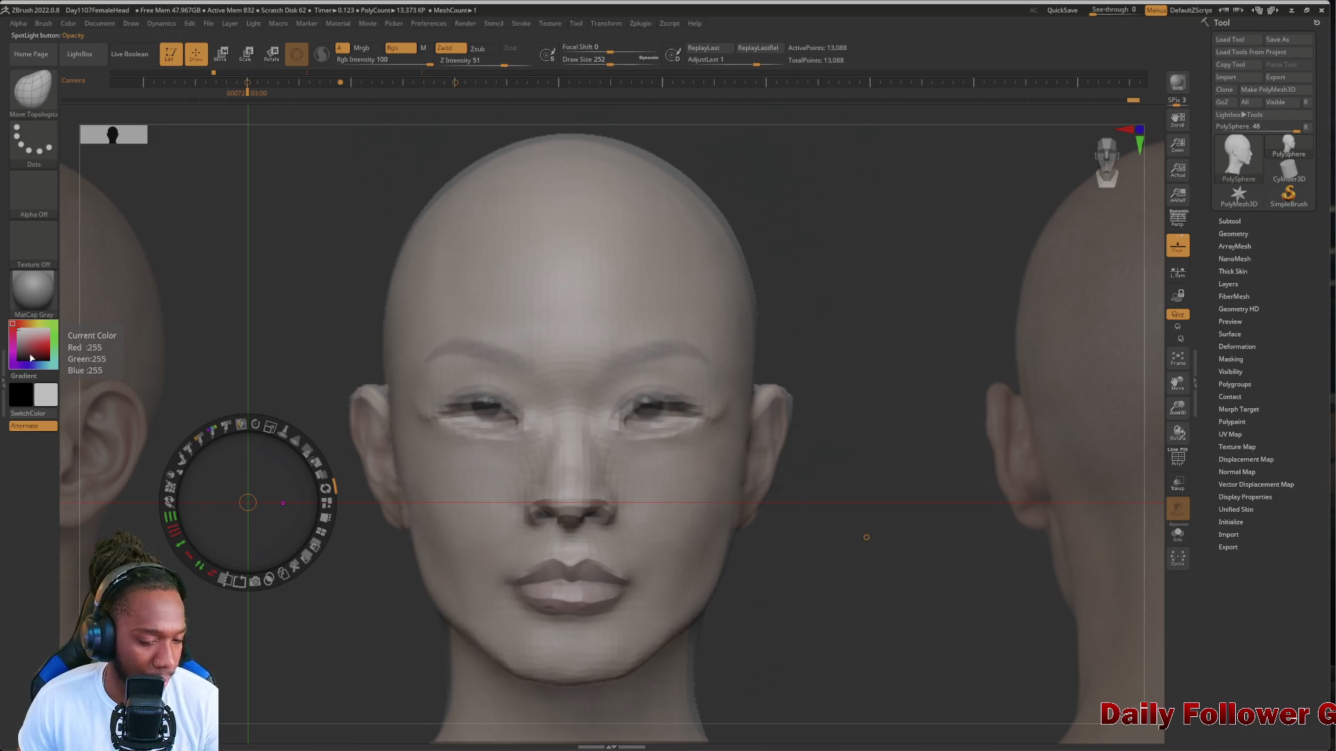
key(Escape)
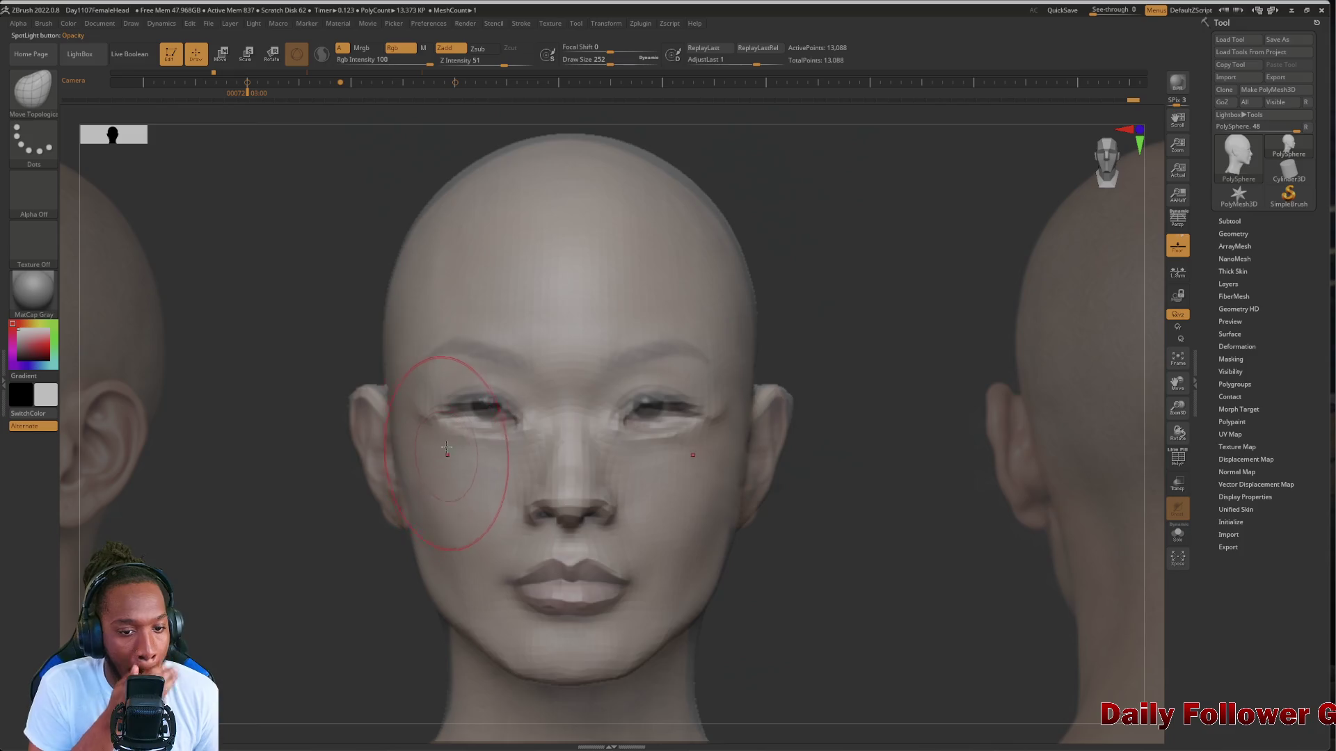
drag(485, 401, 497, 395)
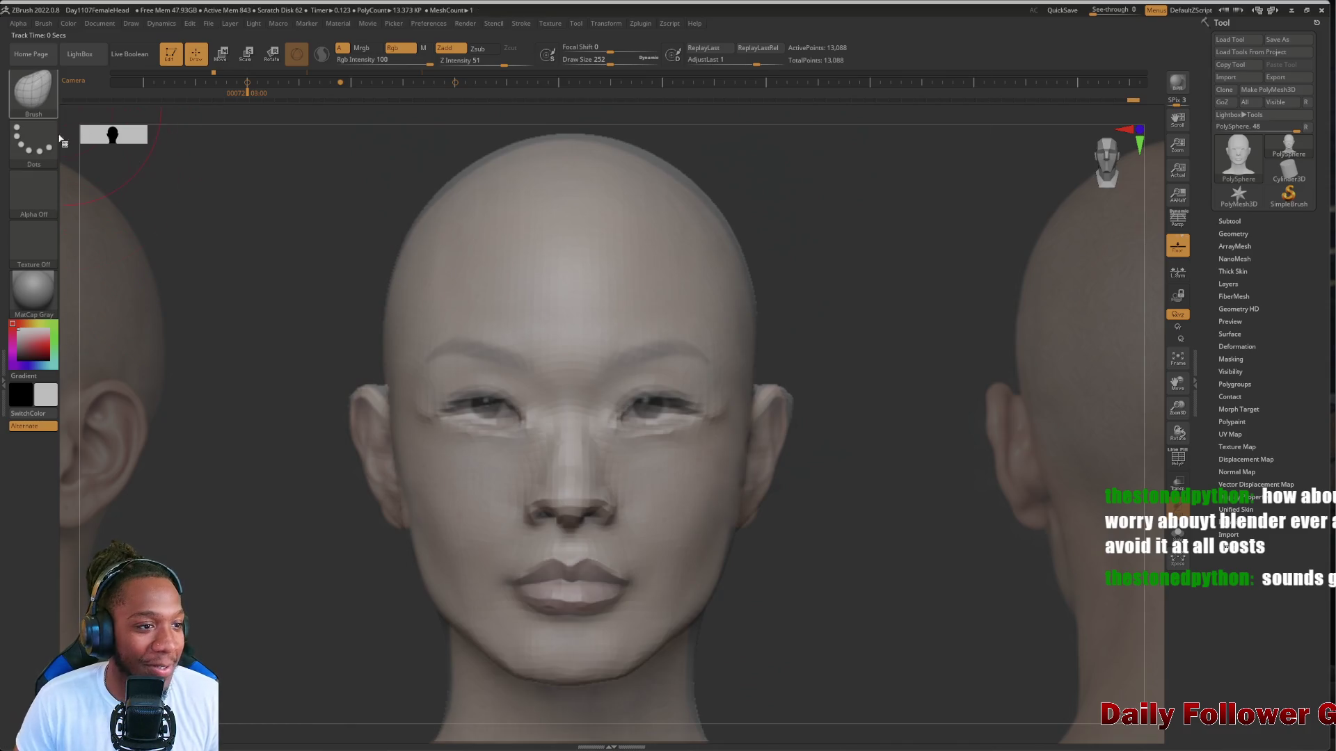
key(shift+z)
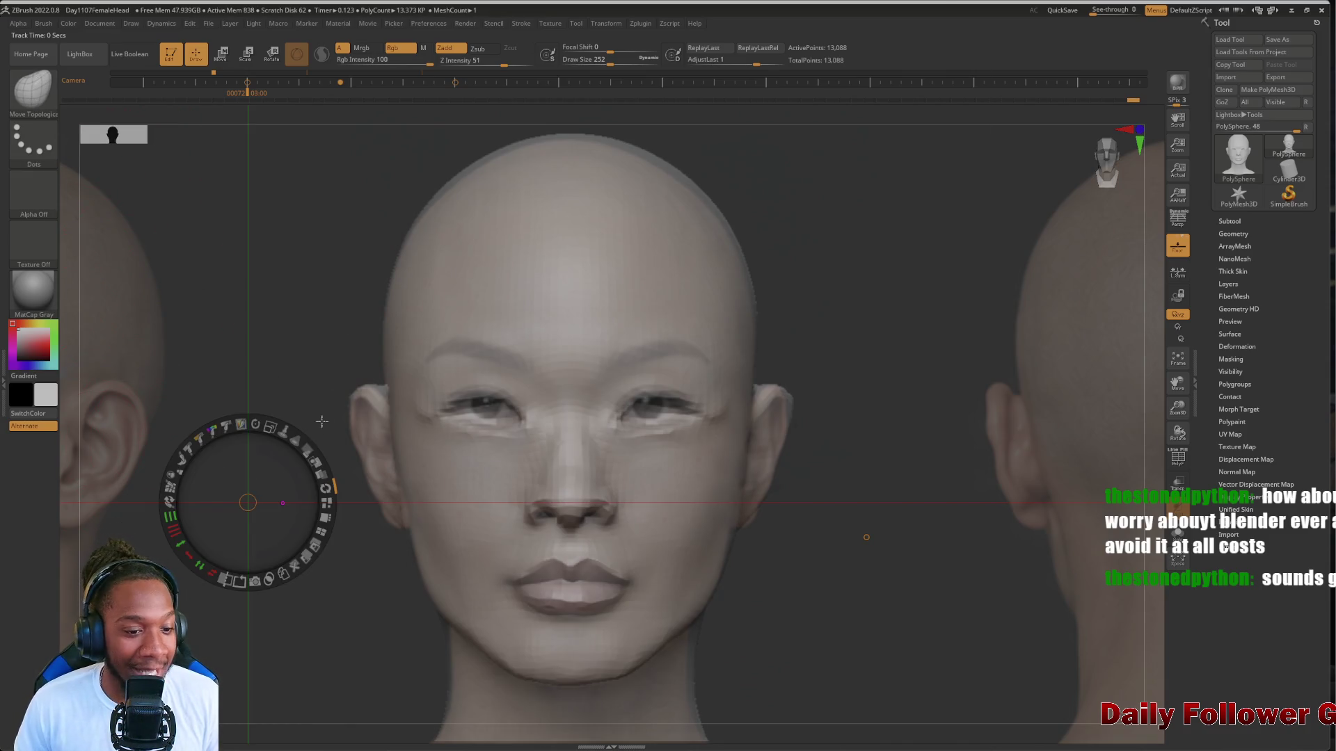
Fade the front photo, fine-tune the brush size, and shape the upper eyelids and left eye contour
mouse_move(302, 451)
mouse_down()
mouse_move(258, 435)
mouse_move(292, 446)
mouse_move(314, 480)
mouse_move(299, 439)
mouse_up()
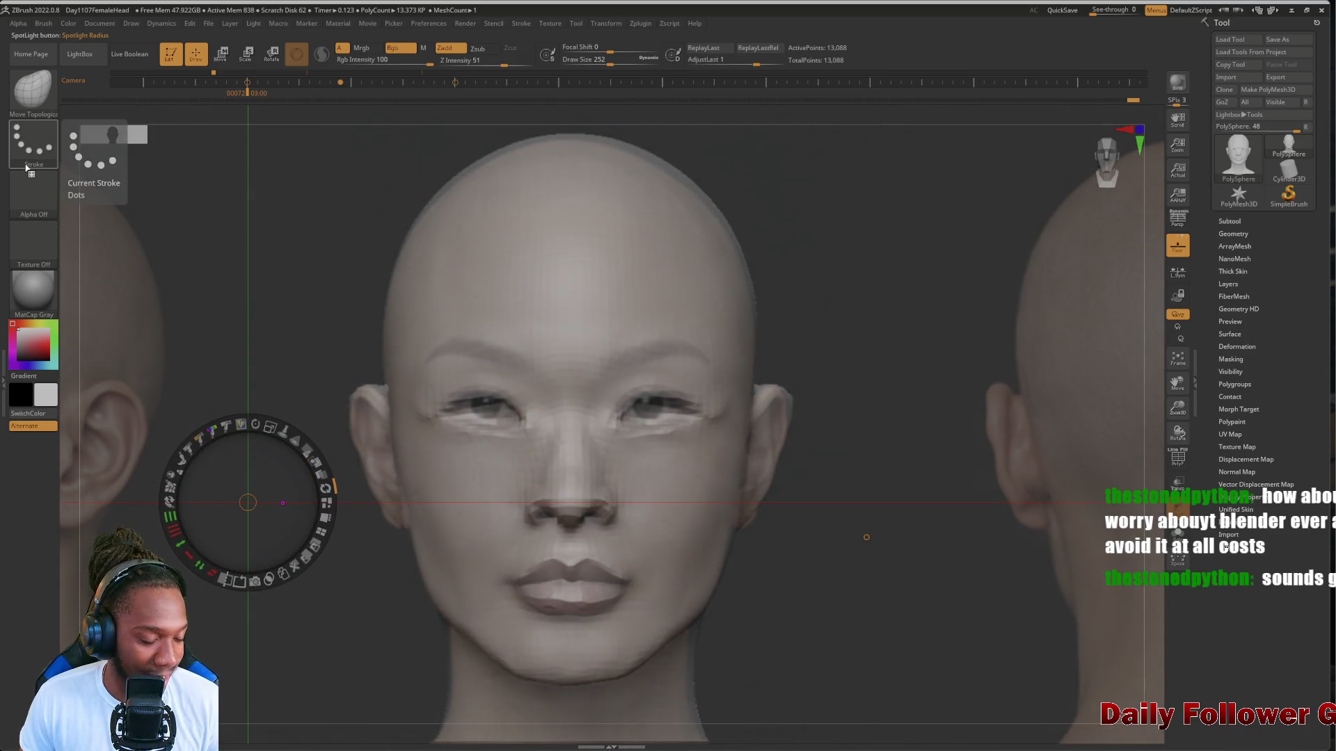
key(z)
key(bracketleft)
key(bracketleft)
key(bracketleft)
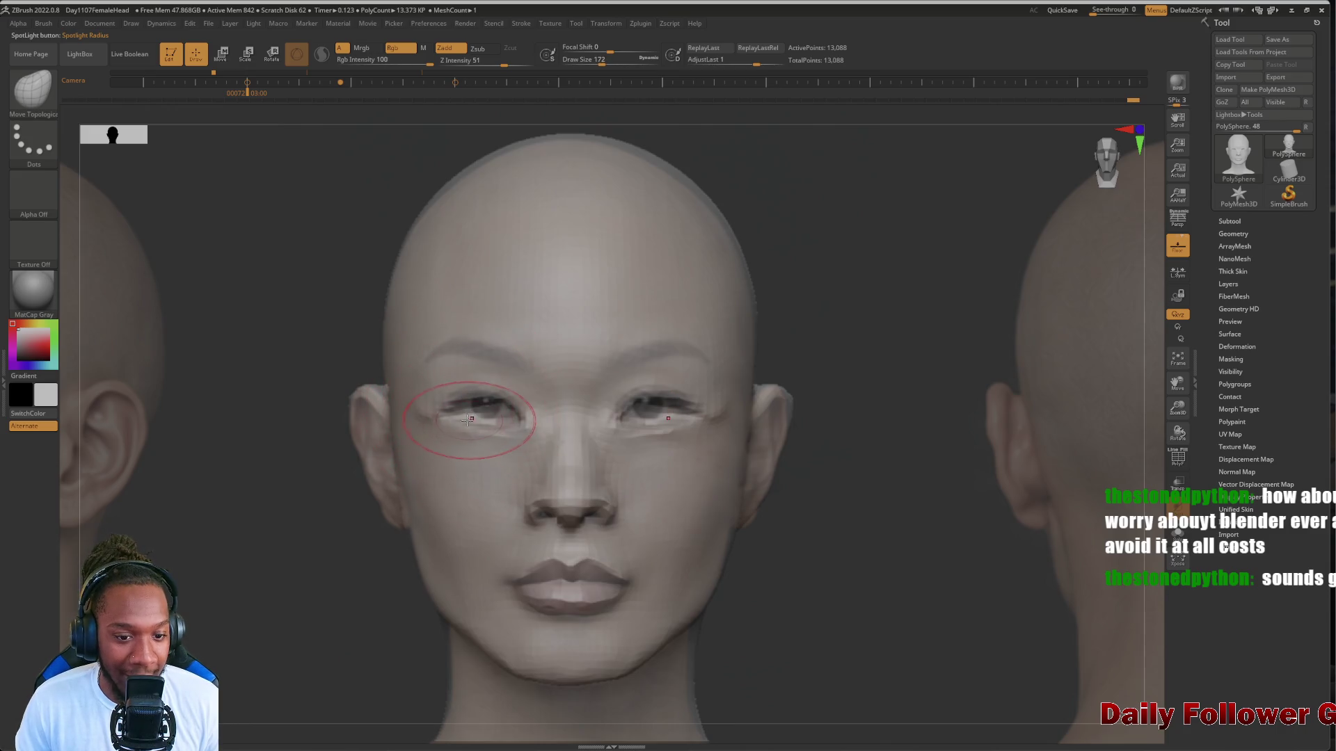
key(bracketright)
mouse_move(472, 400)
mouse_down()
mouse_move(472, 386)
mouse_move(478, 429)
mouse_move(447, 414)
mouse_up()
key(bracketright)
key(bracketright)
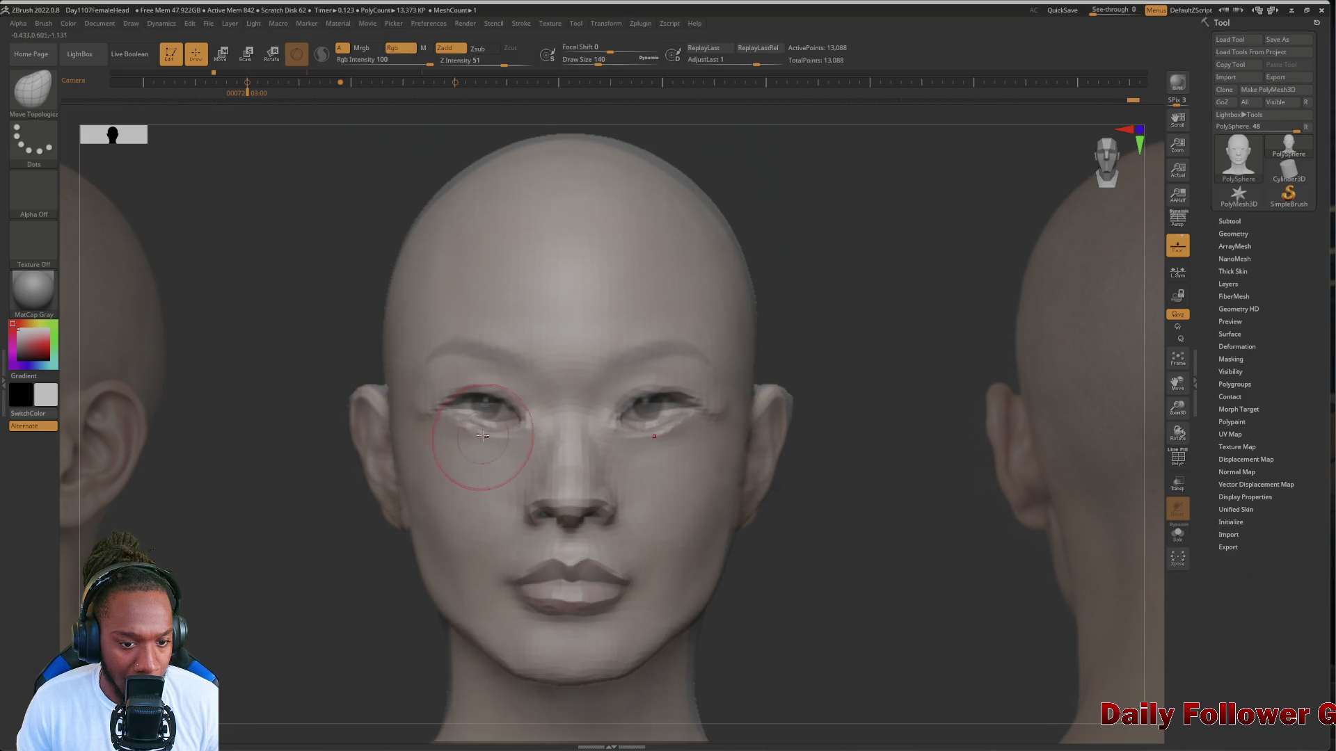
key(bracketleft)
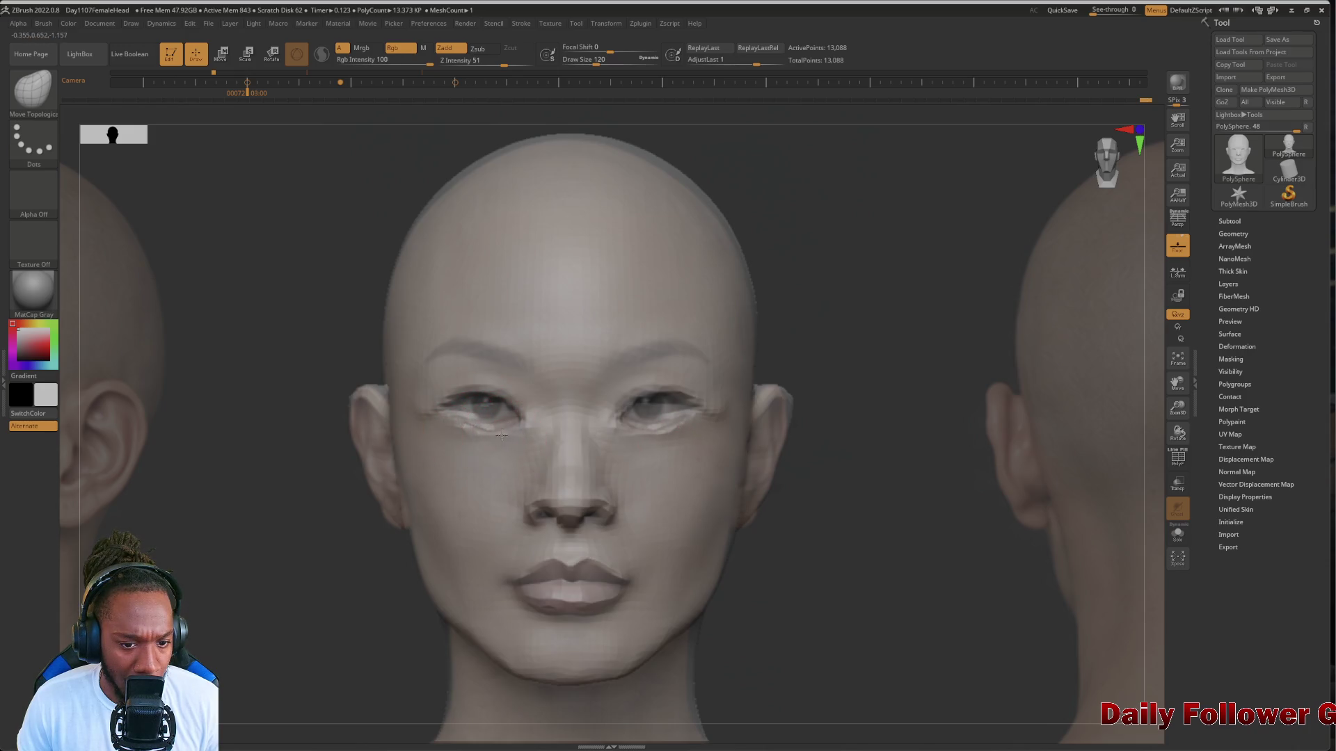
drag(498, 442, 487, 438)
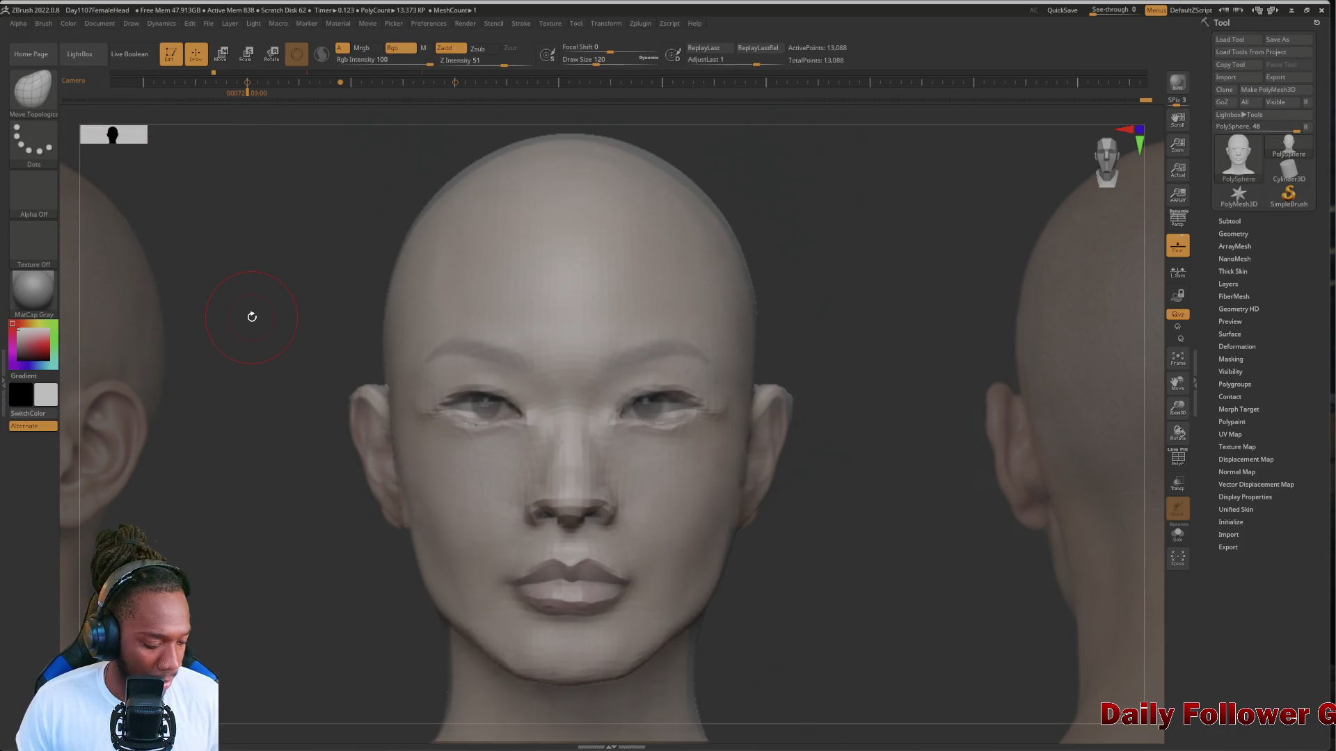
Turn the front and side reference photos down to semi-transparent over the grey head
key(shift+z)
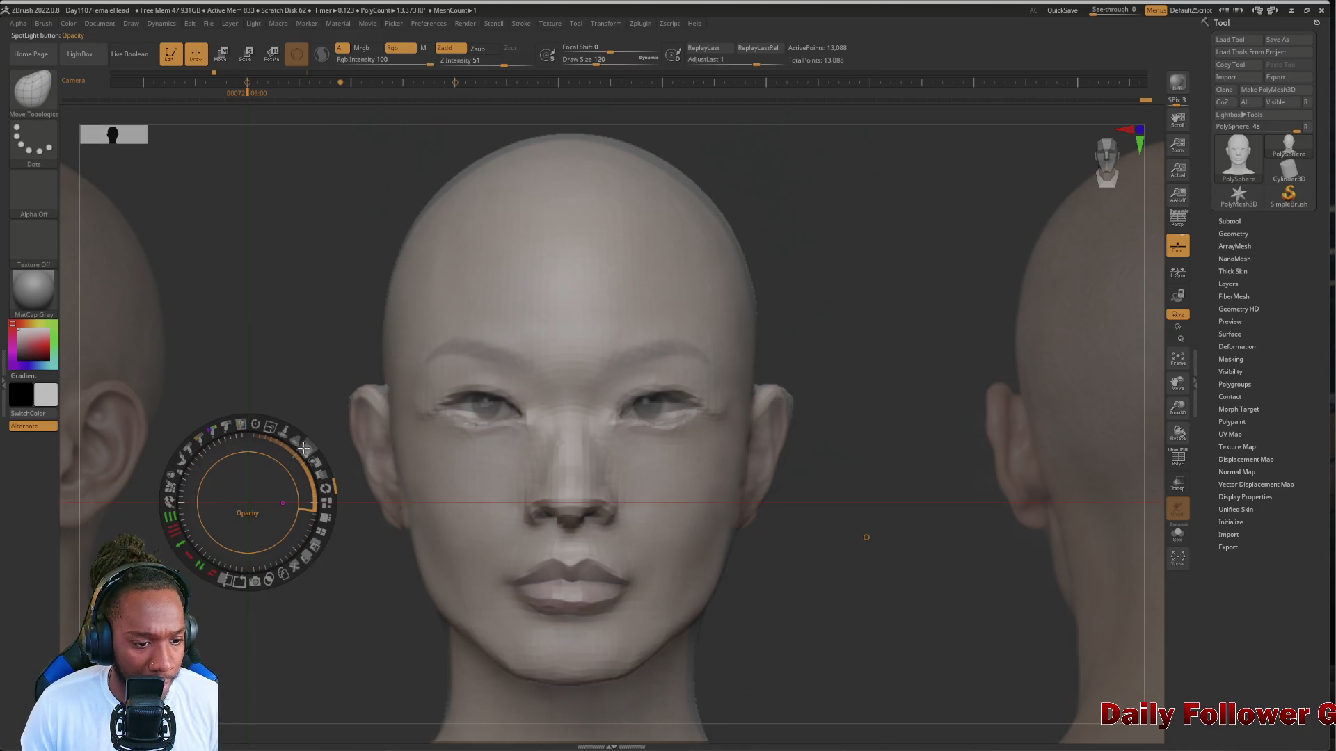
mouse_move(306, 450)
mouse_down()
mouse_move(286, 431)
mouse_move(301, 452)
mouse_move(288, 489)
mouse_move(309, 447)
mouse_move(341, 466)
mouse_move(356, 435)
mouse_move(326, 413)
mouse_move(372, 492)
mouse_move(351, 381)
mouse_up()
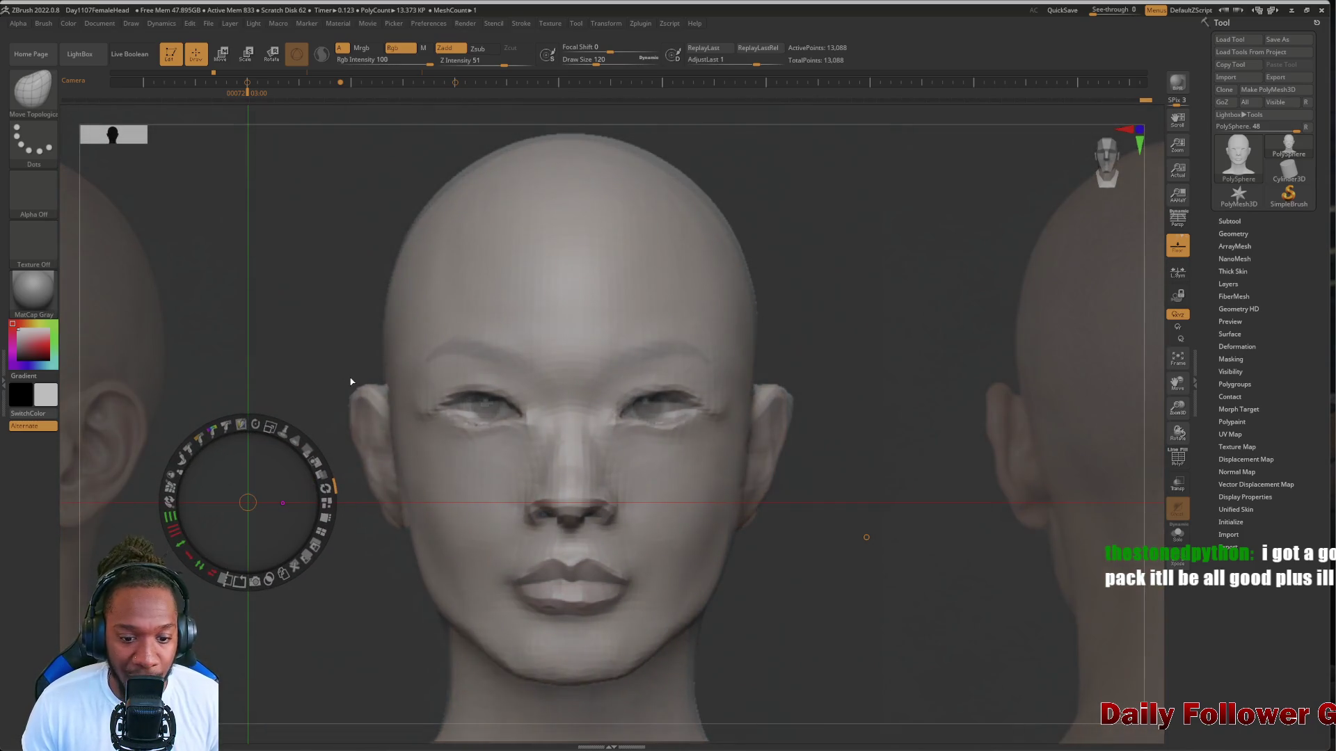
drag(75, 399, 161, 482)
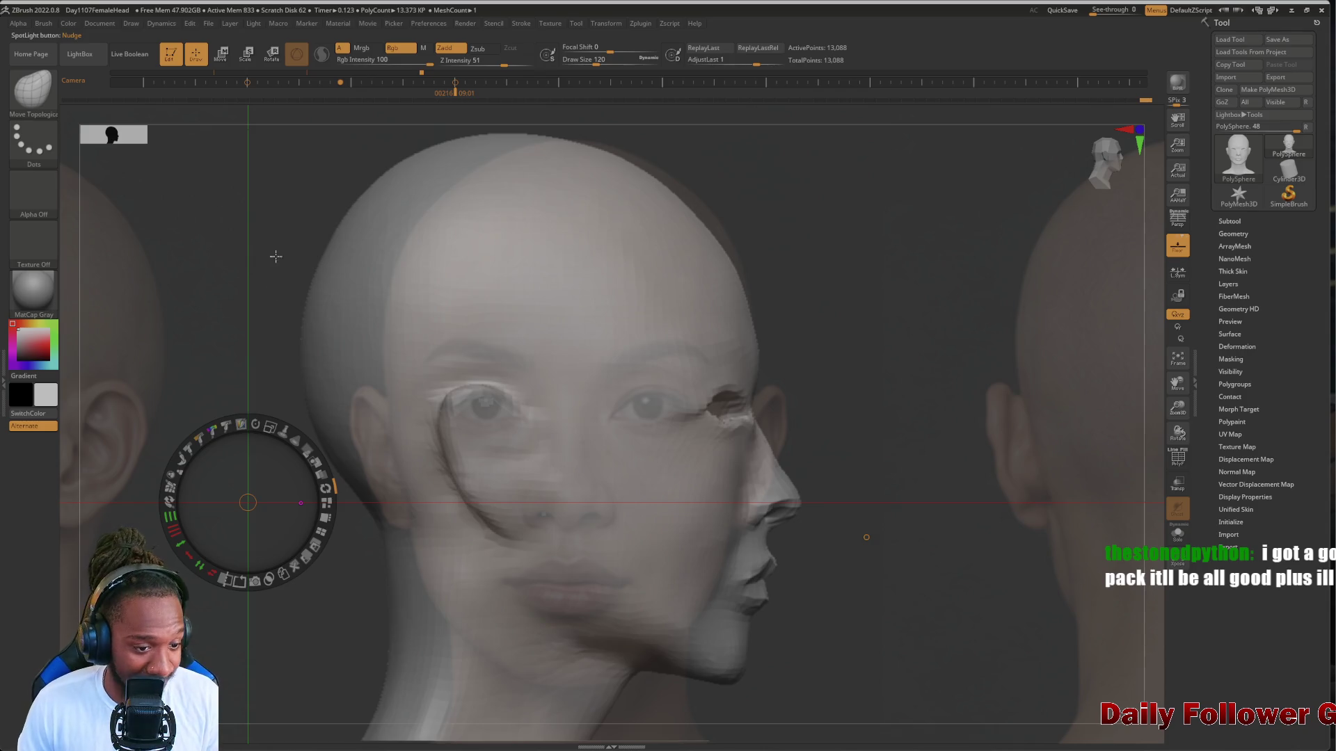
Slide and enlarge the reference photo strip so a side-view photo sits beside the profiled sculpt
drag(164, 382, 201, 391)
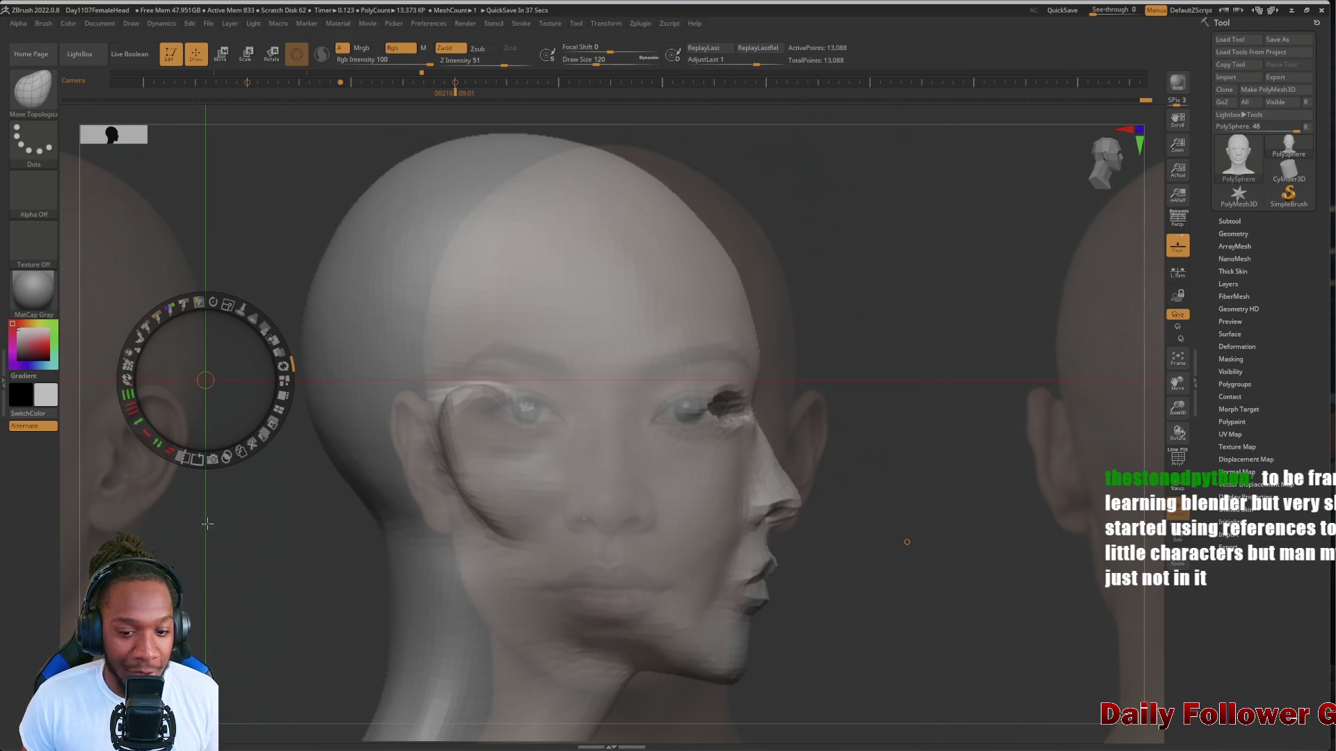
mouse_move(208, 524)
mouse_down()
mouse_move(170, 501)
mouse_move(141, 538)
mouse_move(179, 498)
mouse_up()
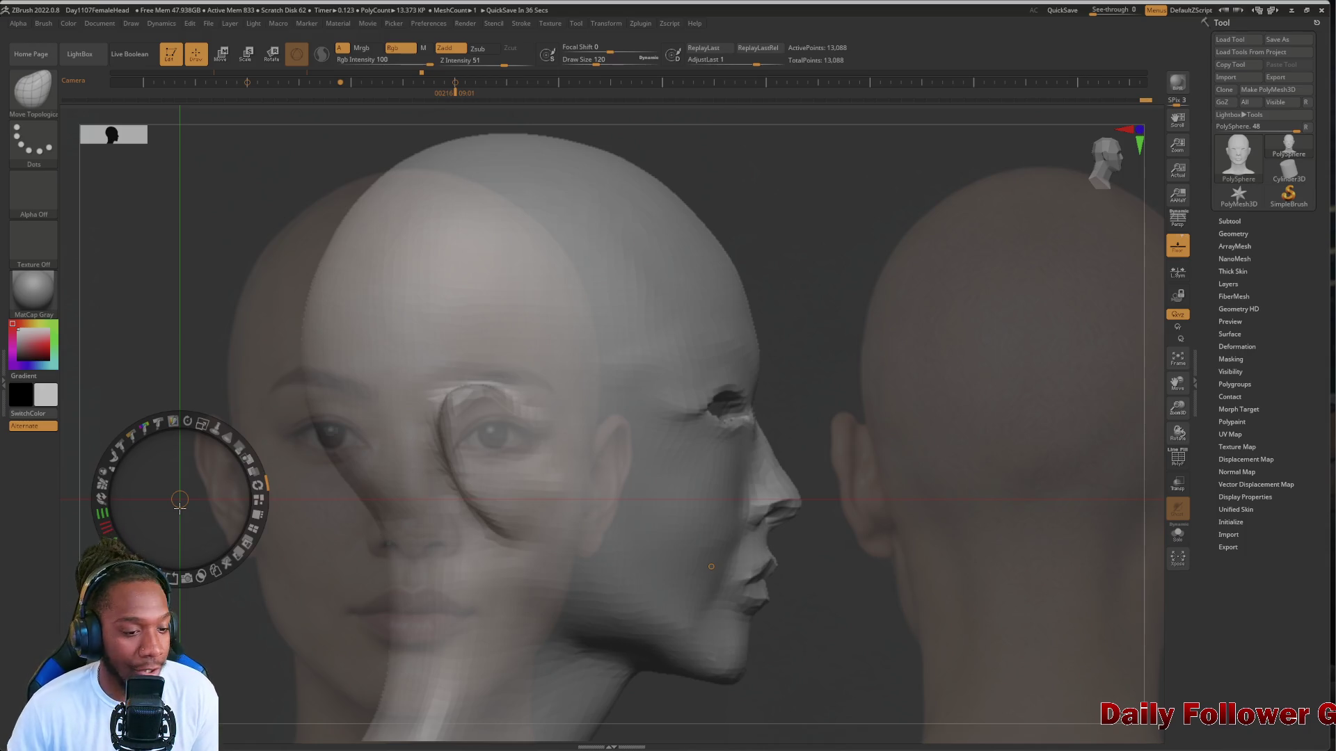
mouse_move(180, 507)
mouse_down()
mouse_move(269, 355)
mouse_move(135, 394)
mouse_move(196, 494)
mouse_move(315, 514)
mouse_move(172, 535)
mouse_move(212, 514)
mouse_up()
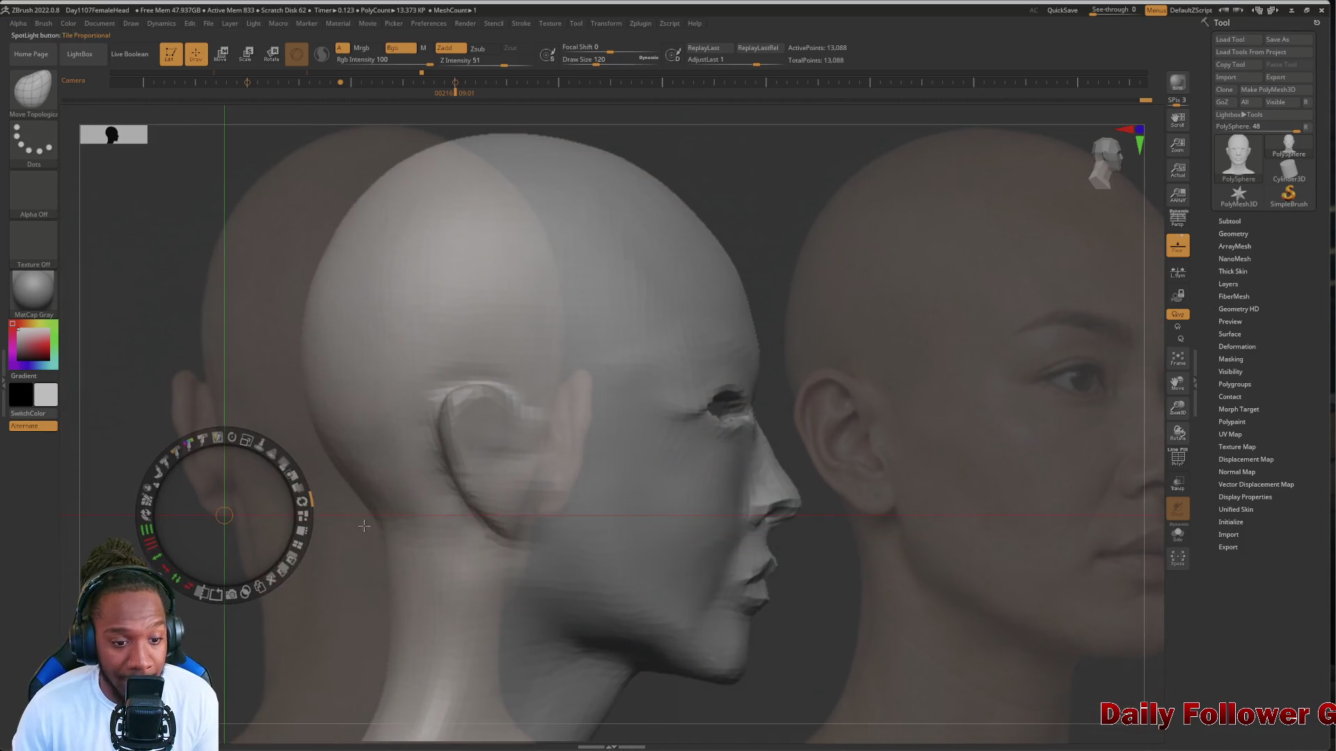
Slide the front-face photo left and lower opacity so the side view lines up faintly with the sculpt
mouse_move(364, 526)
mouse_down()
mouse_move(299, 487)
mouse_move(285, 515)
mouse_move(200, 431)
mouse_move(216, 526)
mouse_move(188, 553)
mouse_move(216, 488)
mouse_move(231, 504)
mouse_move(263, 487)
mouse_move(271, 510)
mouse_up()
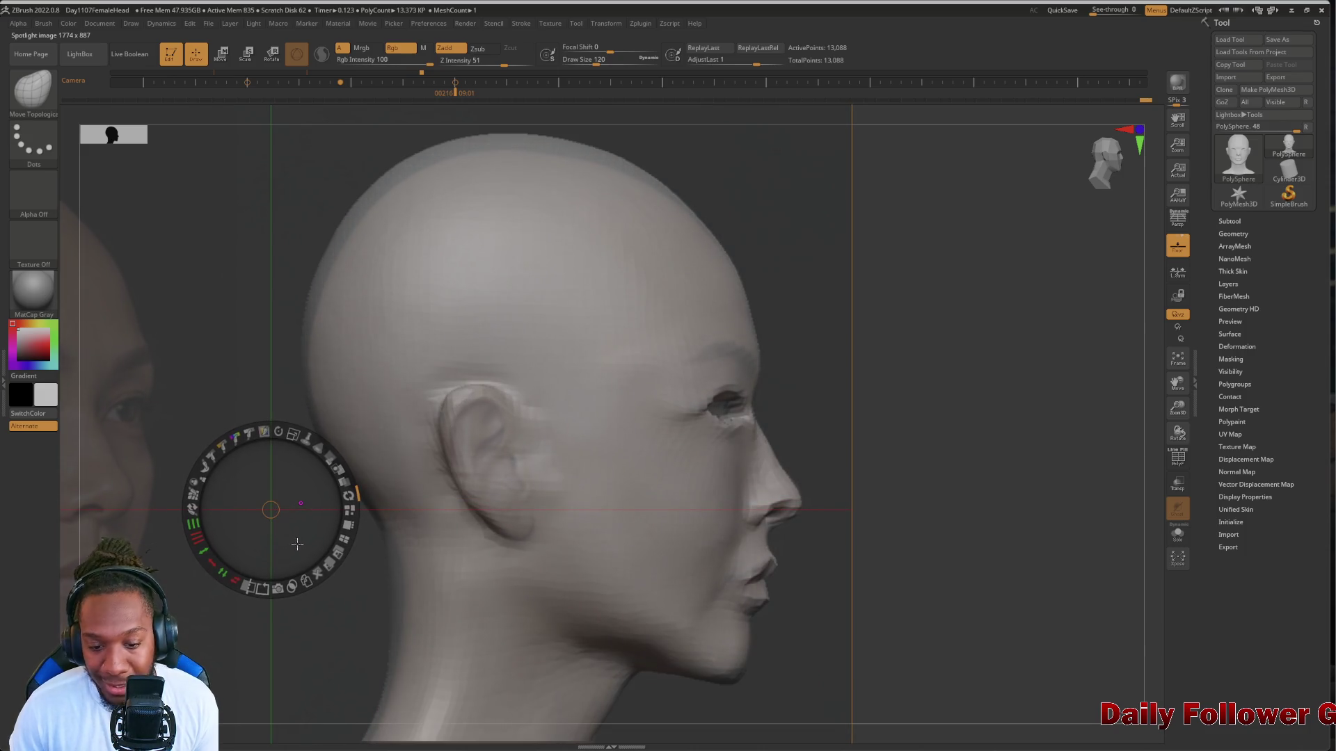
mouse_move(238, 452)
mouse_down()
mouse_move(306, 456)
mouse_move(334, 491)
mouse_move(325, 504)
mouse_move(309, 480)
mouse_move(304, 491)
mouse_up()
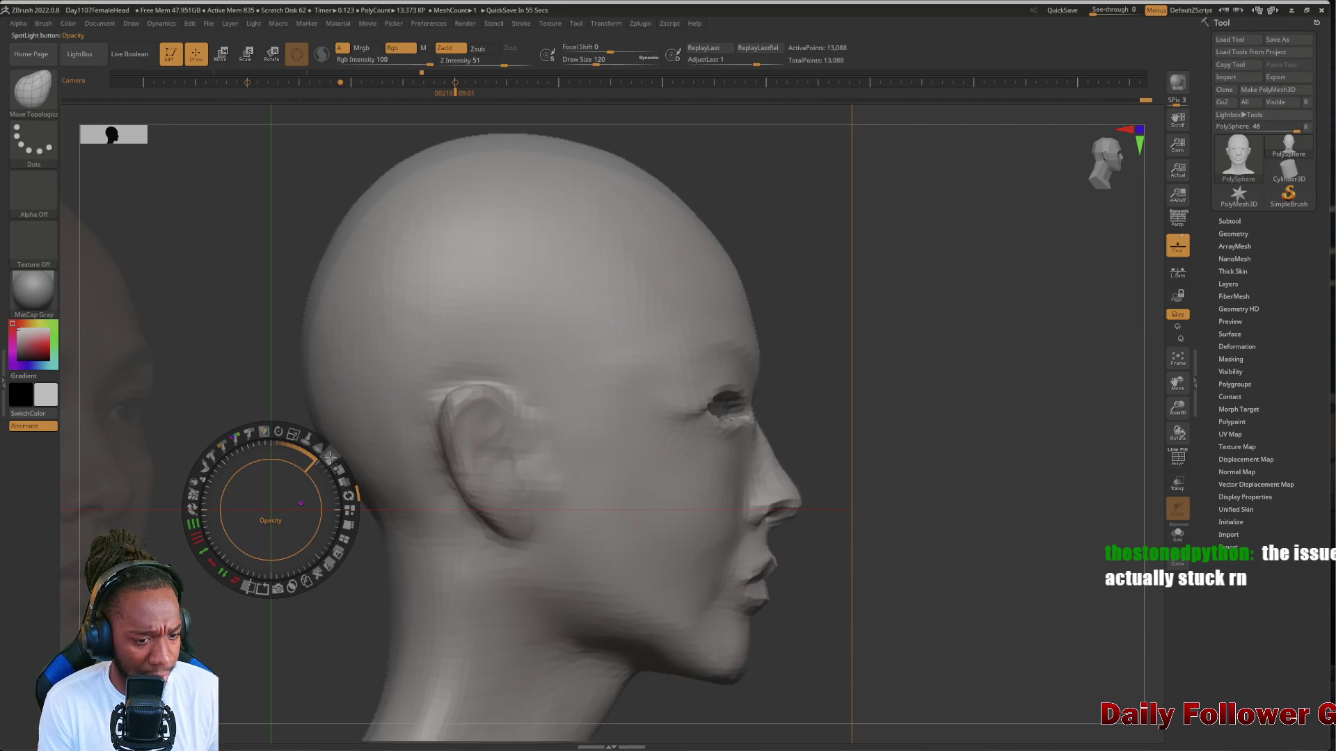
mouse_move(331, 458)
mouse_down()
mouse_move(341, 479)
mouse_move(333, 501)
mouse_move(324, 481)
mouse_move(319, 494)
mouse_move(327, 530)
mouse_up()
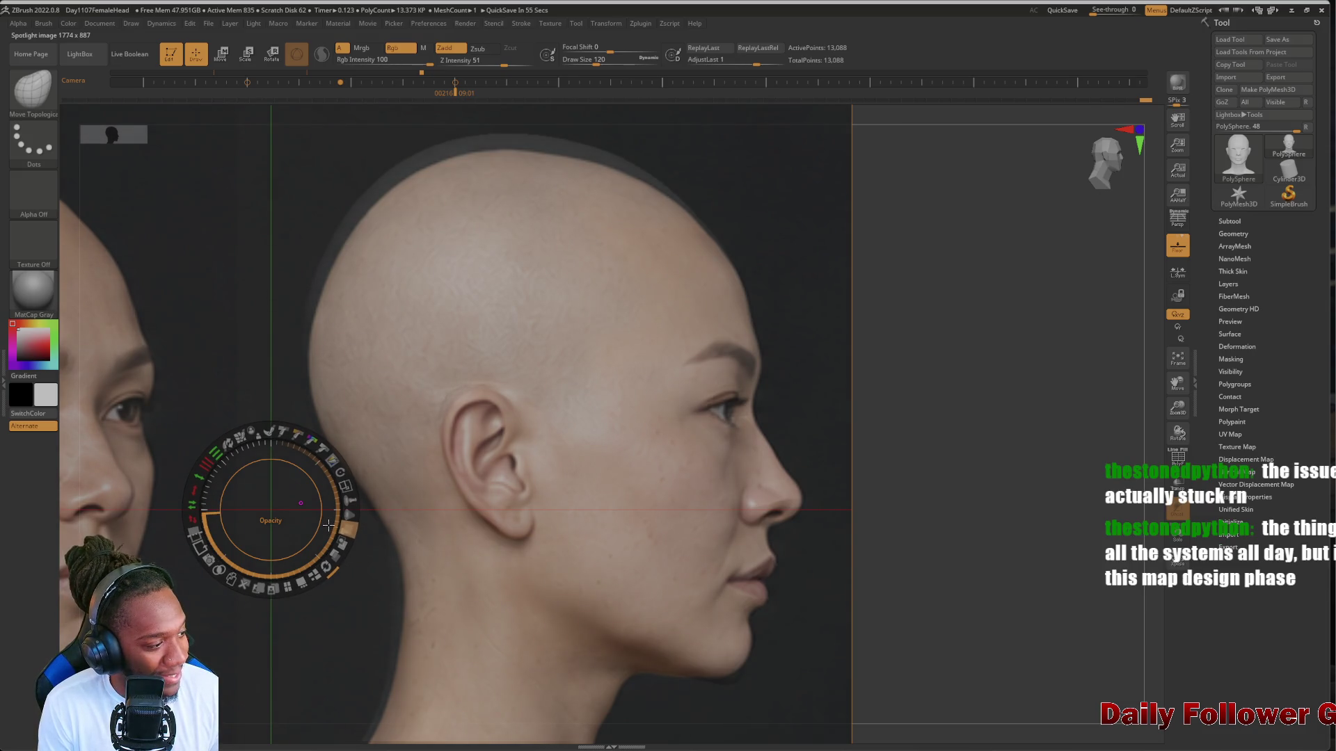
mouse_move(328, 525)
mouse_down()
mouse_move(275, 502)
mouse_move(283, 515)
mouse_up()
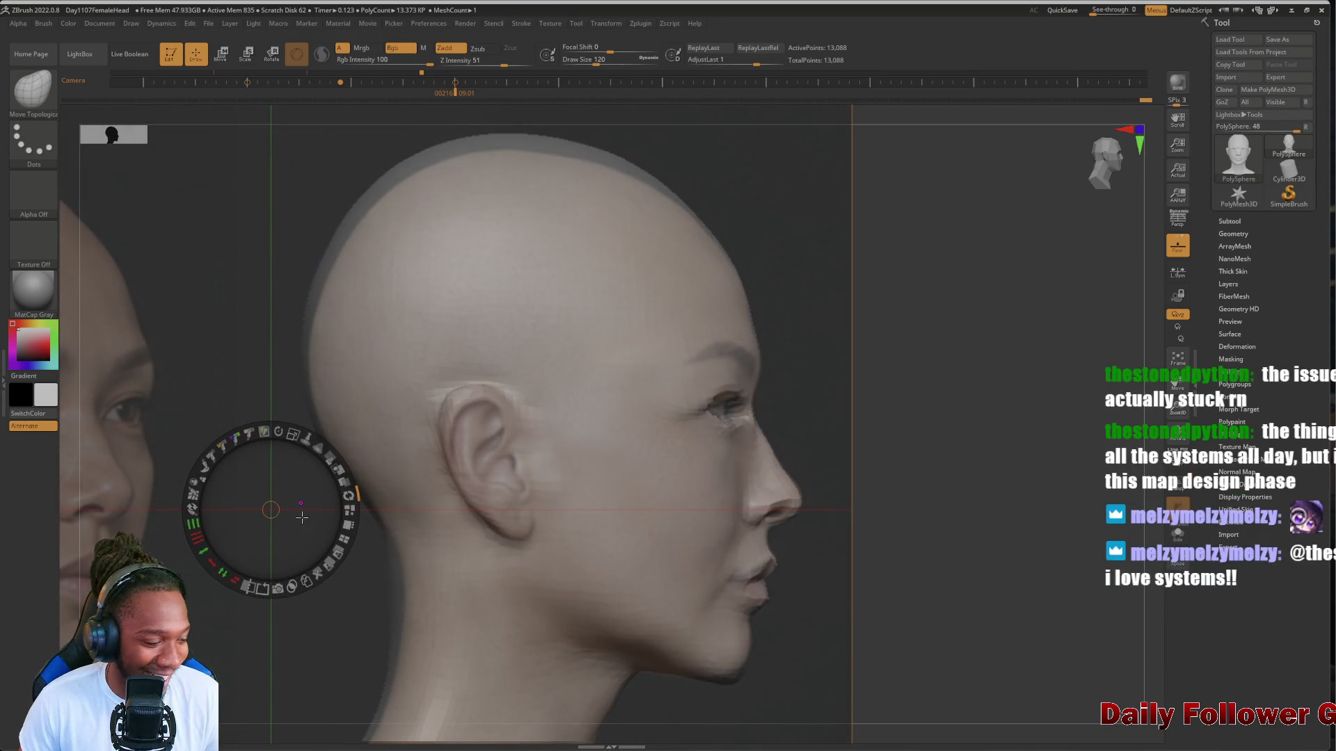
click(332, 469)
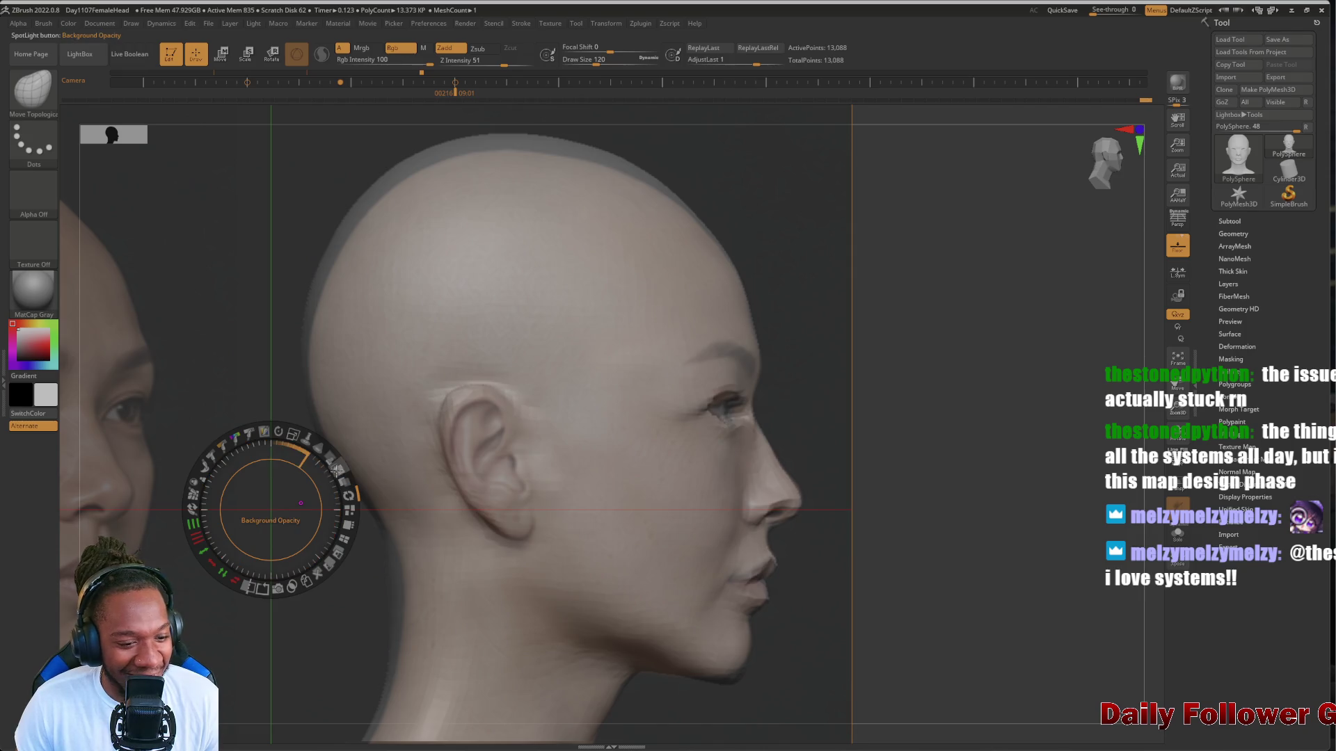
mouse_move(332, 468)
mouse_down()
mouse_move(282, 456)
mouse_move(312, 480)
mouse_up()
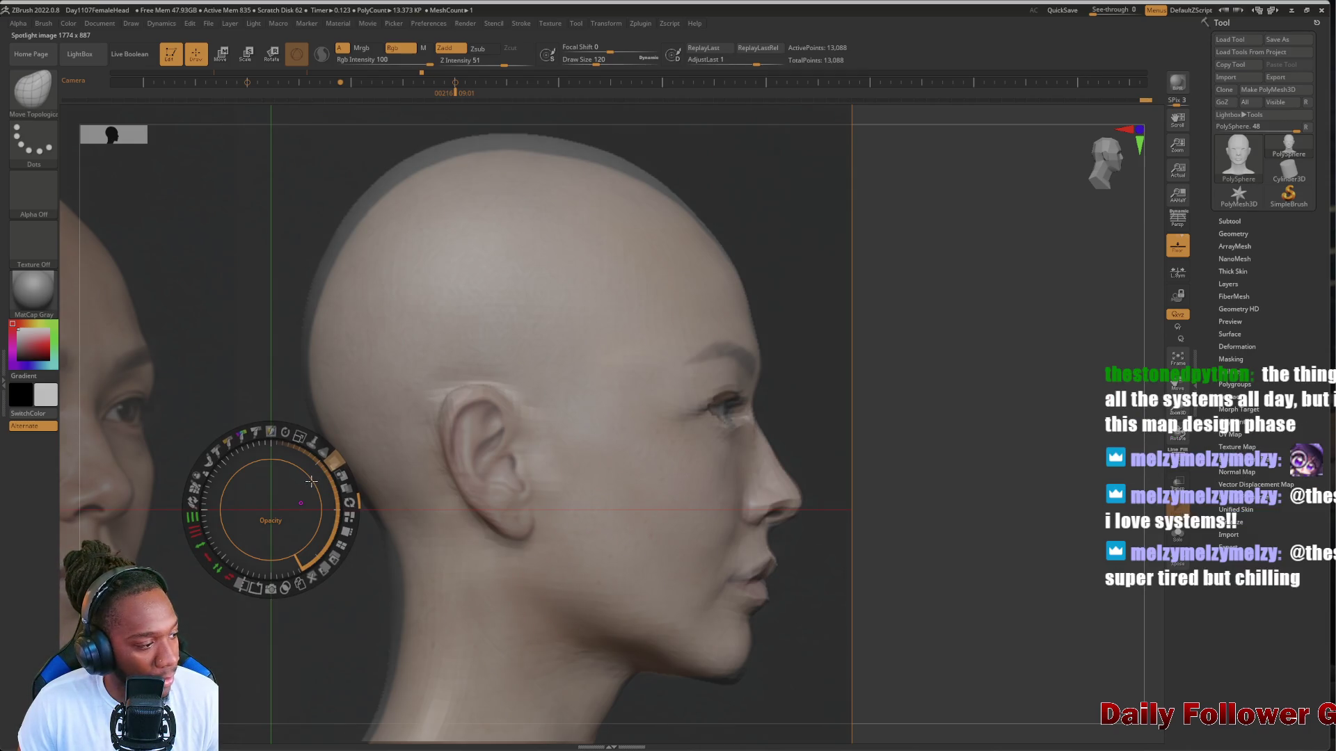
mouse_move(311, 481)
mouse_down()
mouse_move(287, 471)
mouse_move(298, 477)
mouse_up()
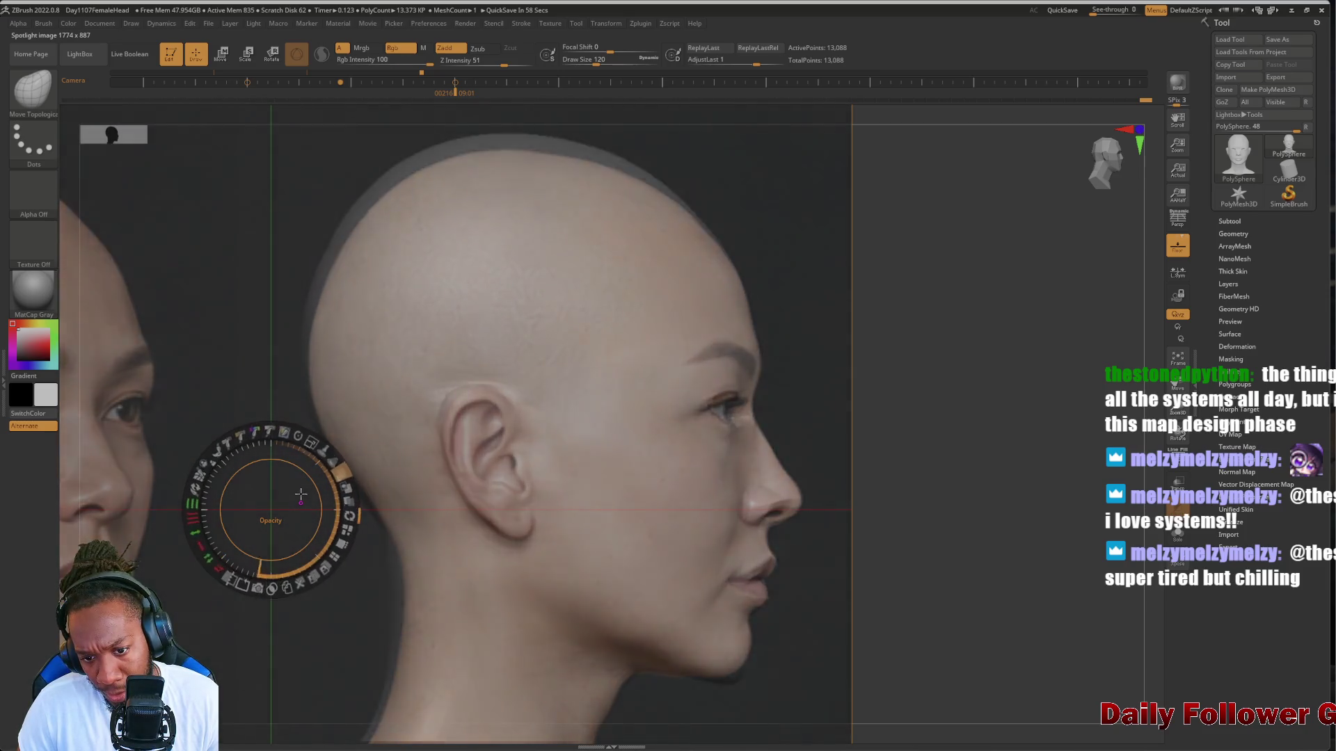
drag(305, 486, 290, 516)
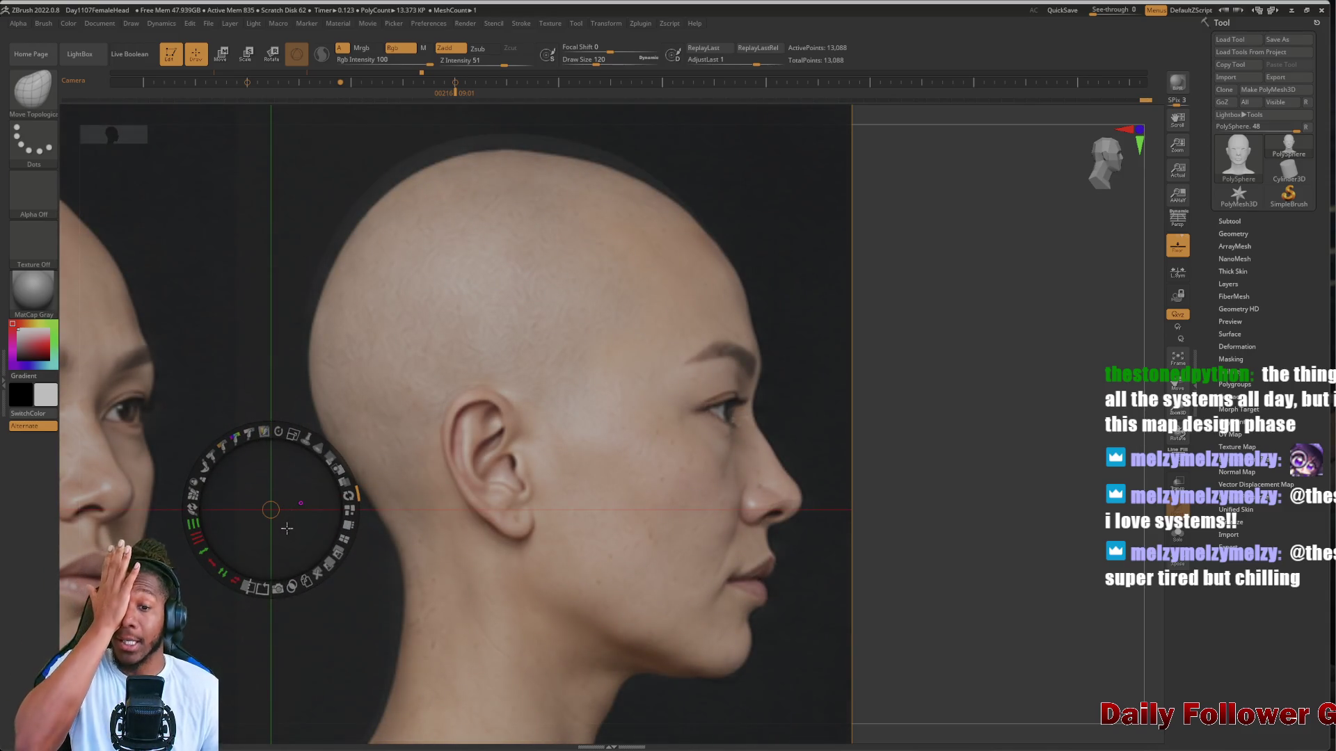
mouse_move(324, 454)
mouse_down()
mouse_move(277, 432)
mouse_move(240, 476)
mouse_up()
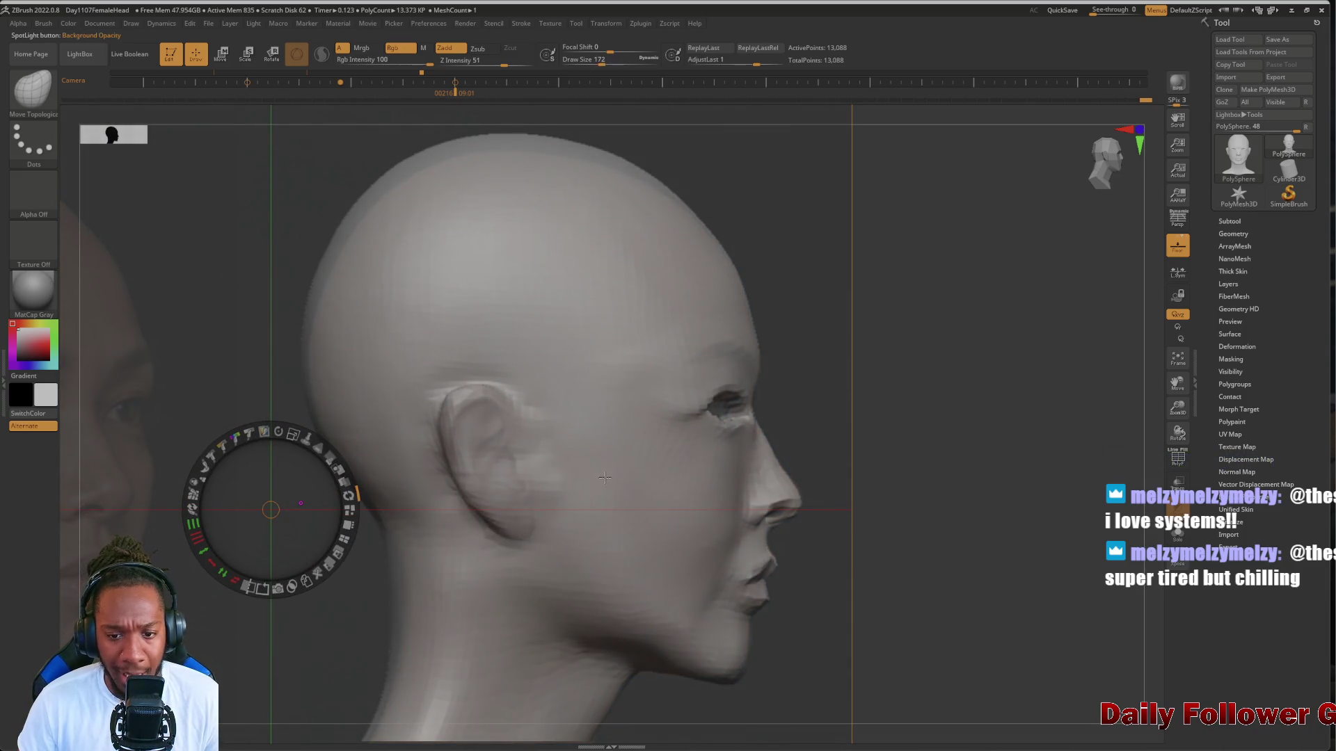
Enlarge the brush to cover the eye area, then raise the profile photo back to full opacity
key(z)
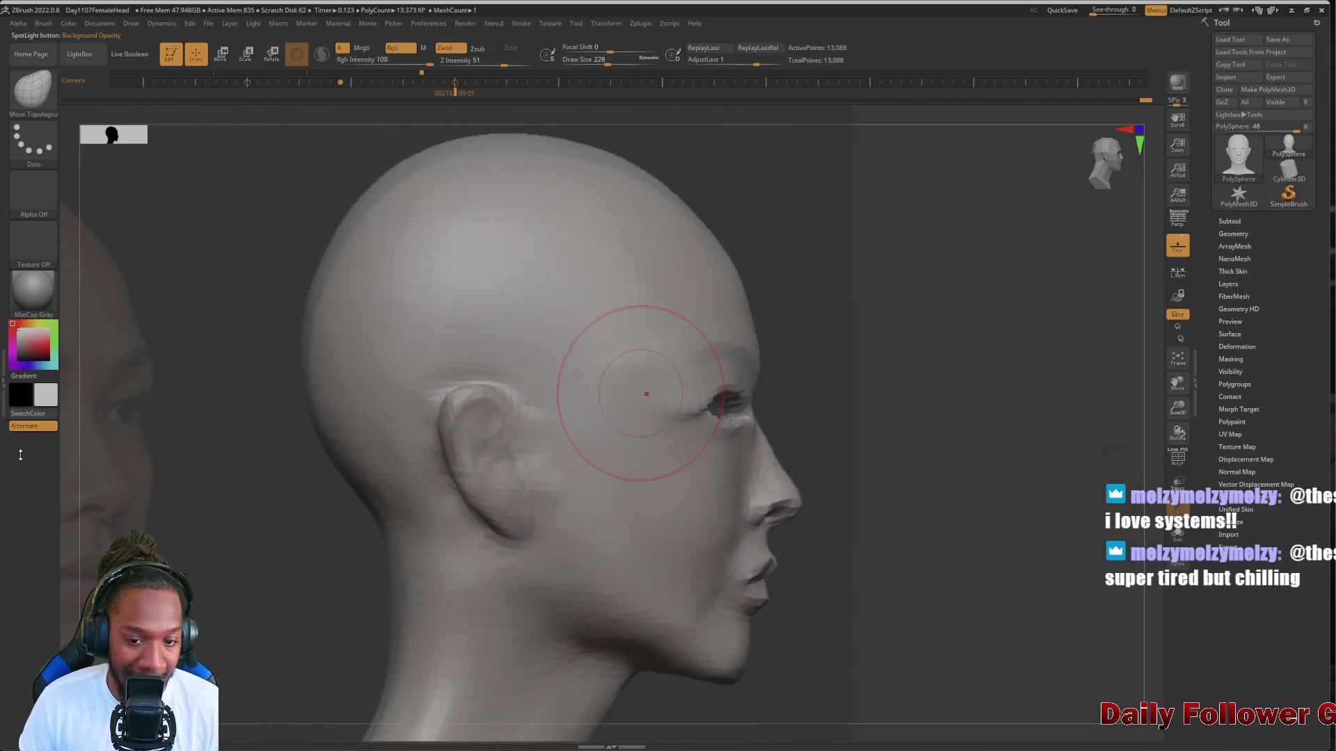
key(bracketleft)
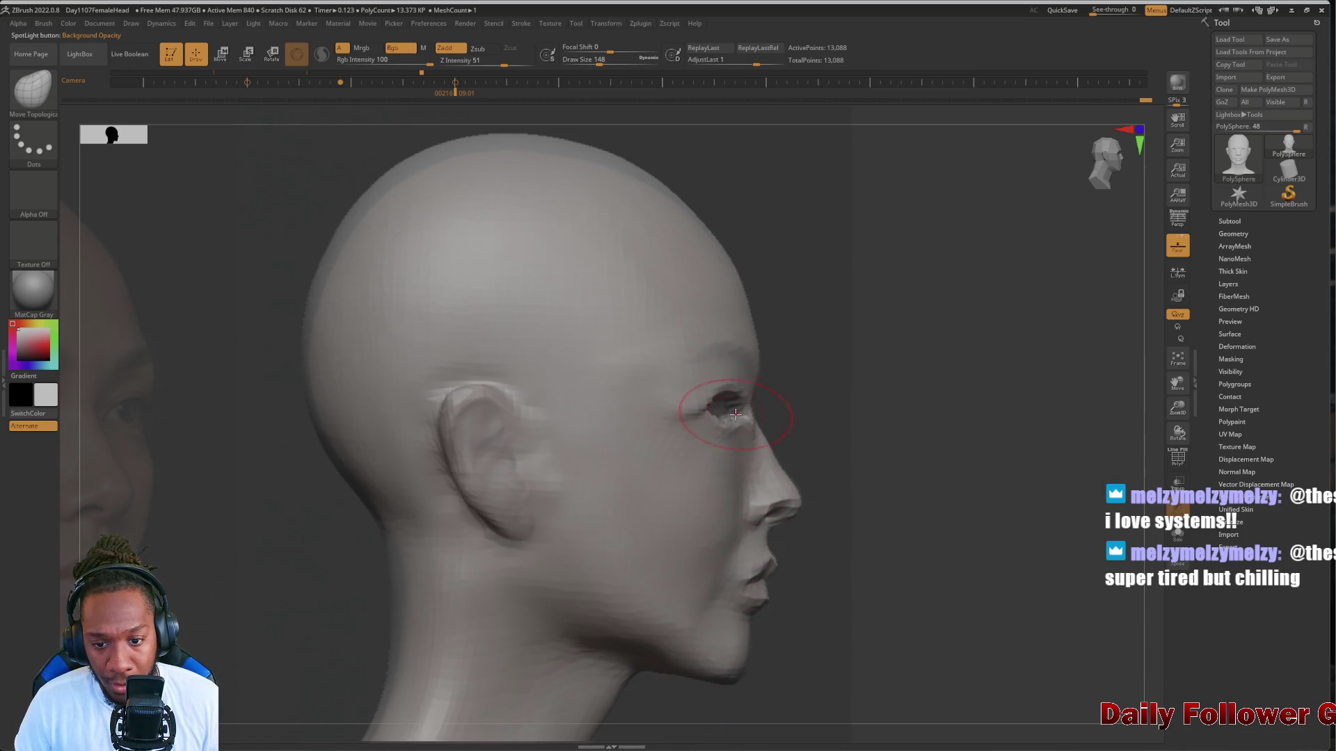
key(bracketright)
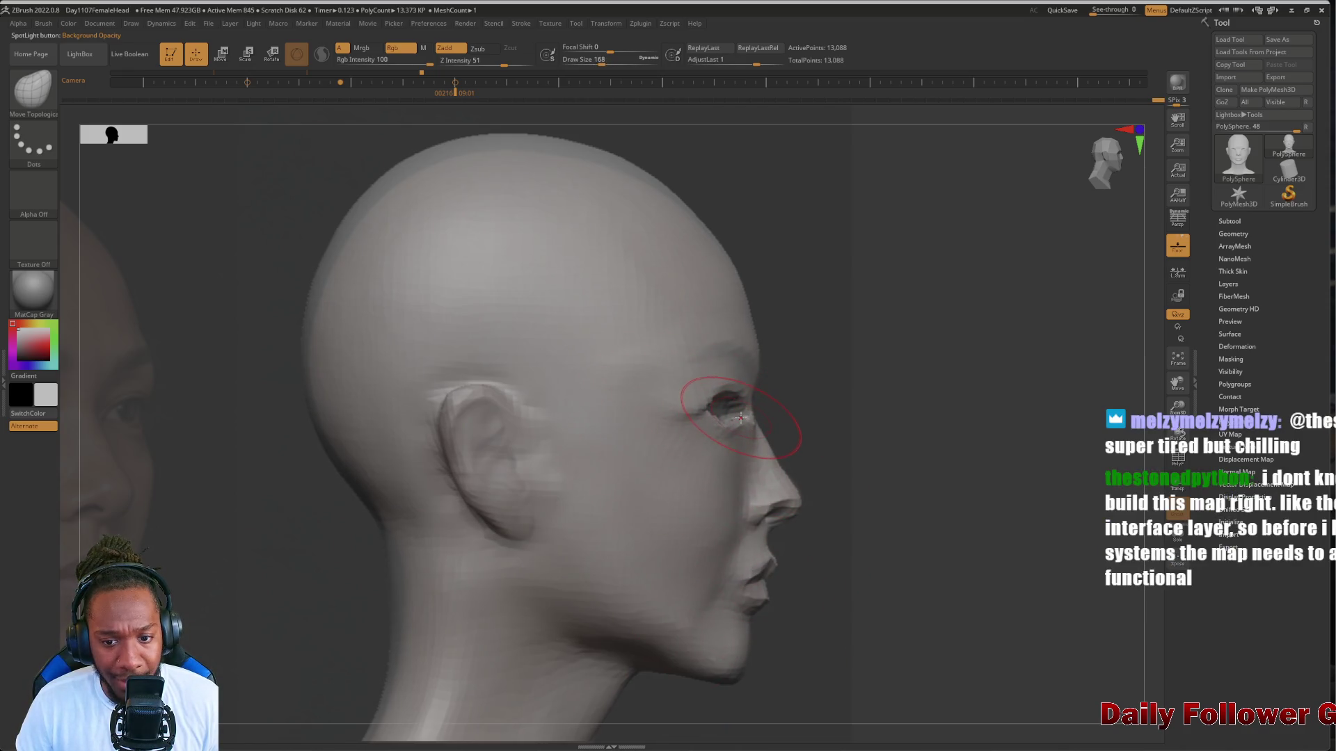
key(bracketright)
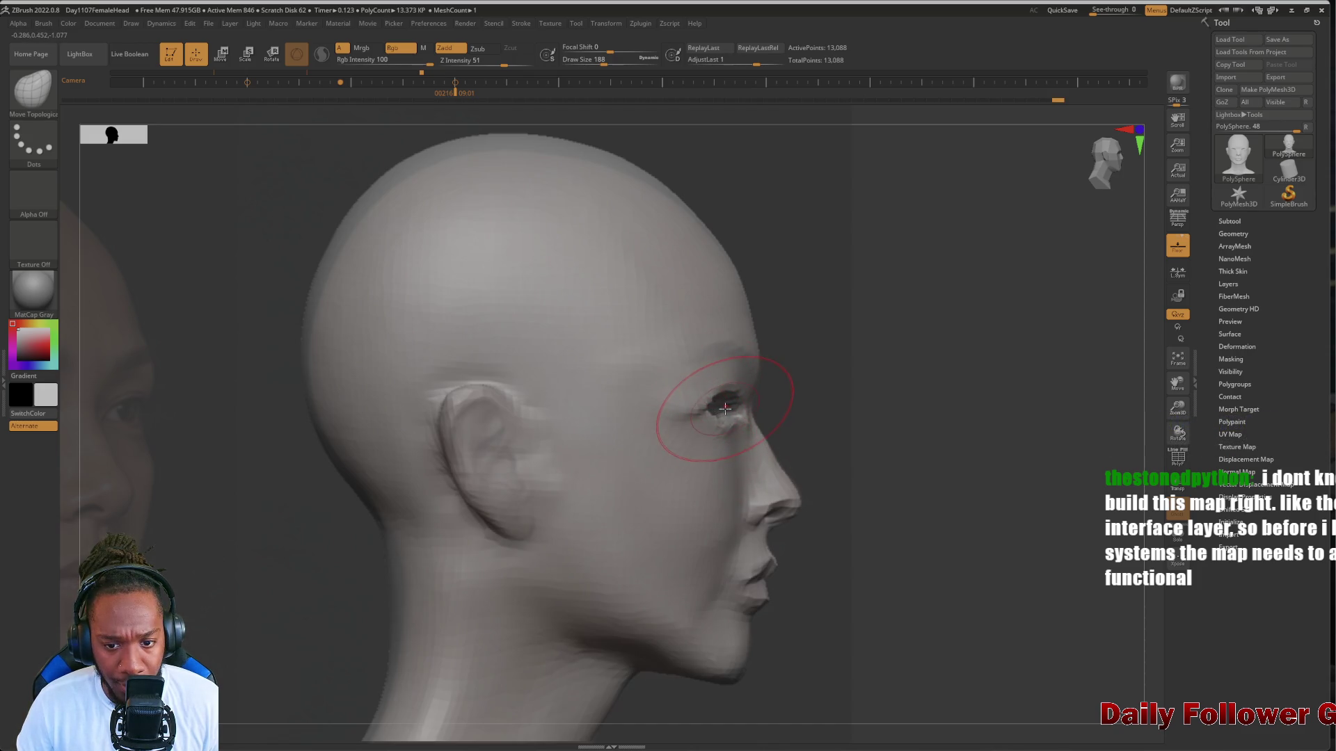
key(bracketright)
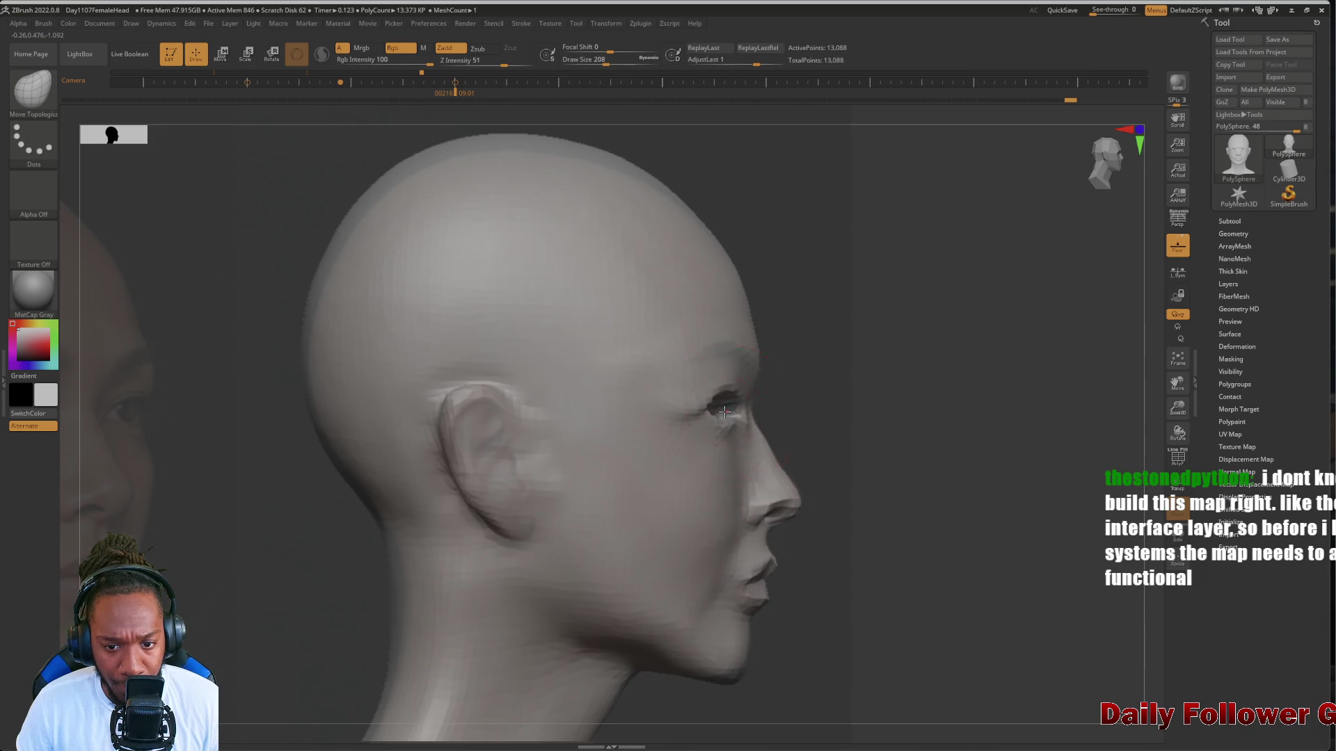
key(bracketright)
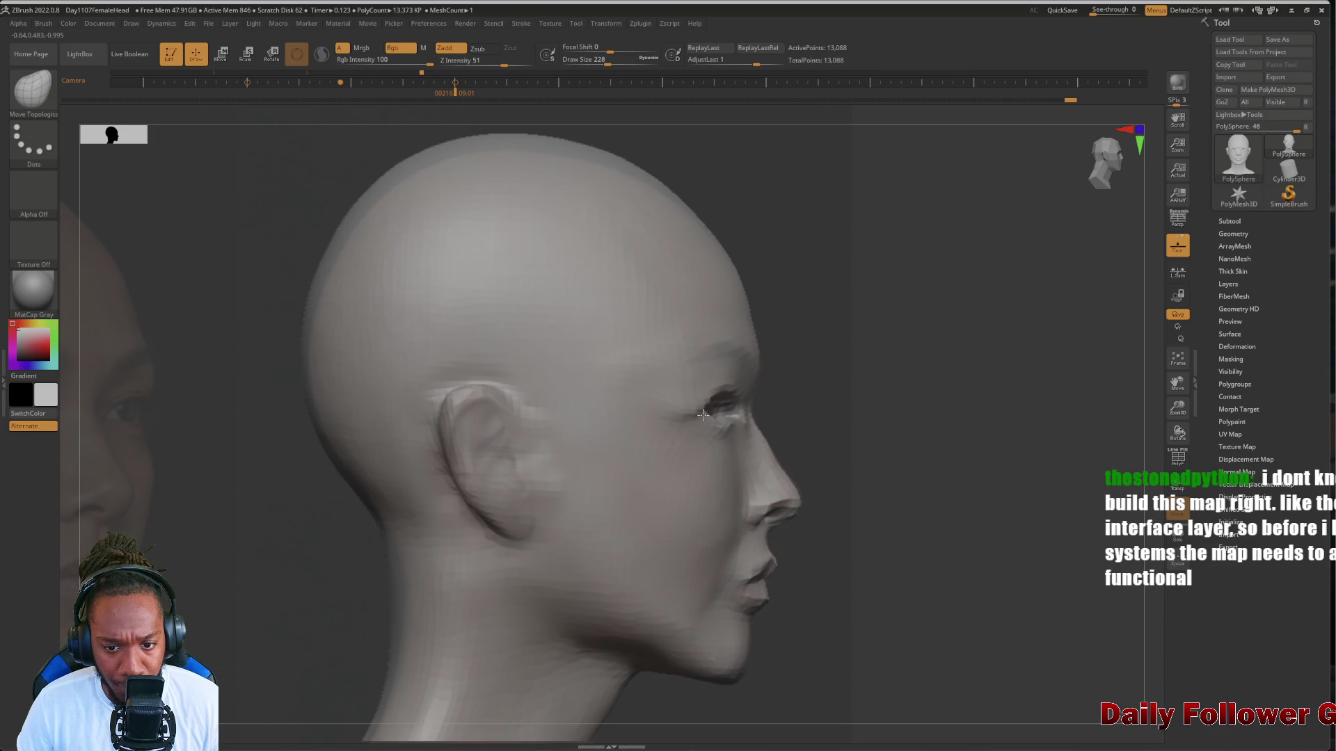
key(bracketright)
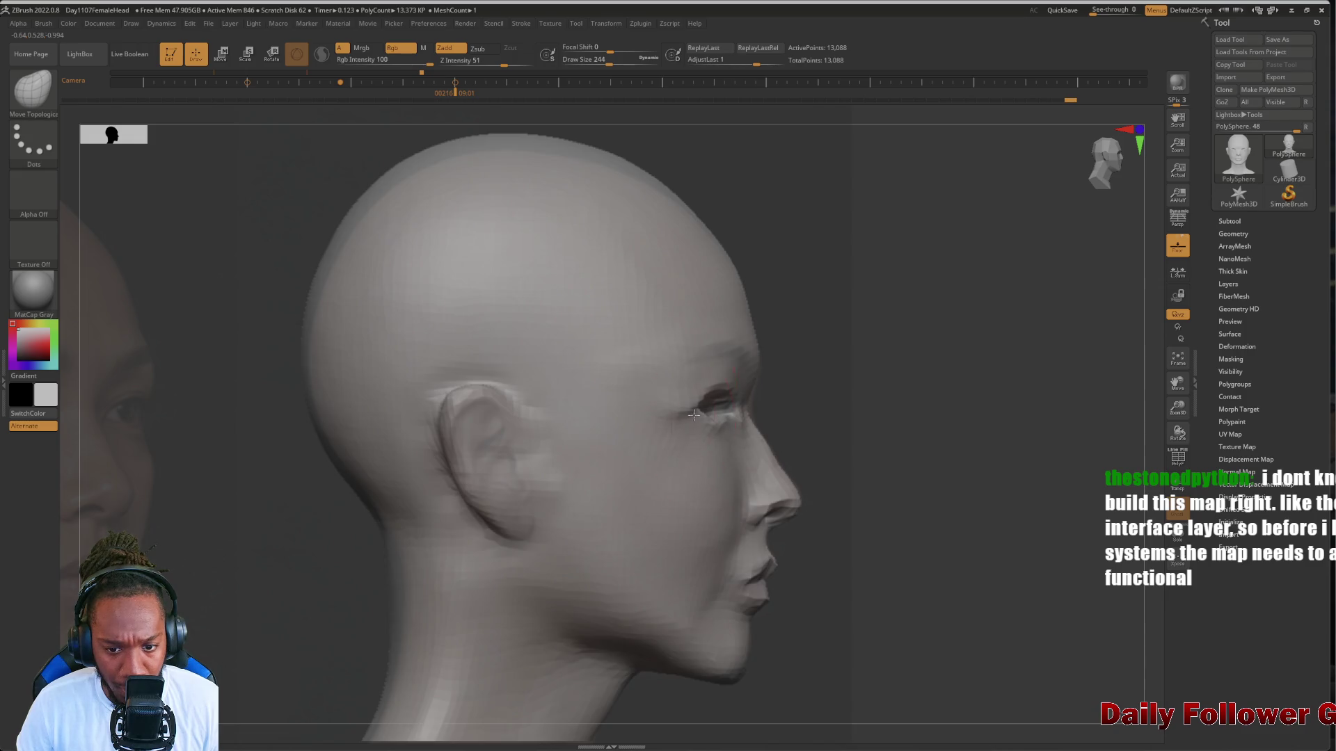
key(space)
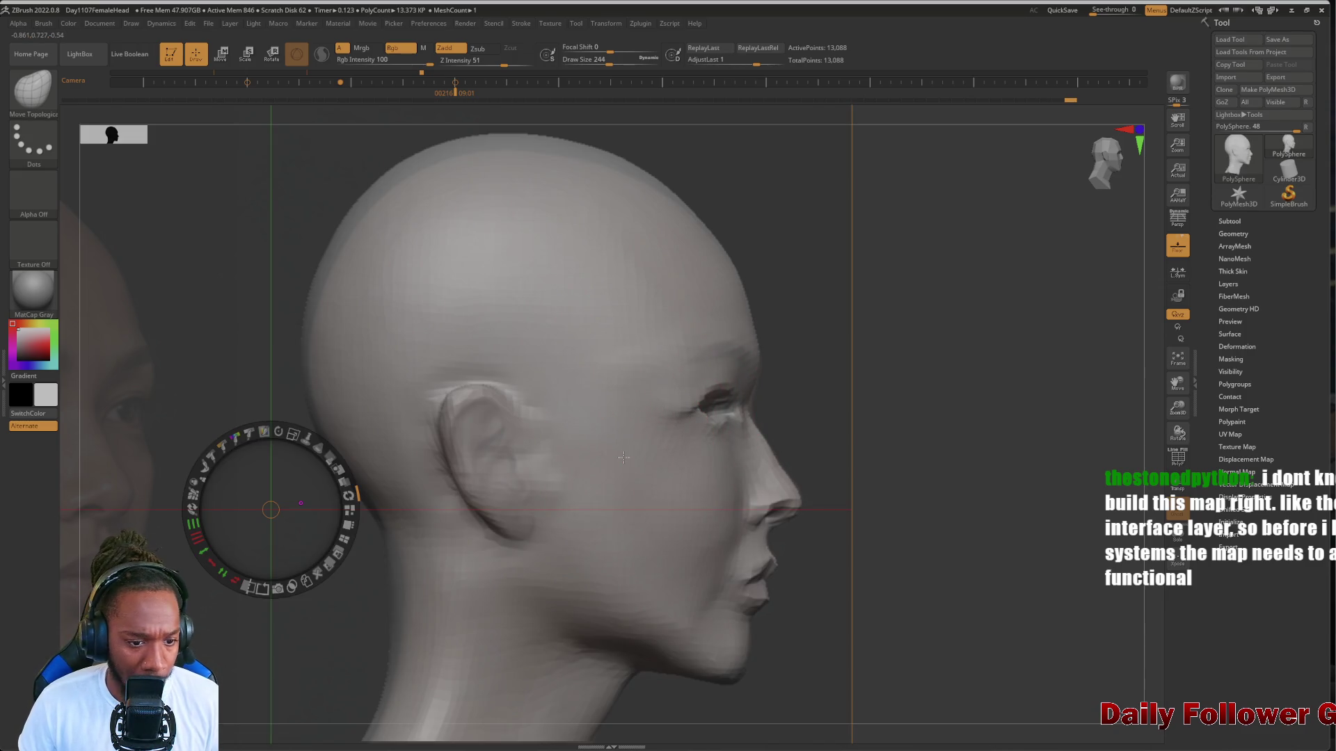
mouse_move(354, 490)
mouse_down()
mouse_move(340, 494)
mouse_move(352, 501)
mouse_up()
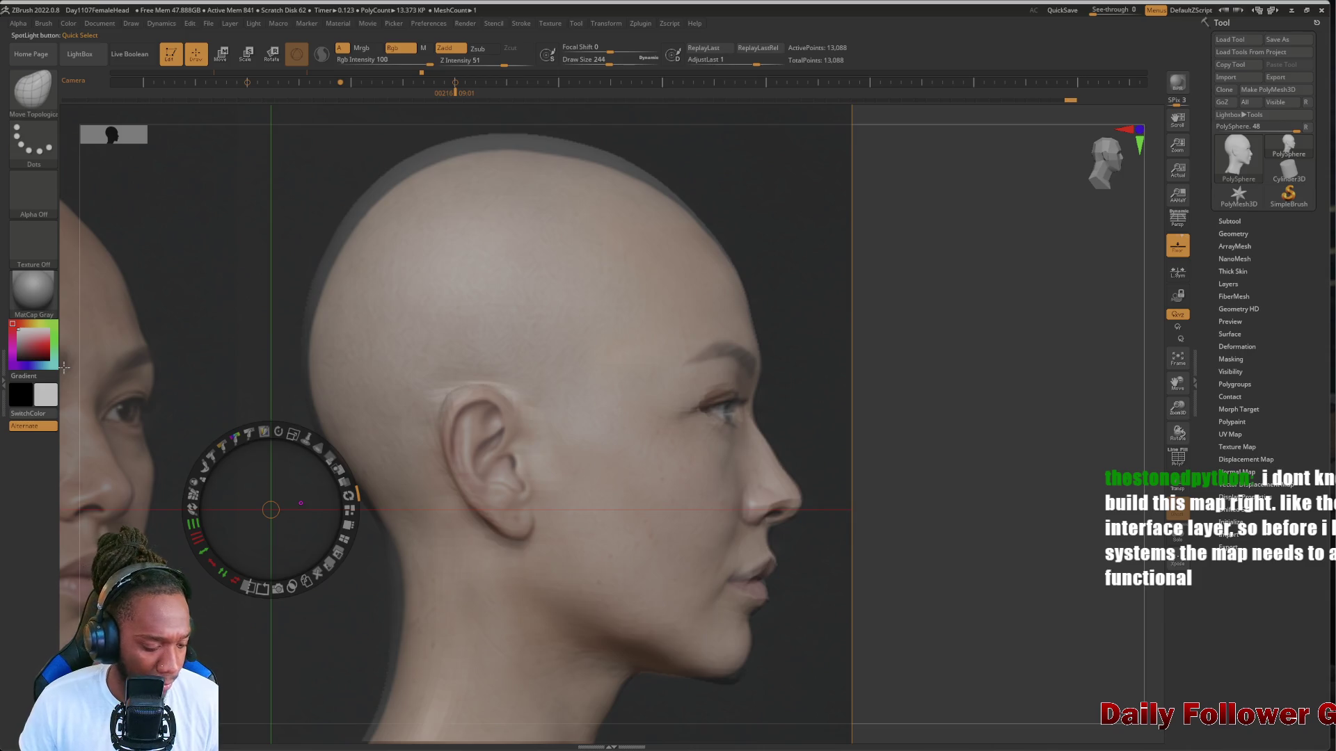
Shrink the brush to fit the eye and fade the profile reference photo
key(z)
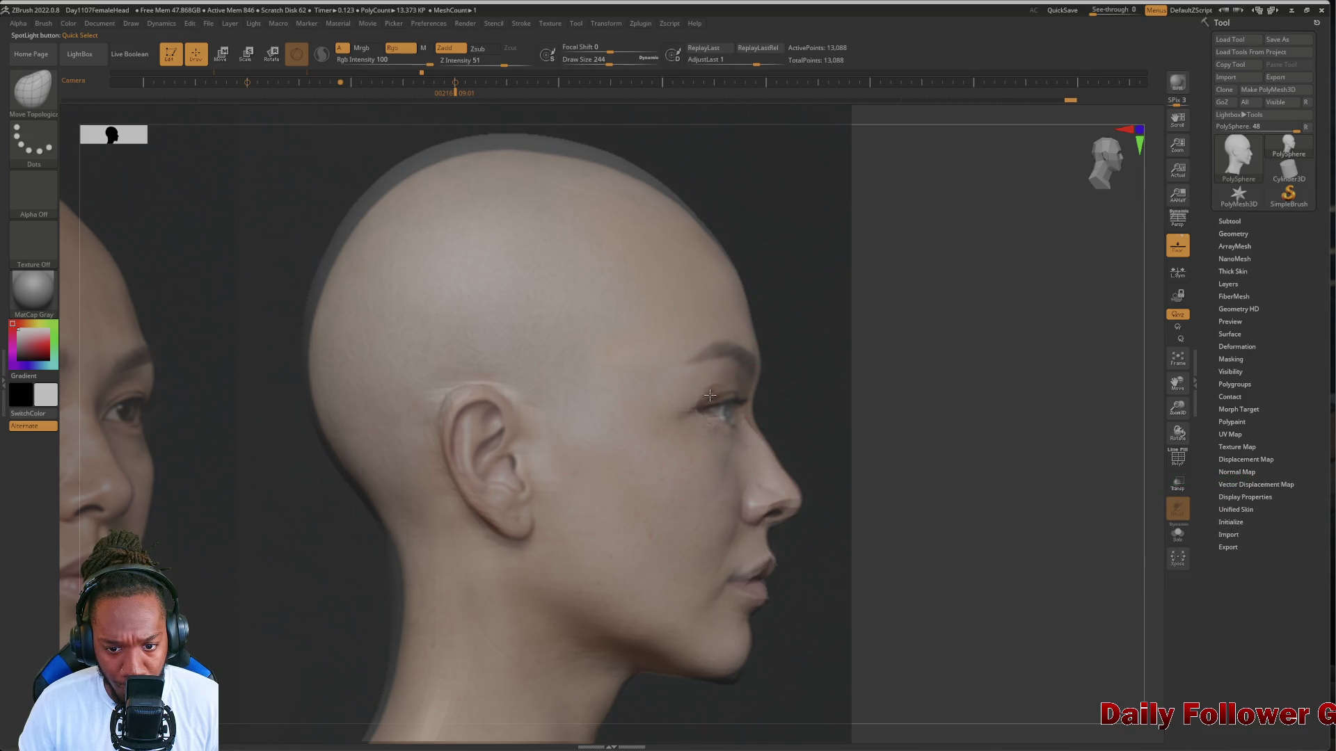
key(bracketleft)
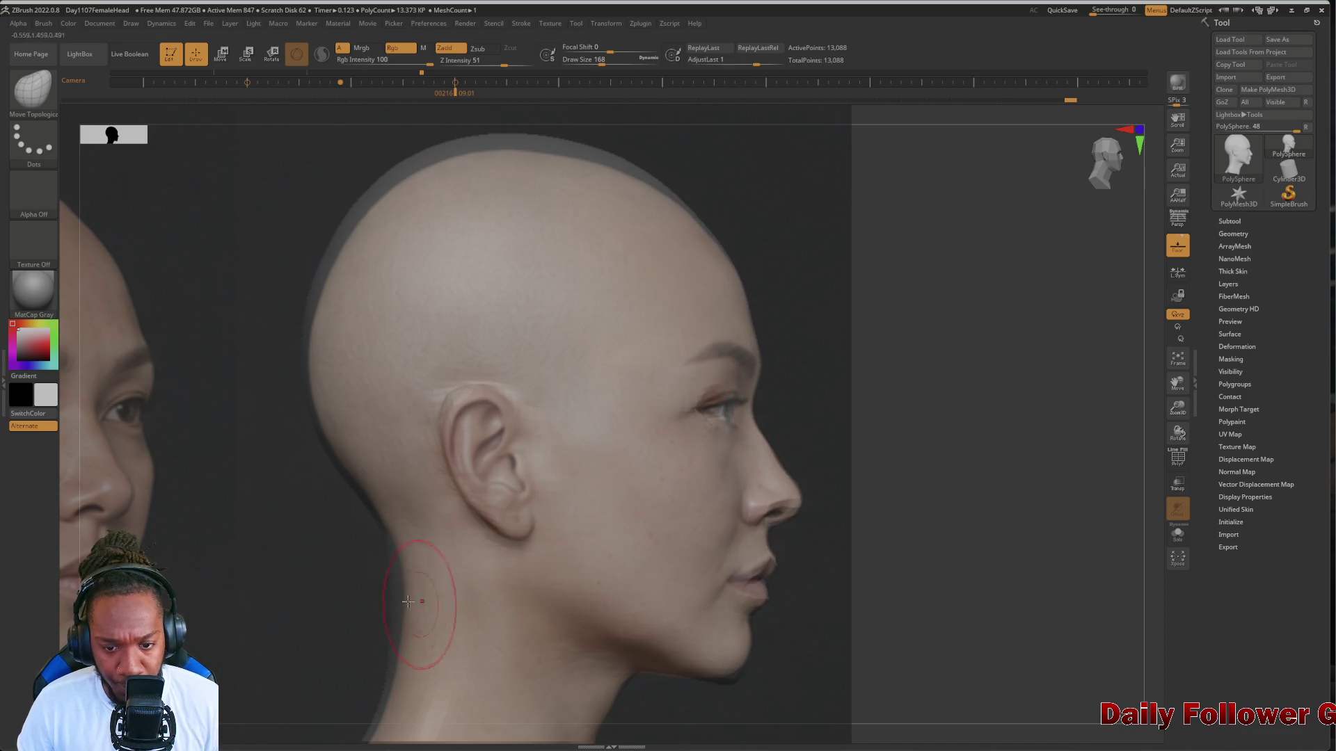
key(shift+z)
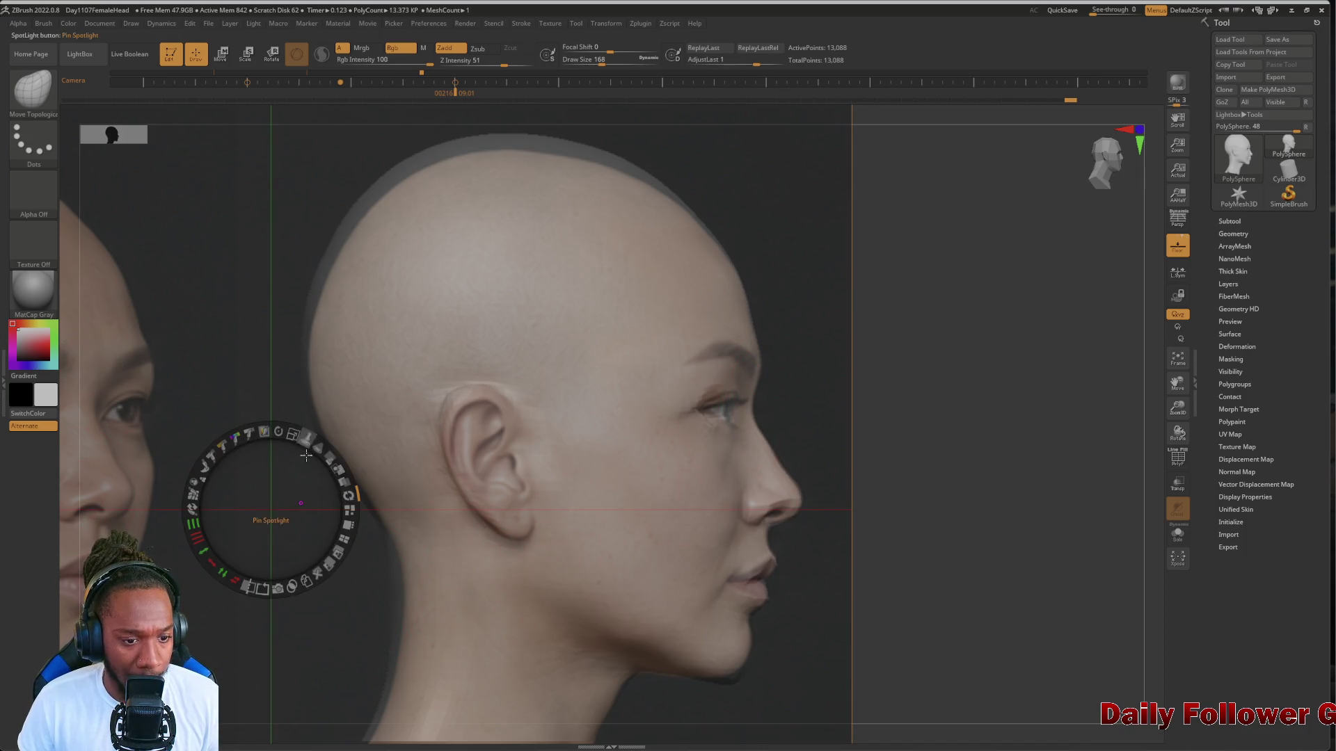
mouse_move(335, 455)
mouse_down()
mouse_move(265, 424)
mouse_move(315, 453)
mouse_up()
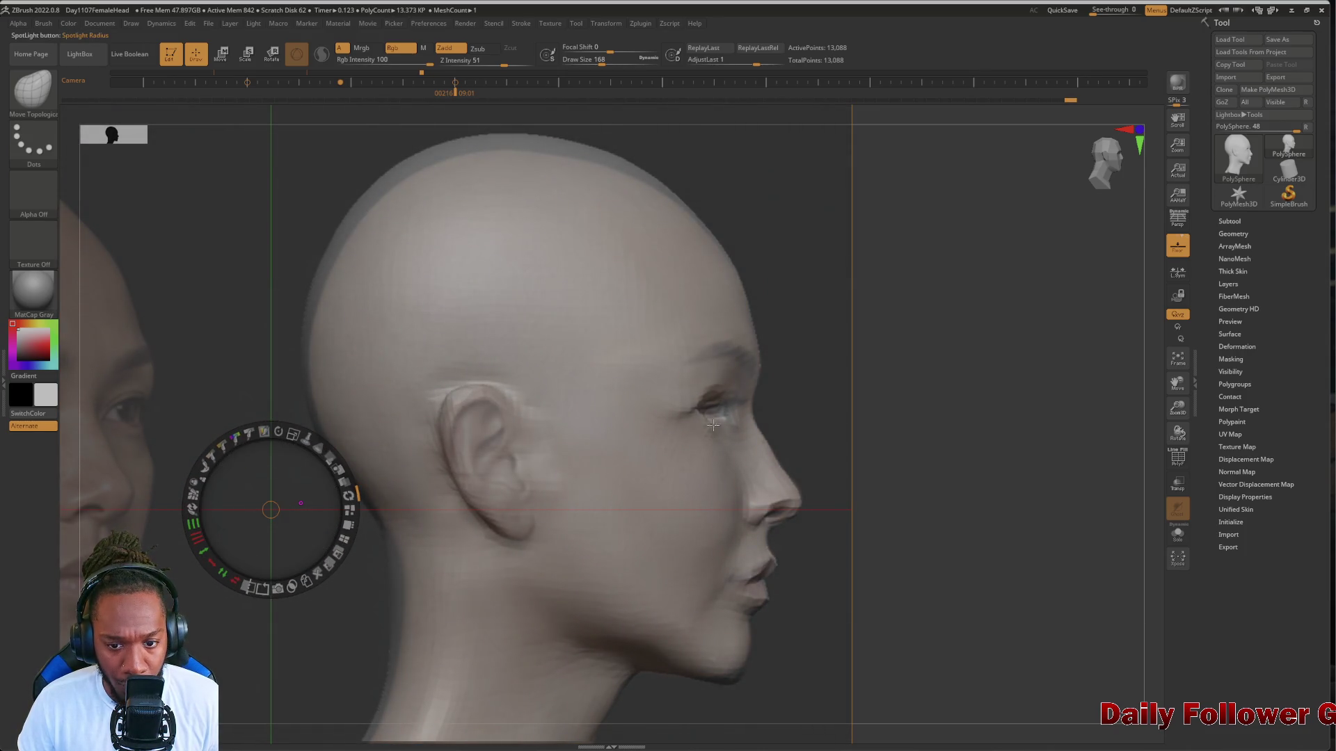
key(z)
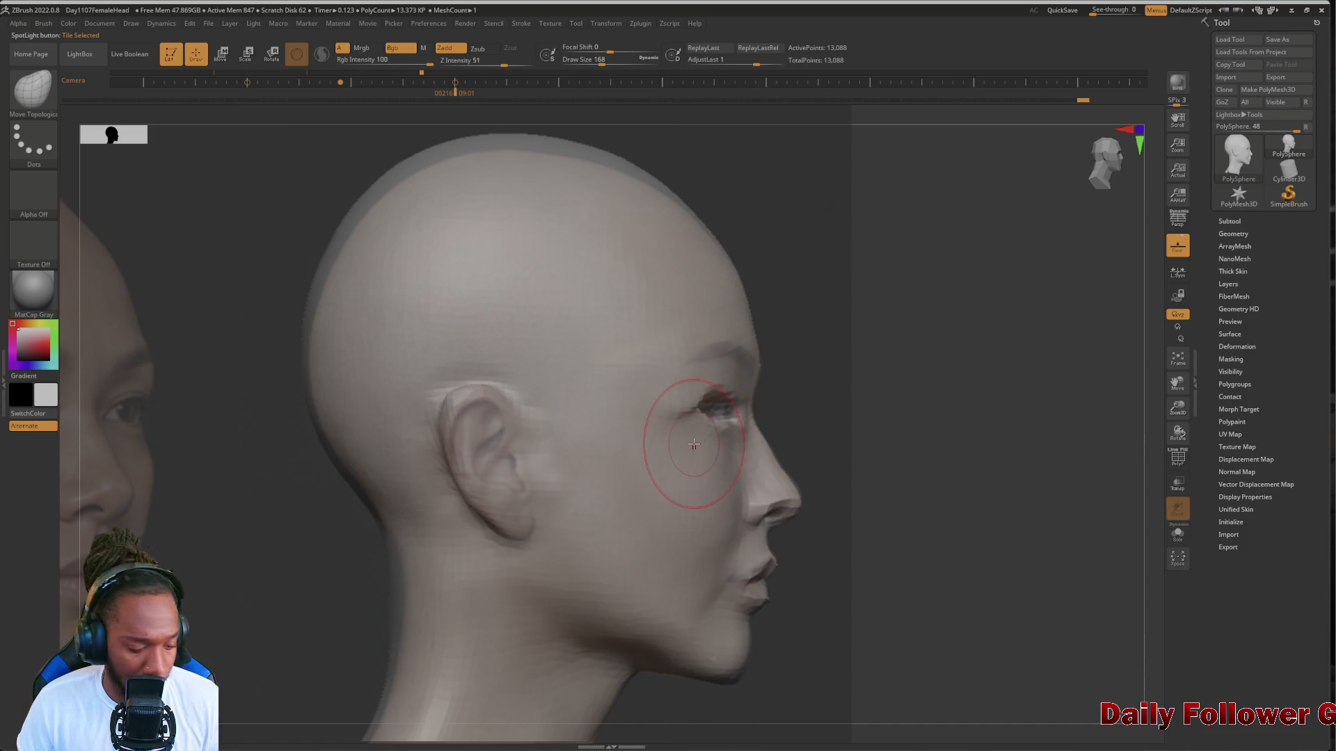
Return the profile reference photo to full opacity and put the reference controls away
key(z)
click(322, 452)
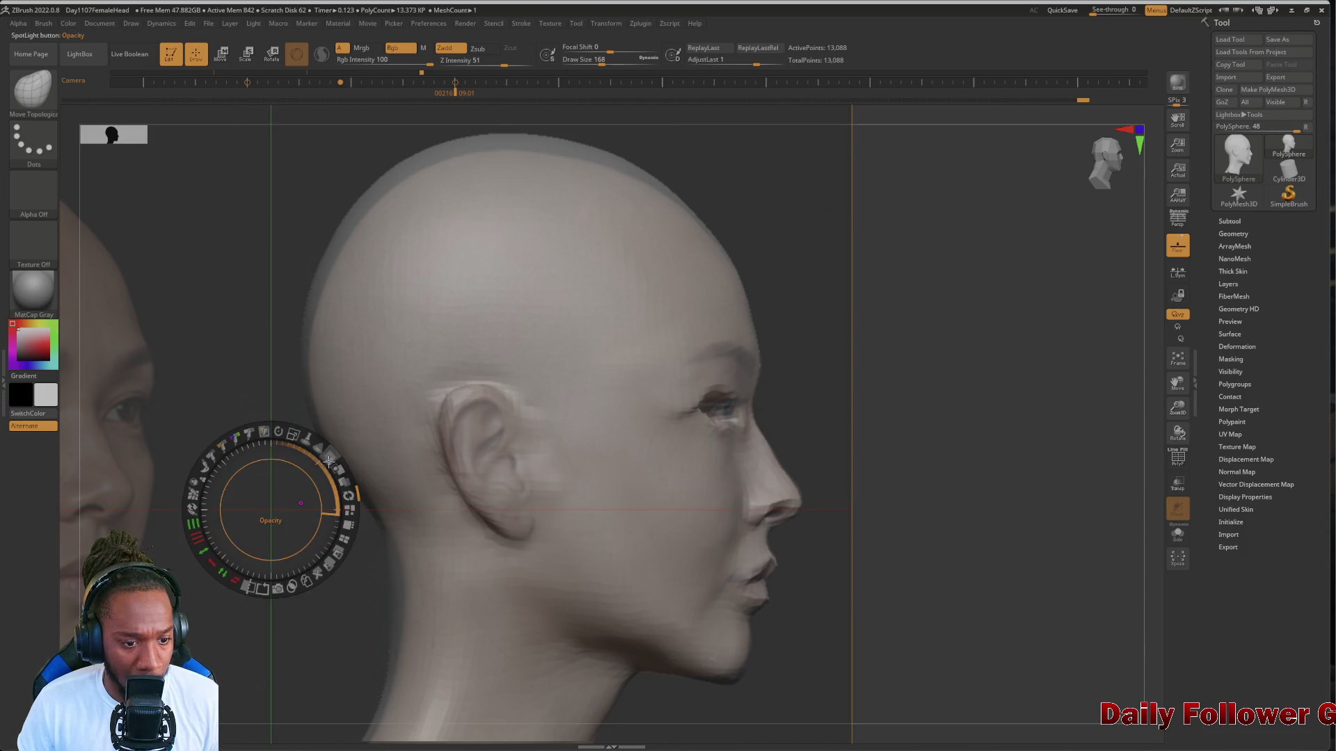
click(322, 453)
mouse_move(322, 452)
mouse_down()
mouse_move(349, 511)
mouse_move(334, 543)
mouse_move(286, 490)
mouse_move(309, 505)
mouse_up()
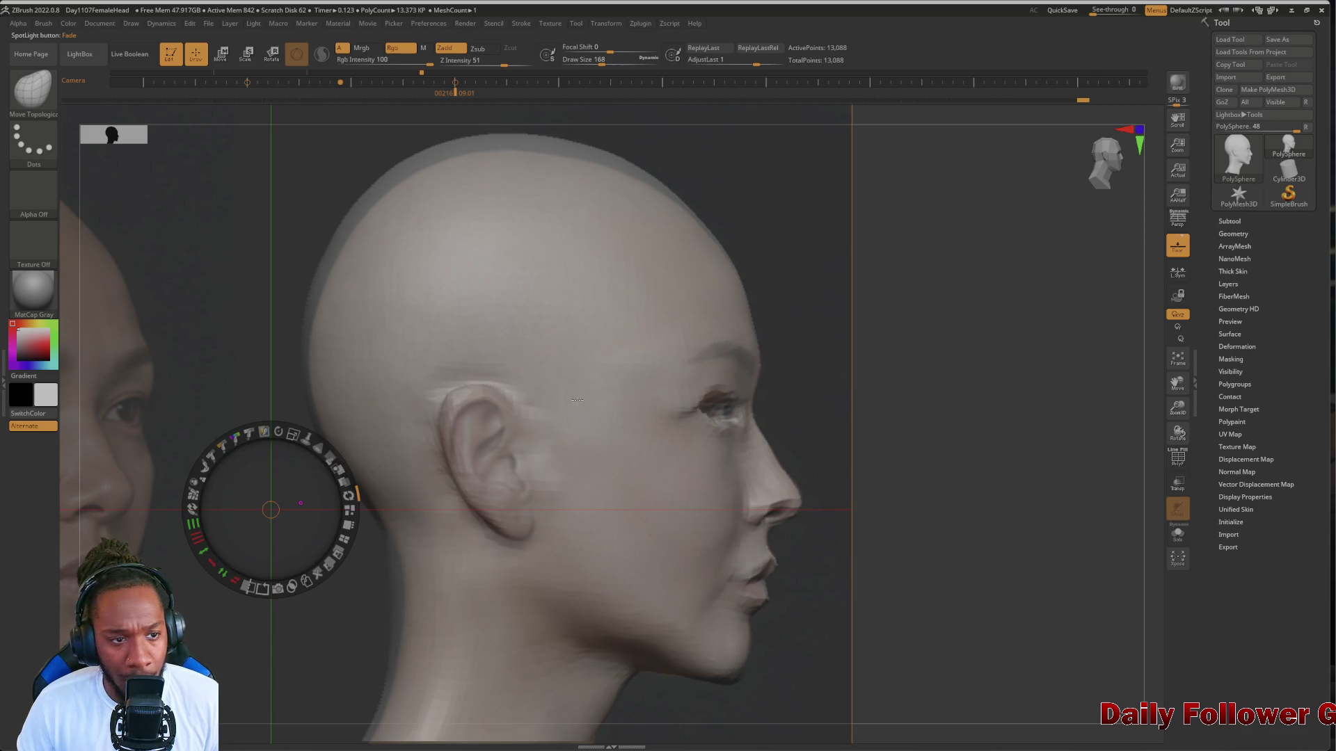
key(z)
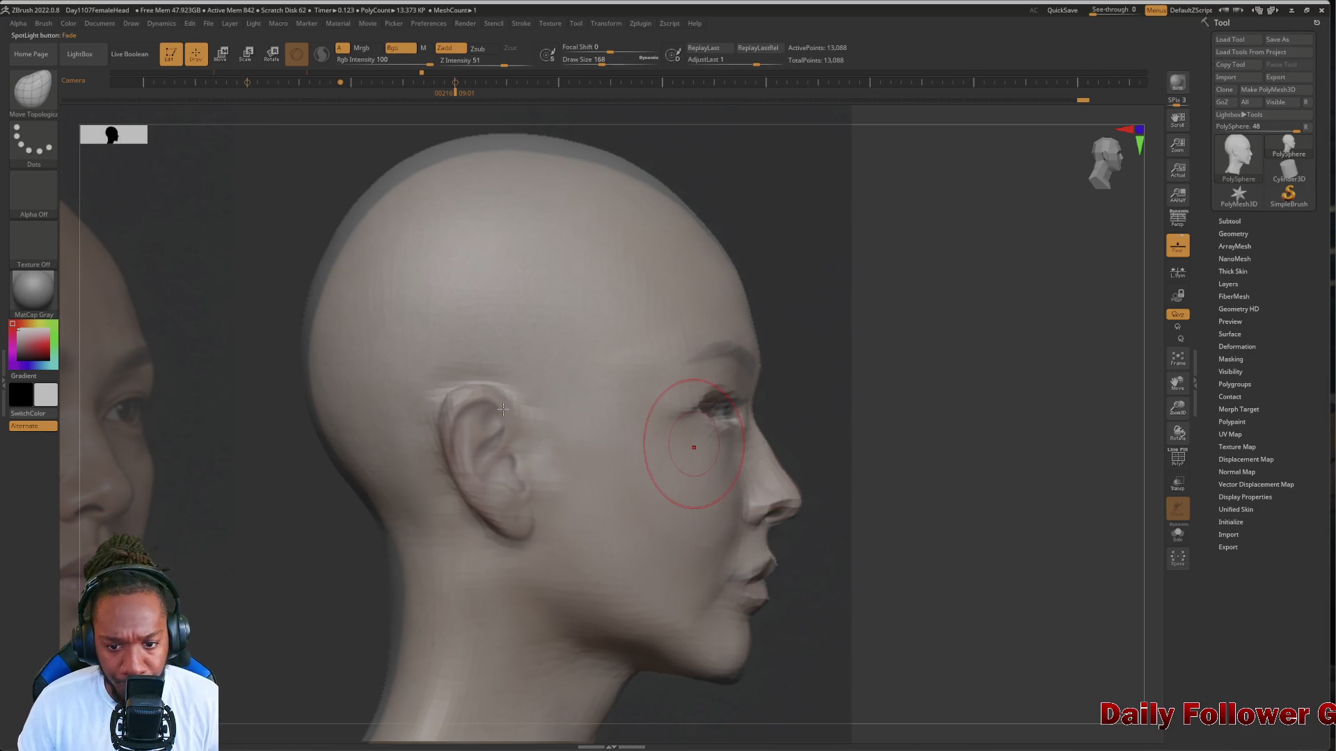
Rotate the head sculpt toward a front view
drag(729, 428, 718, 423)
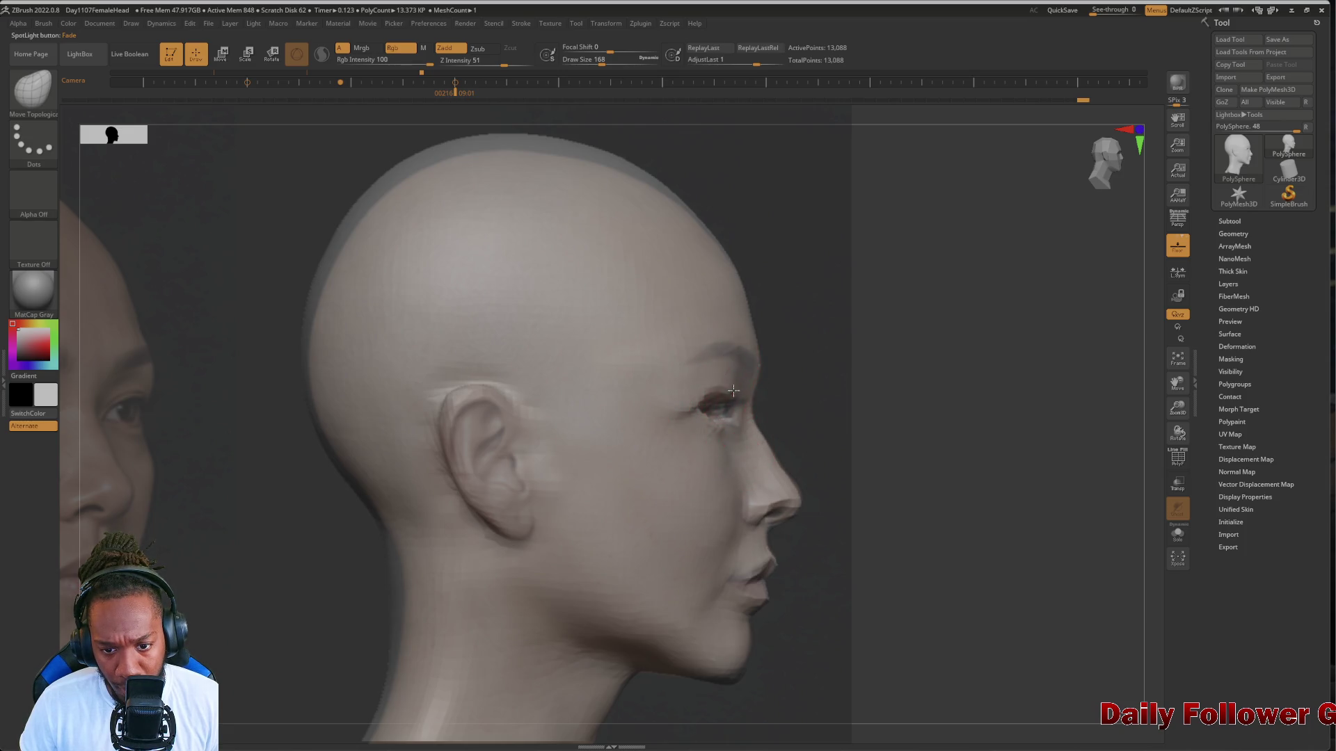
drag(240, 588, 242, 609)
drag(373, 540, 404, 559)
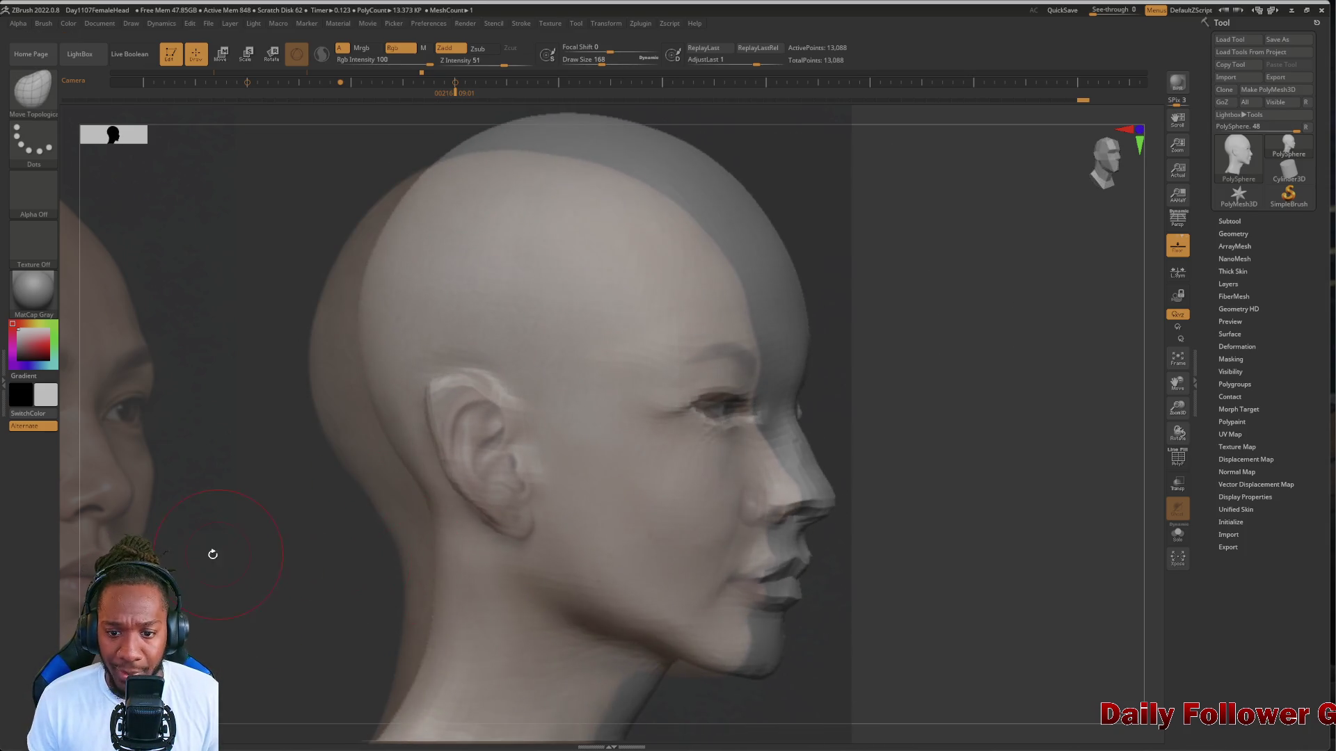
Turn the head straight to the front and drag the front face photo over it
mouse_move(211, 552)
mouse_down()
mouse_move(211, 594)
mouse_move(172, 569)
mouse_move(214, 586)
mouse_move(238, 566)
mouse_move(188, 561)
mouse_move(191, 686)
mouse_up()
mouse_move(191, 750)
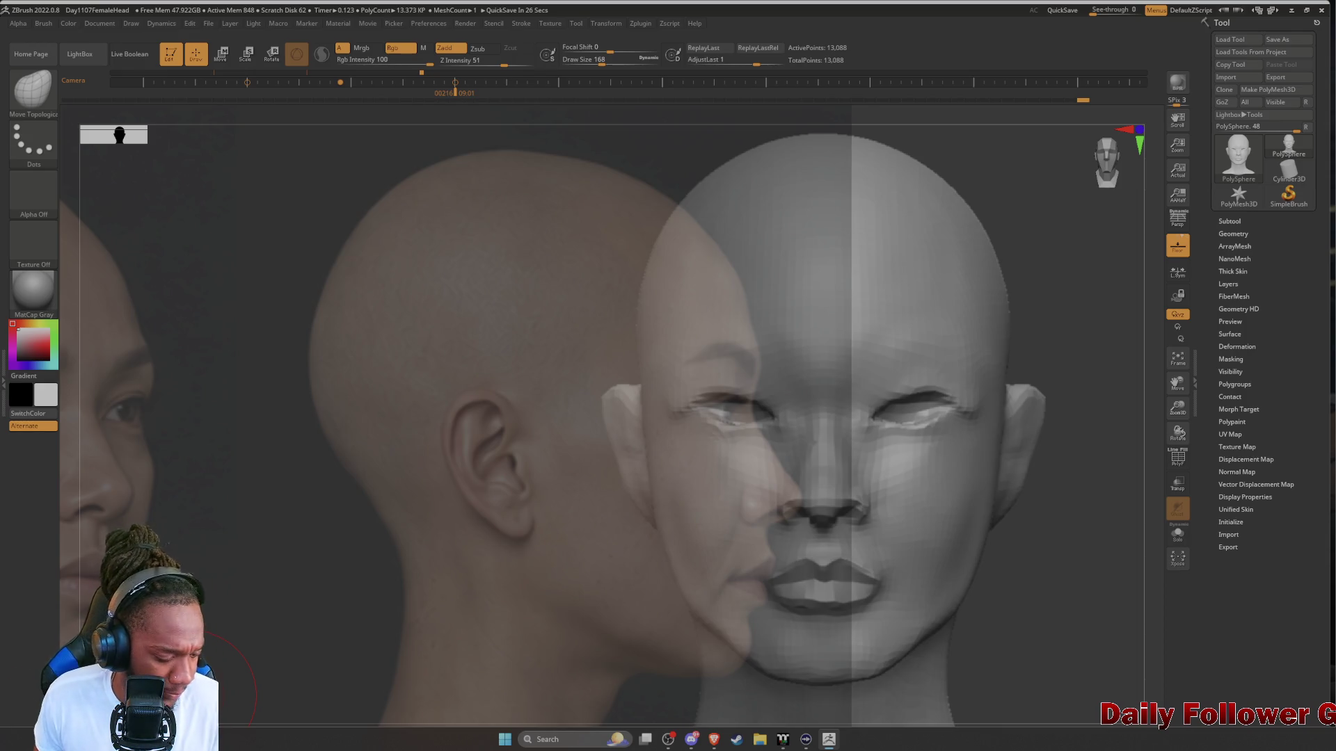
key(space)
mouse_move(372, 430)
mouse_down()
mouse_move(299, 389)
mouse_move(557, 390)
mouse_move(487, 543)
mouse_move(228, 484)
mouse_move(582, 501)
mouse_move(546, 414)
mouse_move(528, 466)
mouse_move(302, 512)
mouse_move(178, 498)
mouse_up()
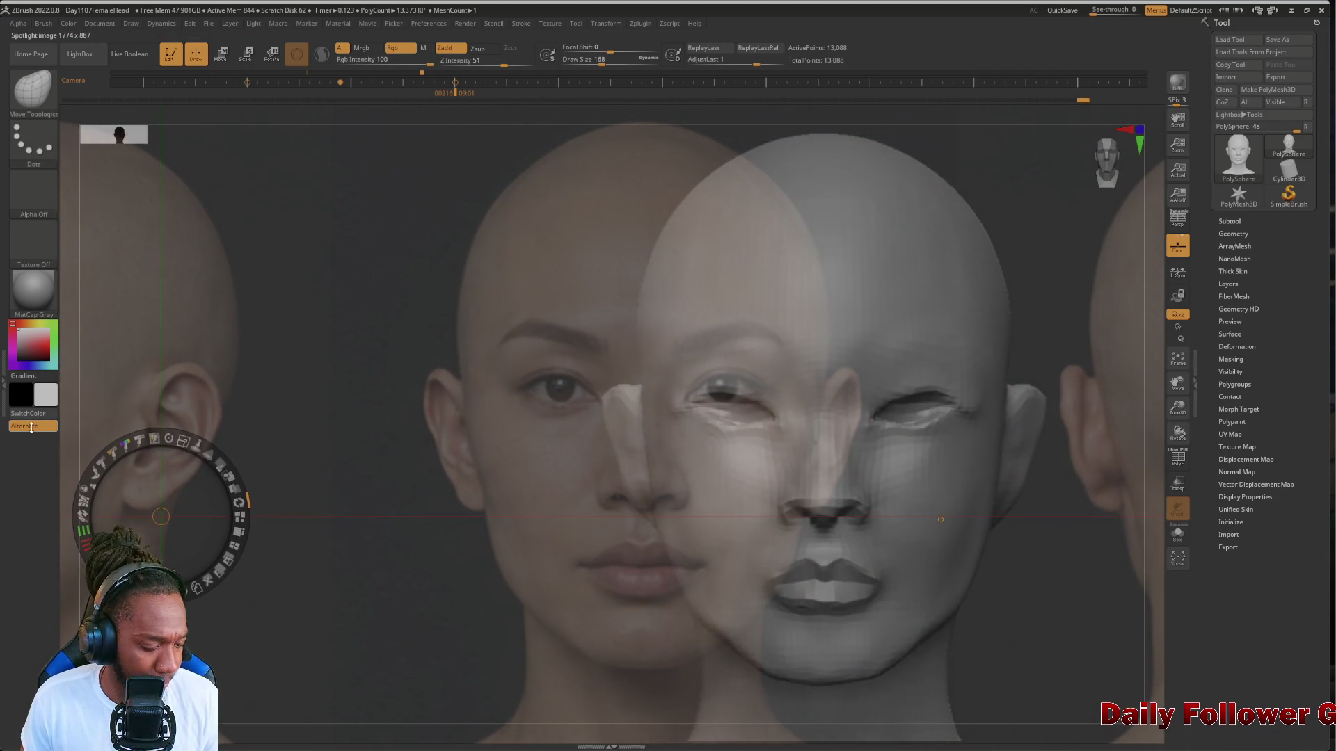
drag(348, 661, 452, 661)
mouse_move(299, 612)
shift+mouse_down()
mouse_move(362, 598)
mouse_move(326, 583)
shift+mouse_up()
click(251, 595)
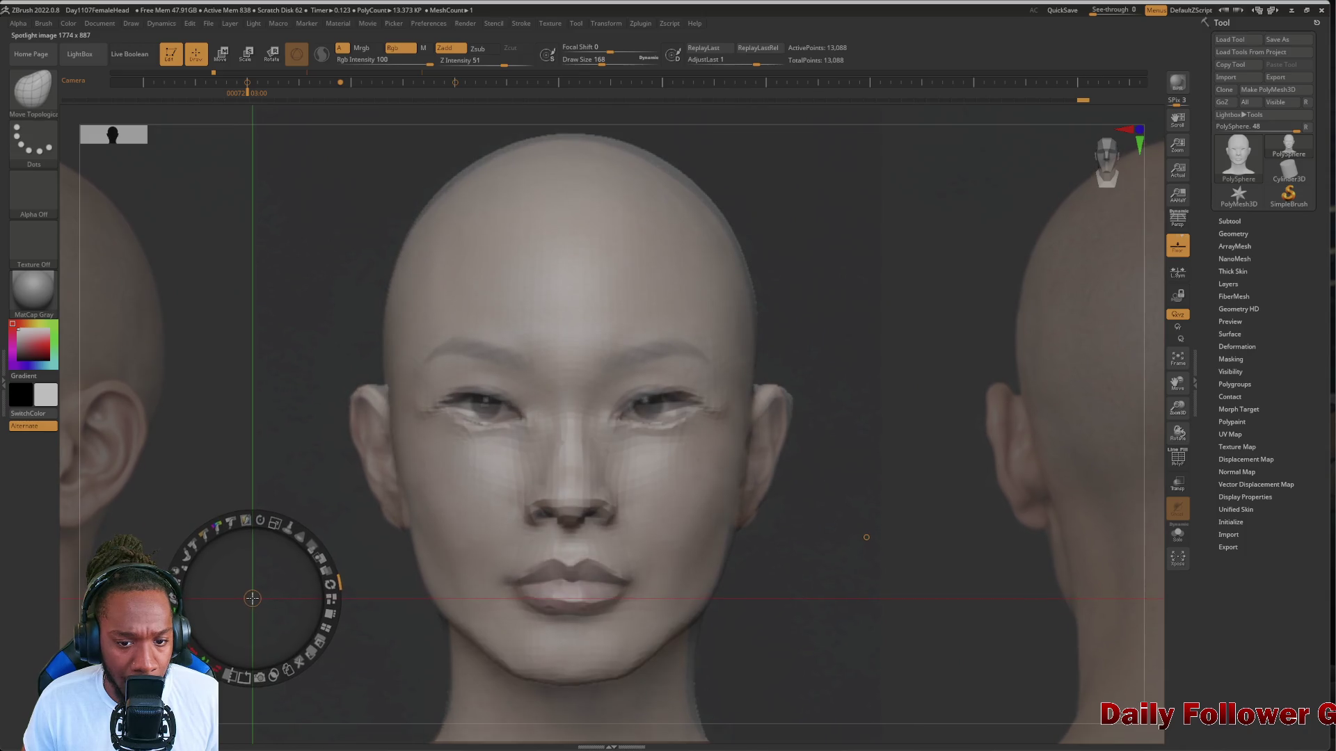
Move the reference dial up the canvas and lower the front photo's opacity
drag(252, 596, 255, 600)
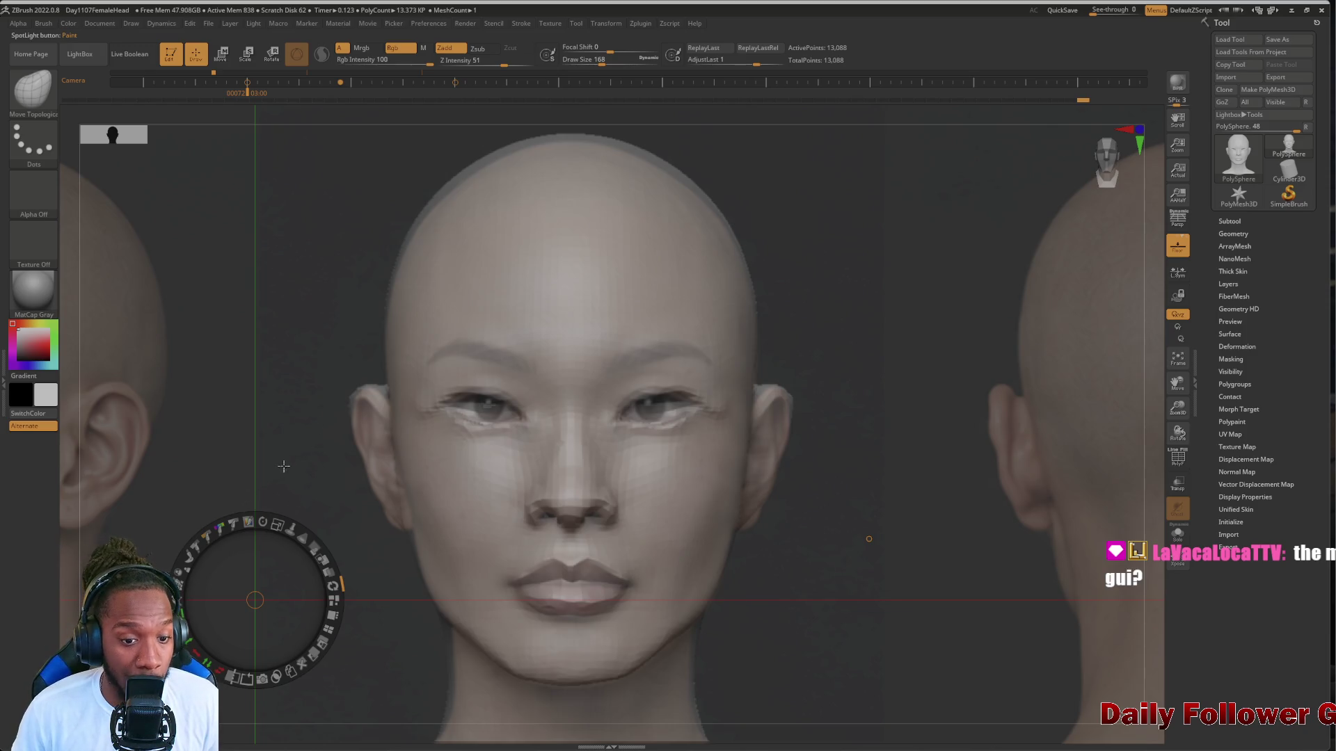
mouse_move(280, 481)
mouse_down()
mouse_move(265, 471)
mouse_move(282, 471)
mouse_up()
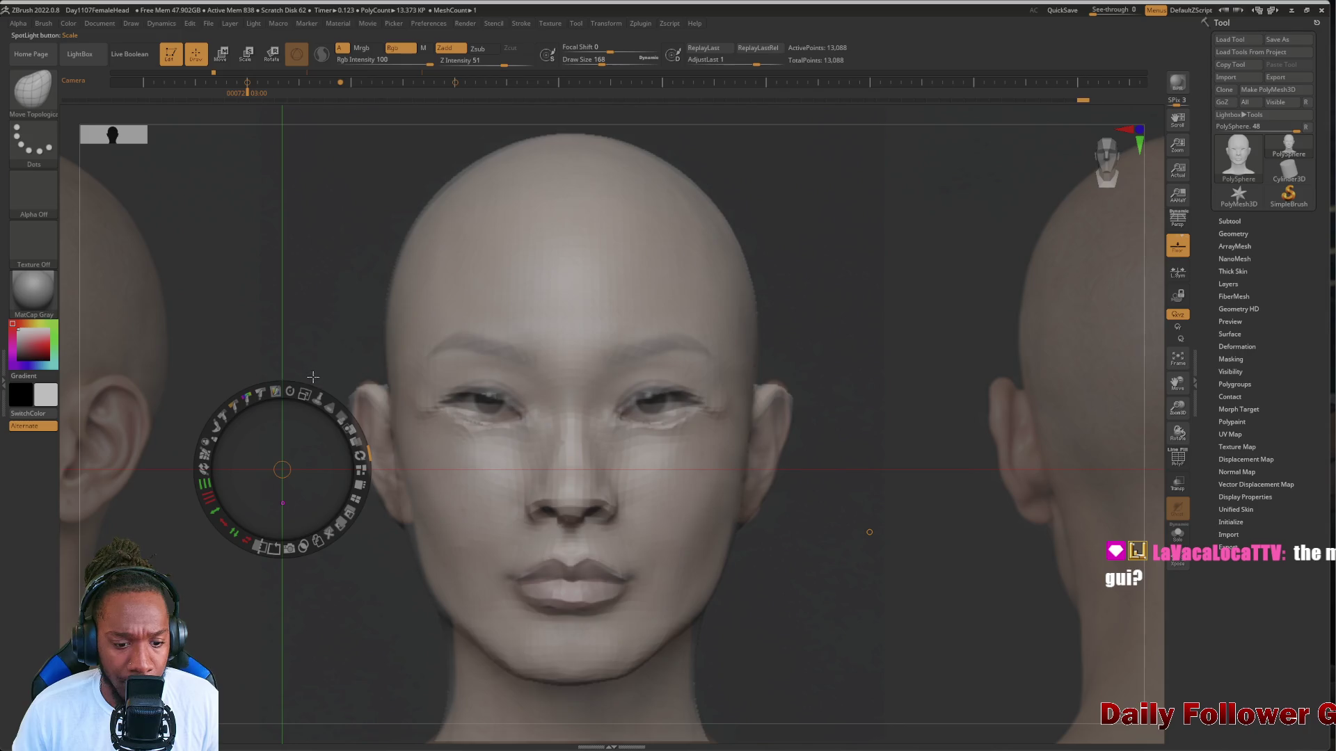
mouse_move(282, 470)
mouse_down()
mouse_move(309, 371)
mouse_move(309, 260)
mouse_up()
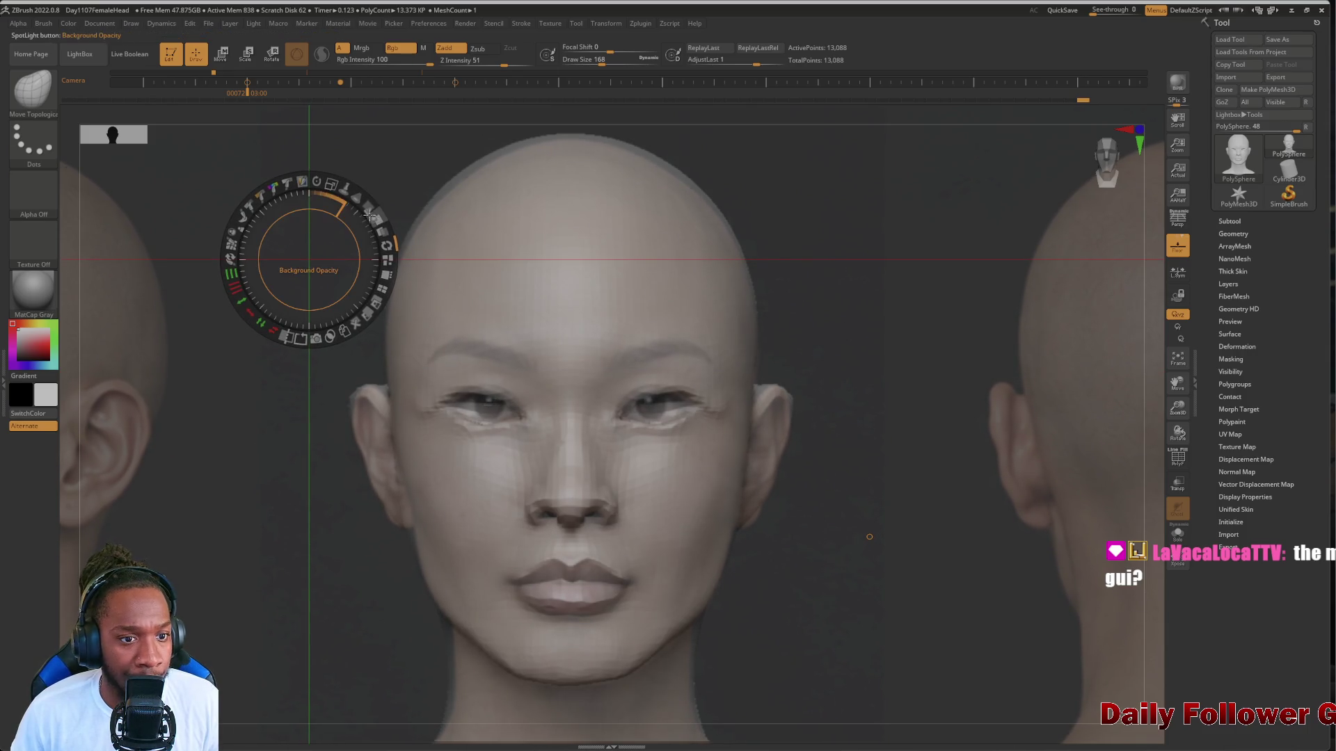
mouse_move(367, 206)
mouse_down()
mouse_move(319, 200)
mouse_move(354, 212)
mouse_move(393, 256)
mouse_move(348, 221)
mouse_move(369, 233)
mouse_move(326, 235)
mouse_move(376, 237)
mouse_move(387, 251)
mouse_up()
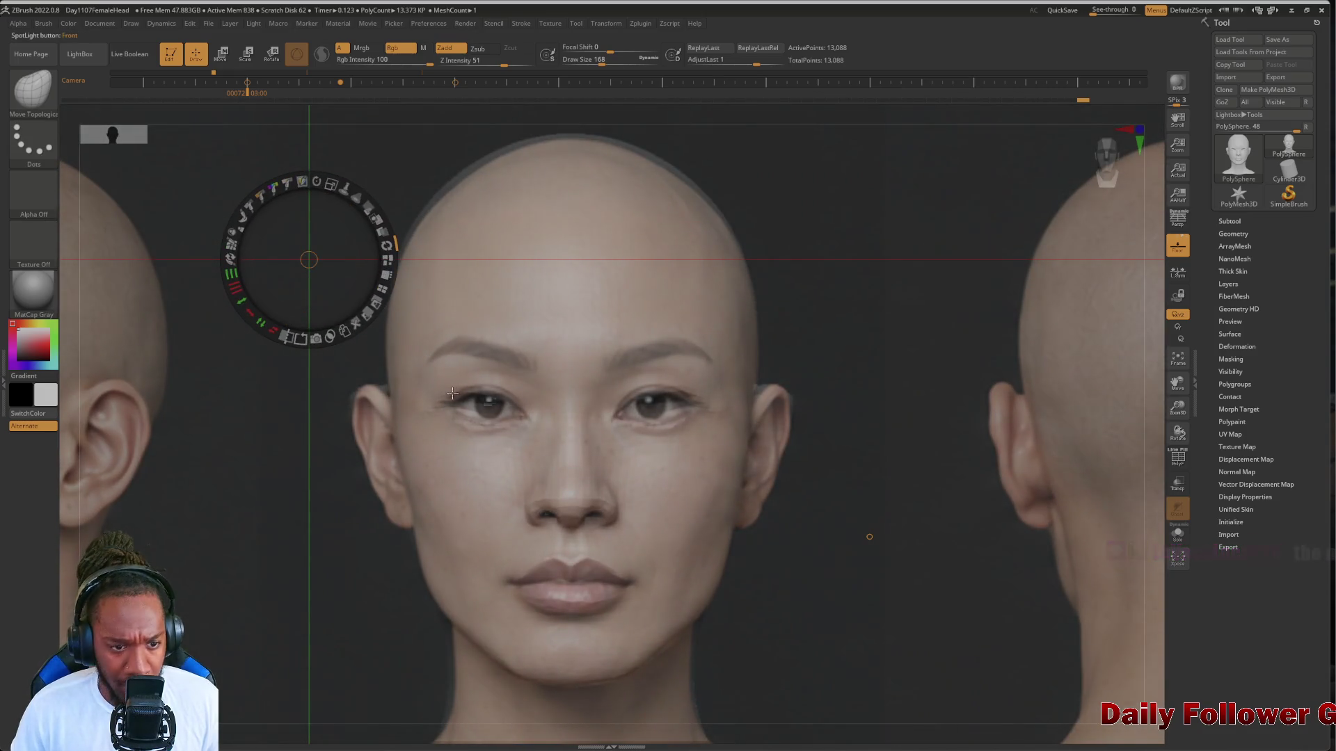
drag(358, 201, 356, 197)
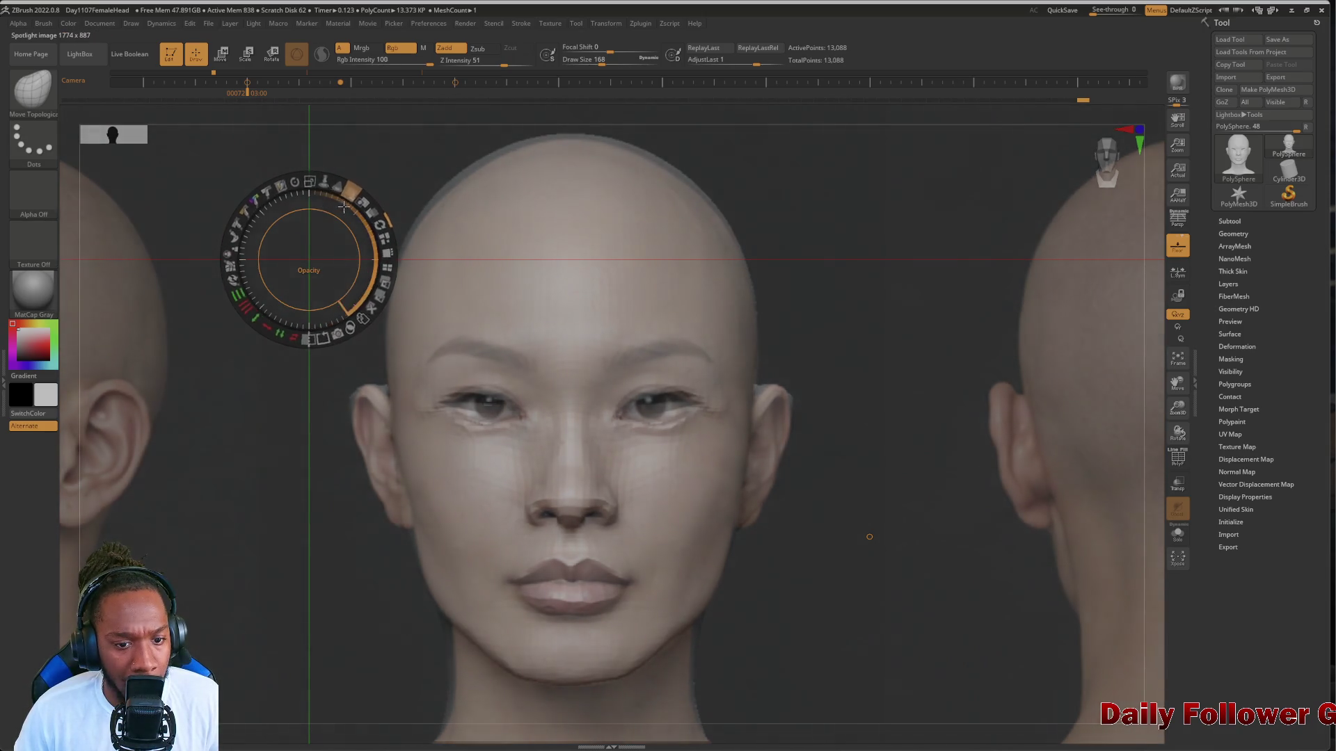
Size the brush down to 88 to reshape the eyes, then fade the front photo to low opacity
key(z)
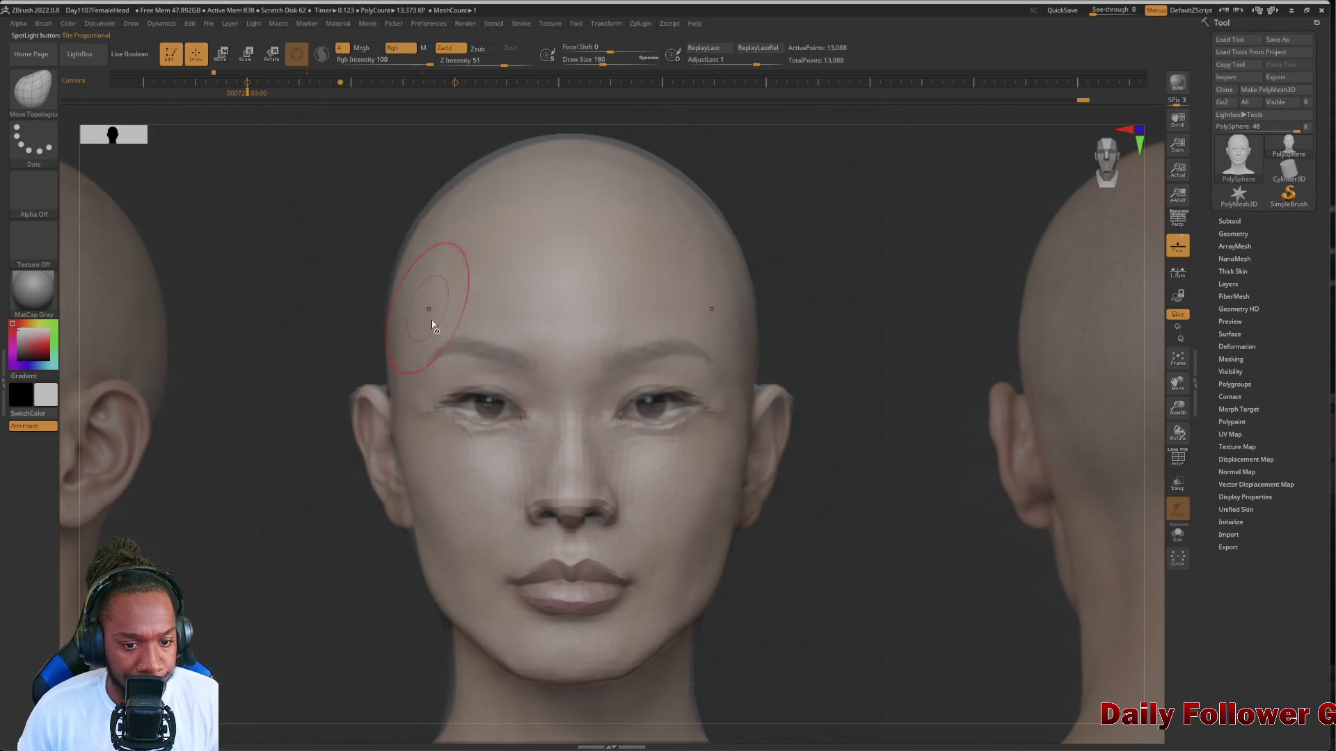
key(bracketright)
key(bracketleft)
key(bracketleft)
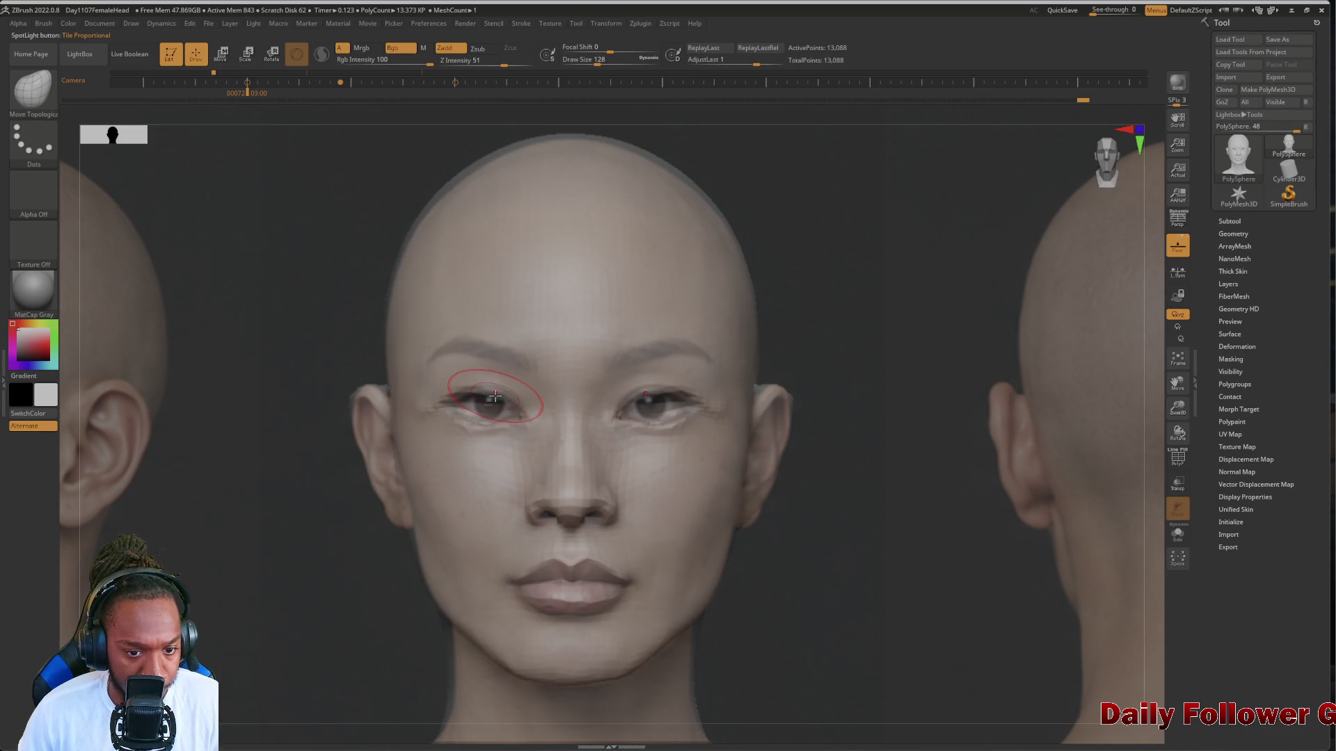
key(bracketright)
key(bracketleft)
key(bracketleft)
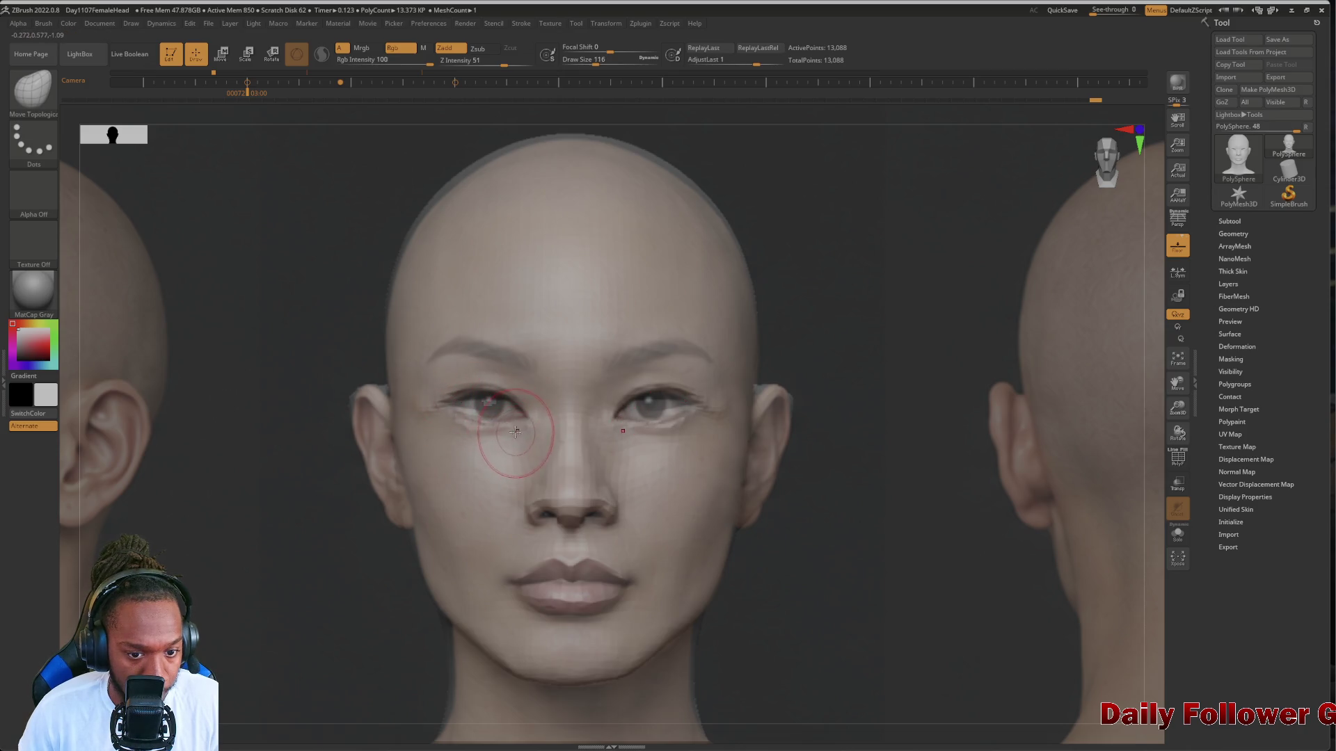
key(bracketleft)
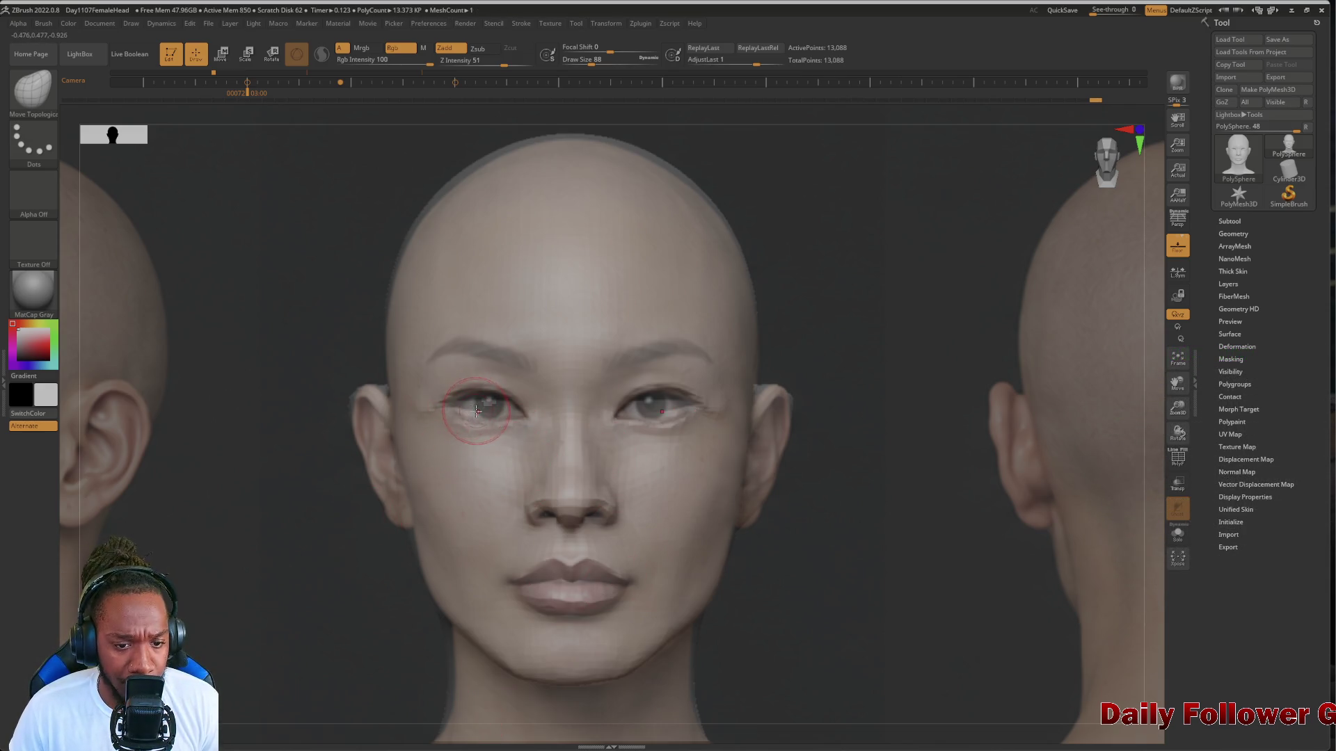
key(shift+z)
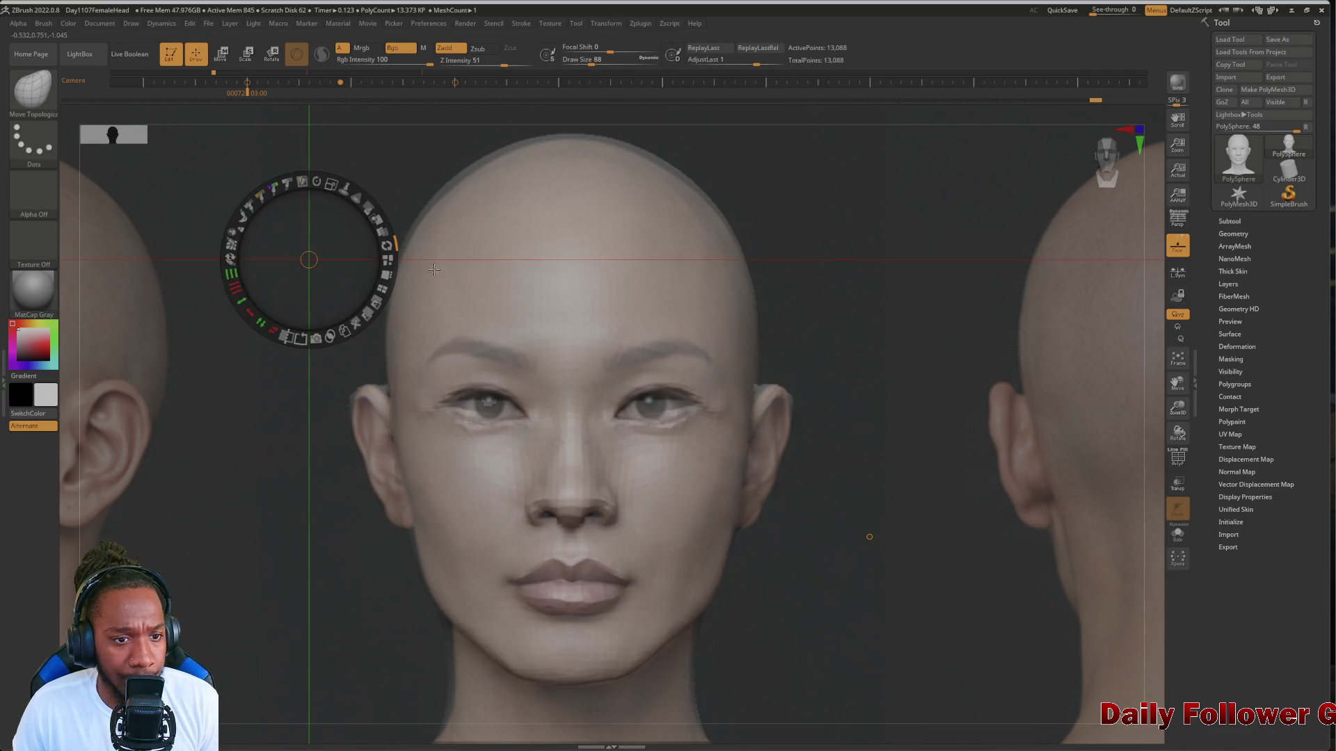
mouse_move(364, 206)
mouse_down()
mouse_move(327, 183)
mouse_move(244, 500)
mouse_move(212, 510)
mouse_up()
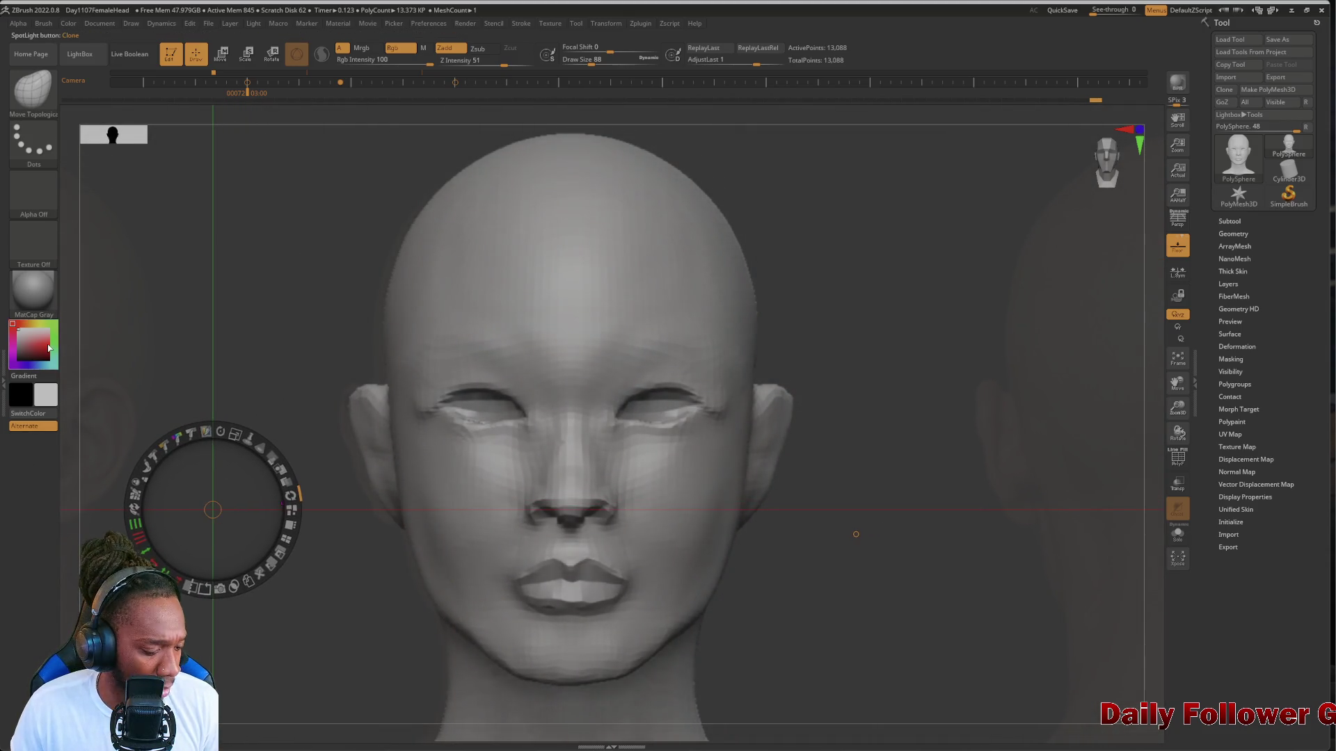
Hide the reference dial, compare the head in profile, and raise the brush size to 96
click(253, 366)
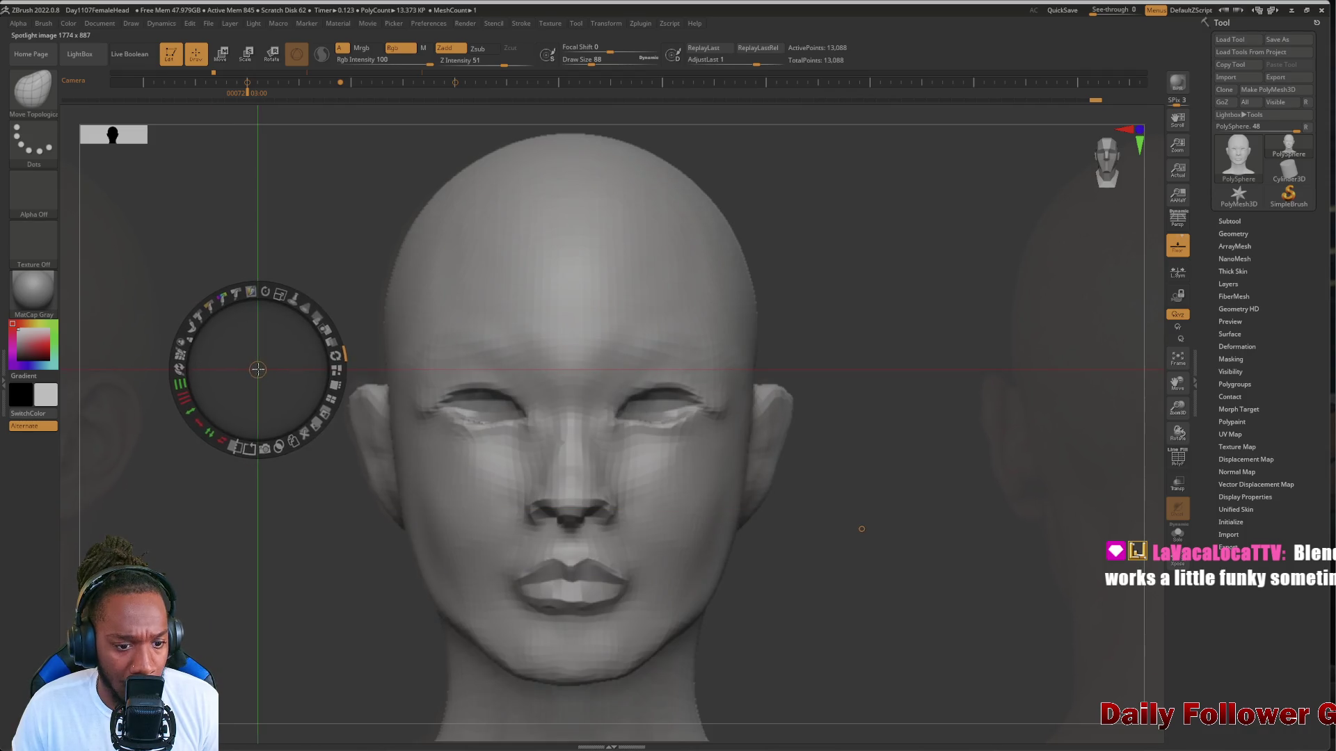
key(z)
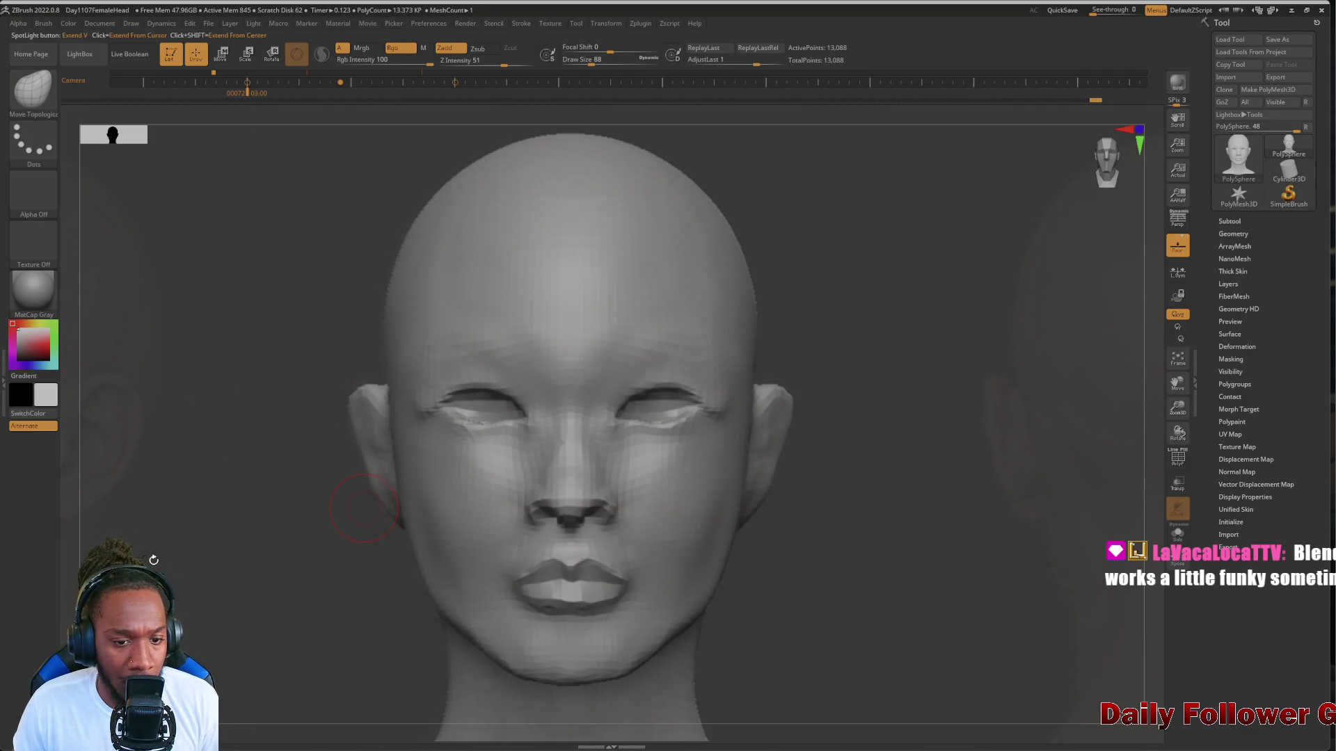
mouse_move(192, 404)
mouse_down()
mouse_move(172, 576)
mouse_move(208, 531)
mouse_up()
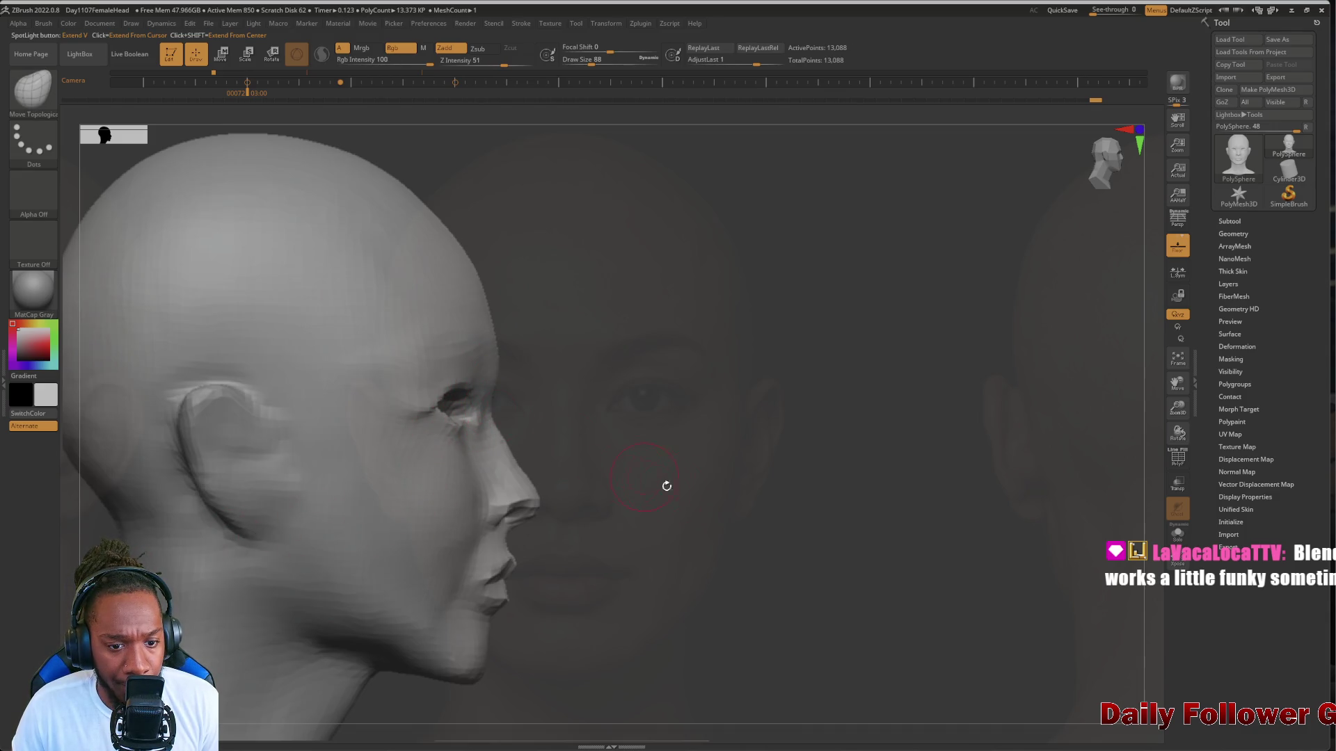
mouse_move(665, 483)
mouse_down()
mouse_move(622, 501)
mouse_move(514, 429)
mouse_up()
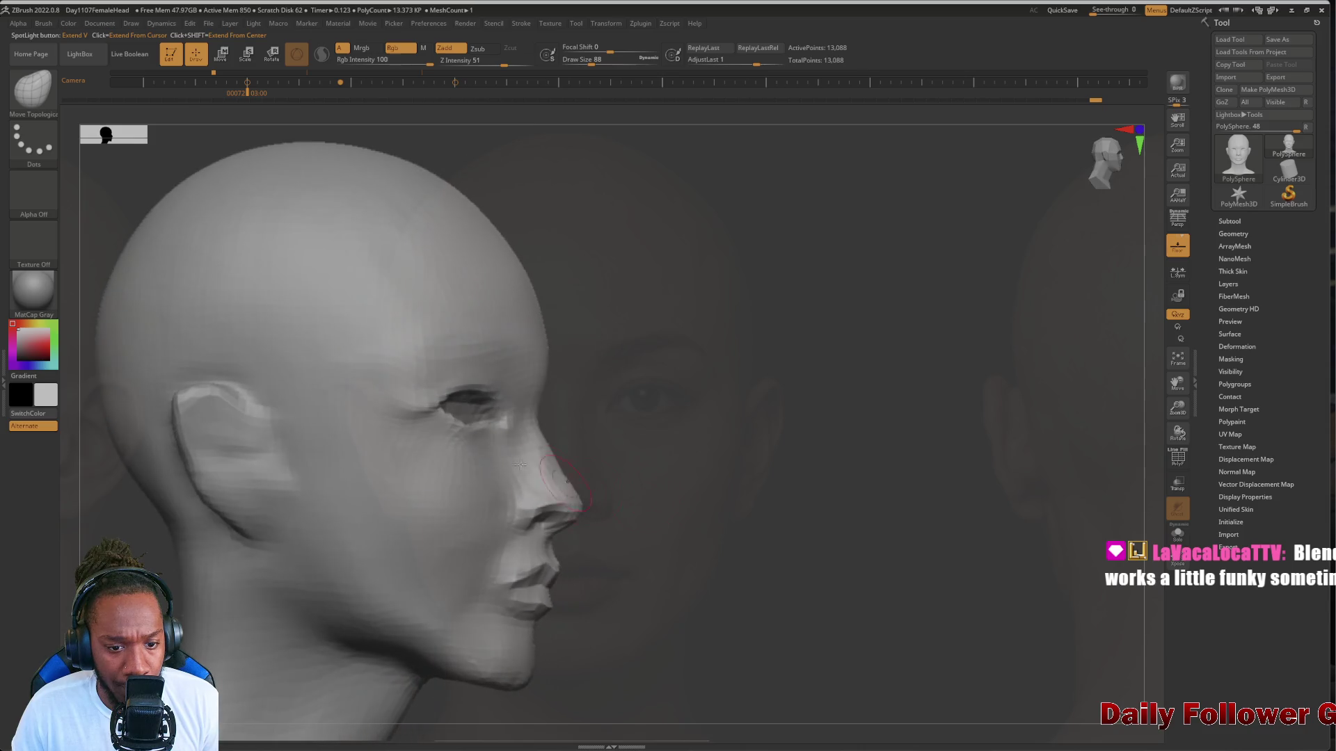
key(bracketright)
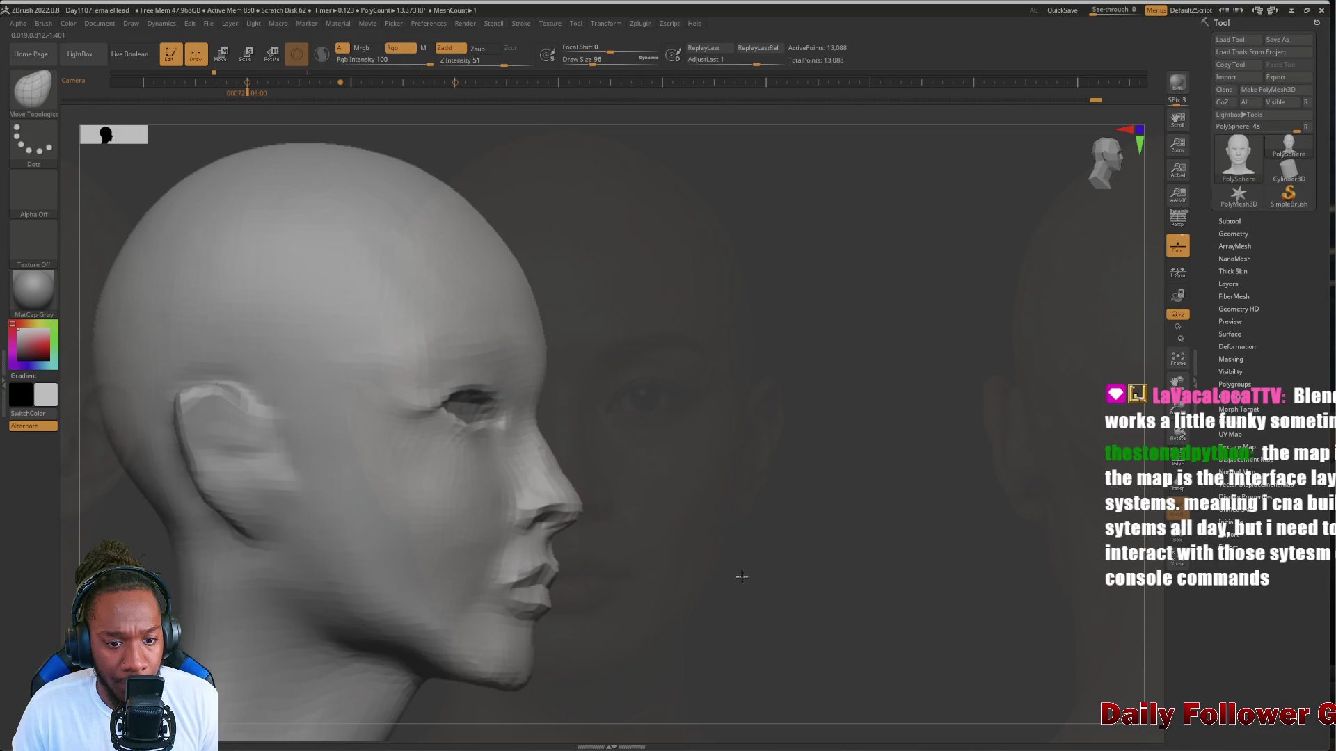
mouse_move(514, 425)
mouse_down()
mouse_move(448, 363)
mouse_move(441, 453)
mouse_move(417, 445)
mouse_move(457, 451)
mouse_up()
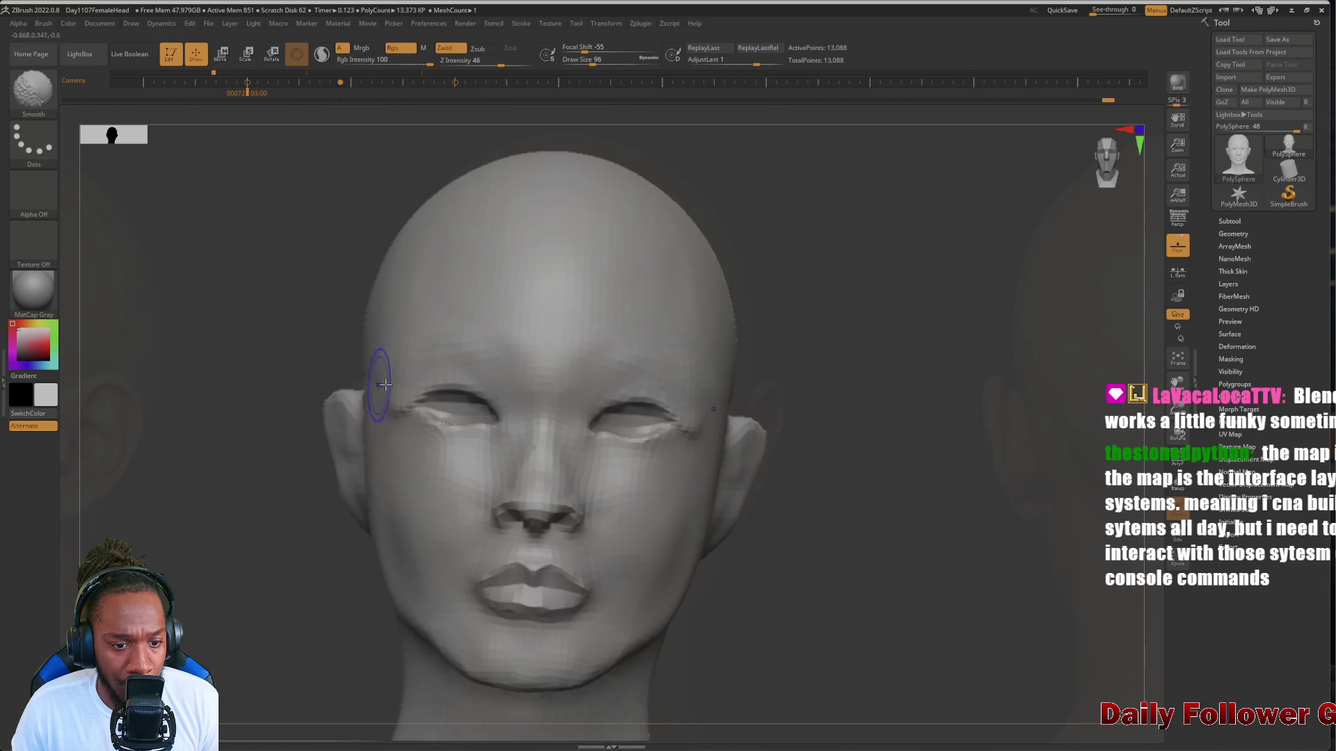
Smooth the left temple beside the eye, then zoom out to review the full head and neck
mouse_move(388, 373)
shift+mouse_down()
mouse_move(417, 400)
mouse_move(382, 417)
shift+mouse_up()
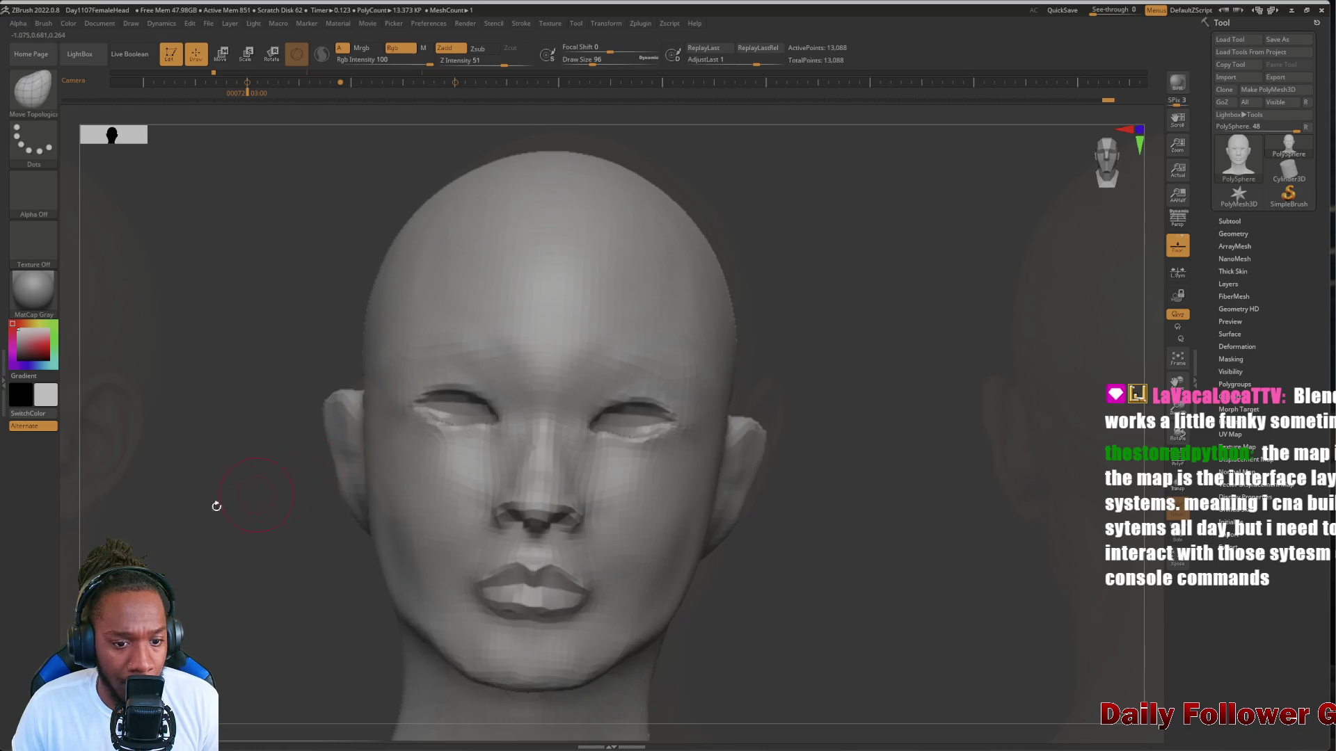
mouse_move(215, 501)
mouse_down()
mouse_move(139, 529)
mouse_move(205, 602)
mouse_move(245, 537)
mouse_move(223, 561)
mouse_move(239, 561)
mouse_move(239, 543)
mouse_move(244, 605)
mouse_move(202, 598)
mouse_move(213, 600)
mouse_up()
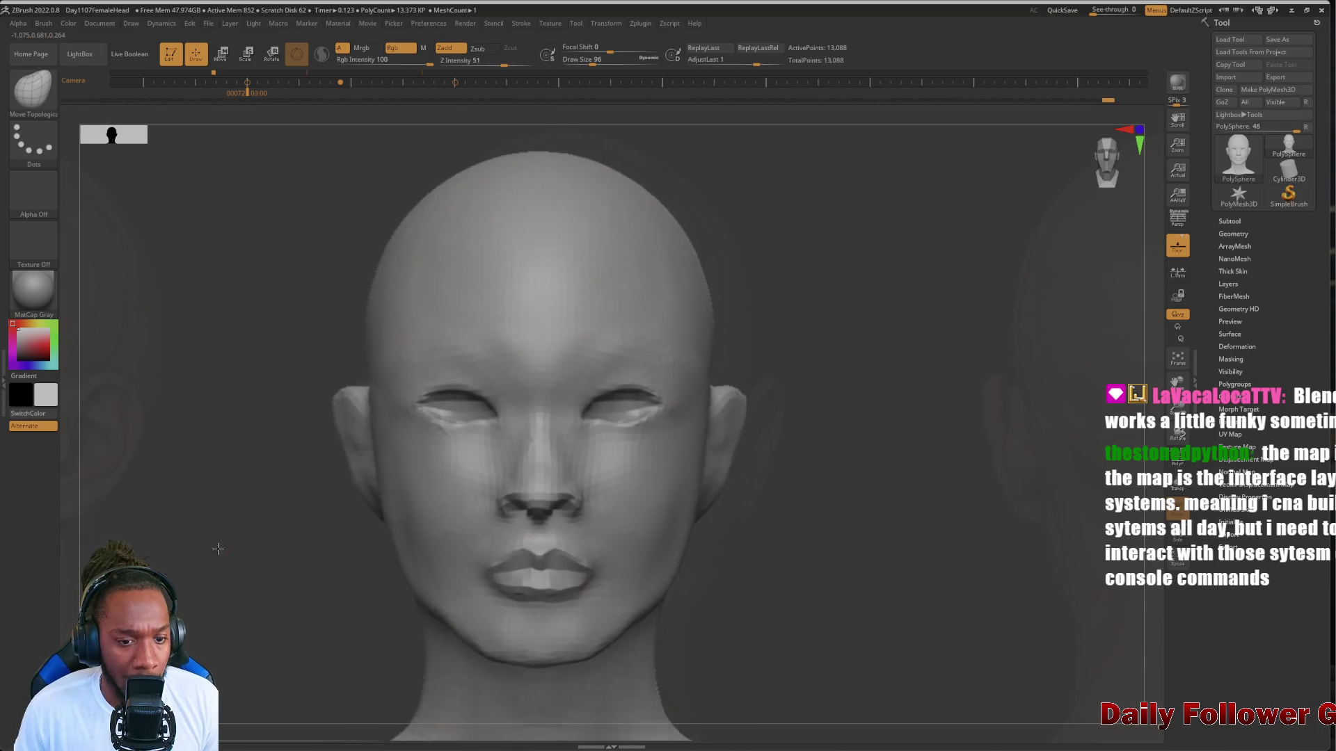
mouse_move(218, 545)
alt+mouse_down()
mouse_move(223, 578)
mouse_move(195, 577)
mouse_move(216, 578)
alt+mouse_up()
mouse_move(192, 685)
alt+mouse_down()
mouse_move(187, 651)
mouse_move(262, 545)
mouse_move(190, 627)
alt+mouse_up()
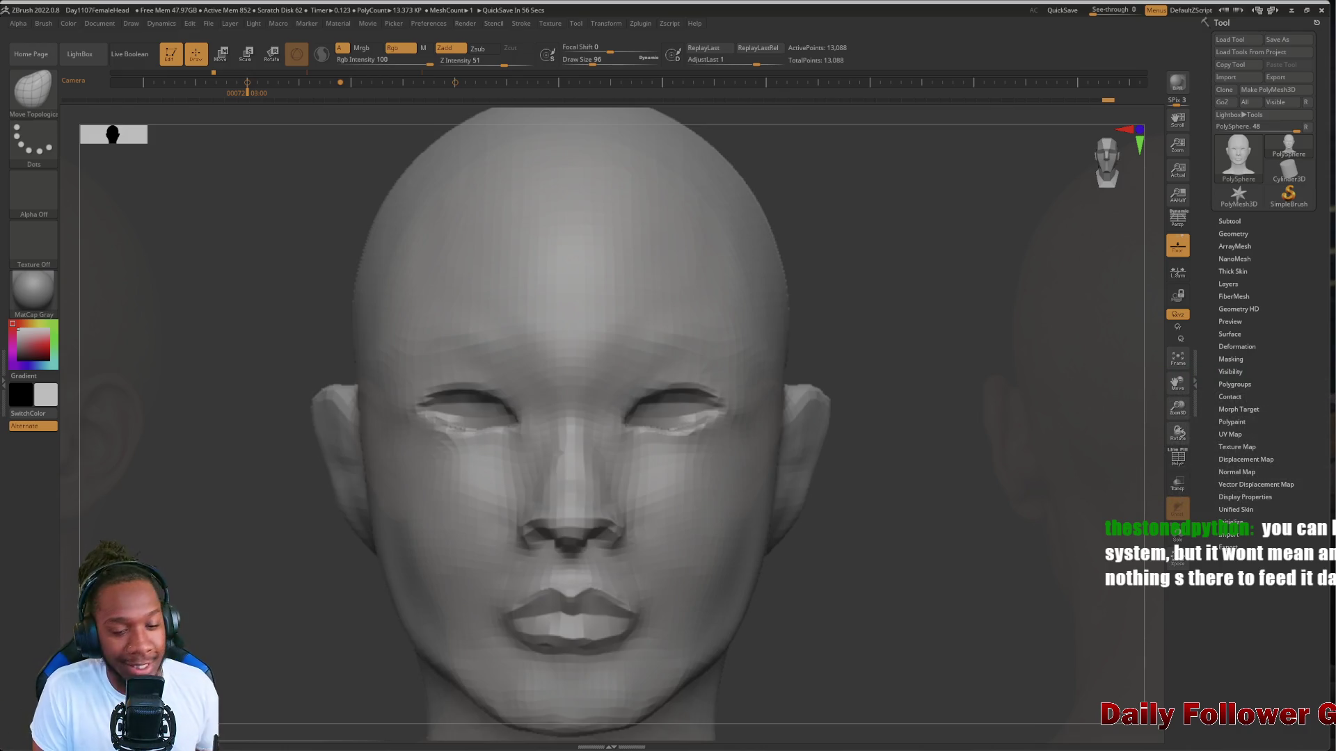
drag(364, 570, 242, 591)
mouse_move(298, 632)
alt+mouse_down()
mouse_move(308, 435)
mouse_move(322, 561)
alt+mouse_up()
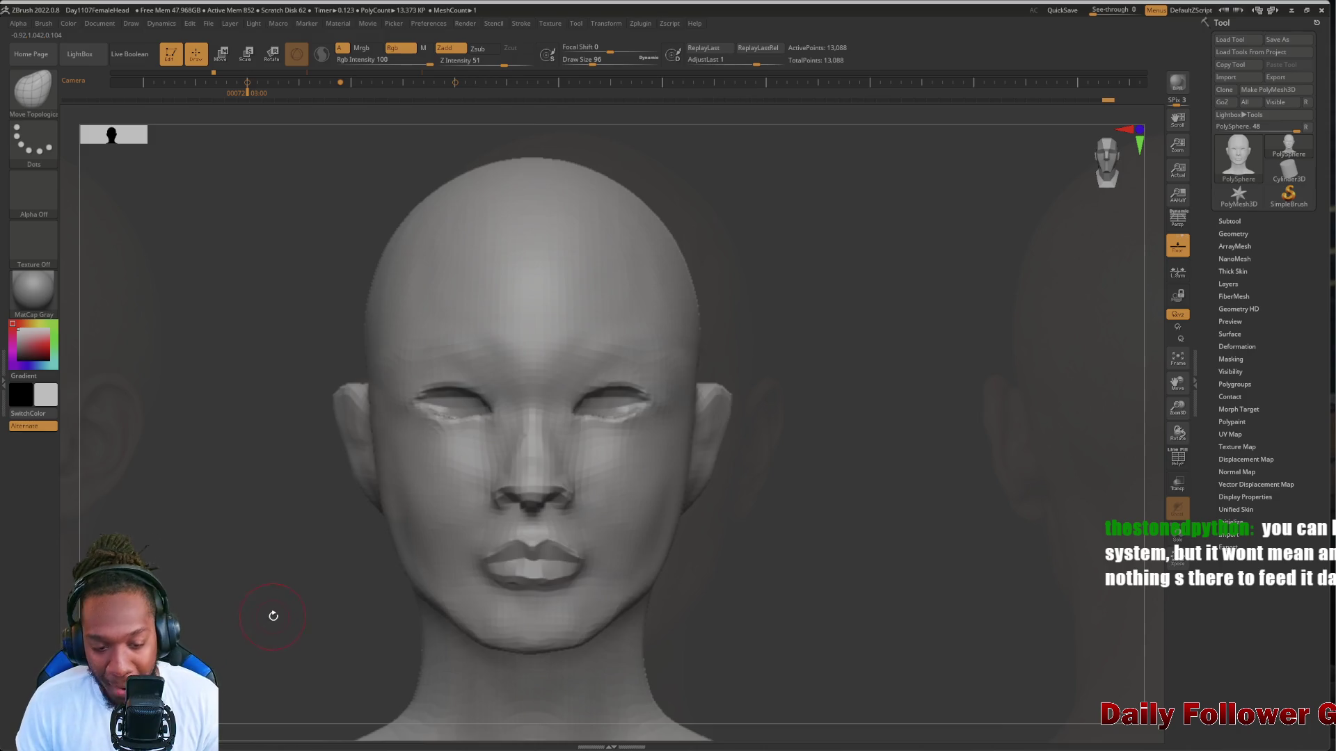
key(shift)
mouse_move(253, 612)
mouse_down()
mouse_move(307, 585)
mouse_move(279, 635)
mouse_move(233, 471)
mouse_move(263, 646)
mouse_move(220, 566)
mouse_move(194, 577)
mouse_move(234, 619)
mouse_move(248, 525)
mouse_move(259, 634)
mouse_up()
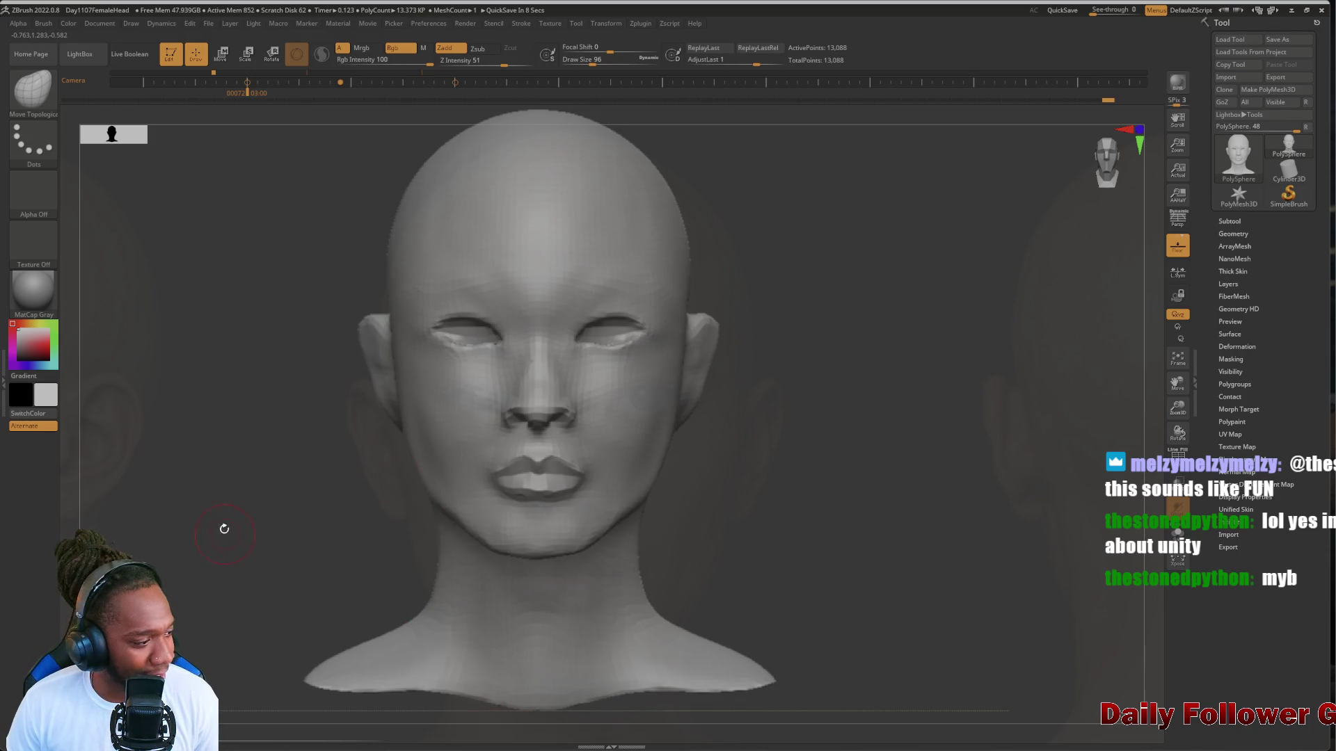
Smooth around the lips, zoom in on the face, and bring back the reference controls
key(shift)
mouse_move(289, 531)
alt+mouse_down()
mouse_move(260, 492)
mouse_move(271, 590)
alt+mouse_up()
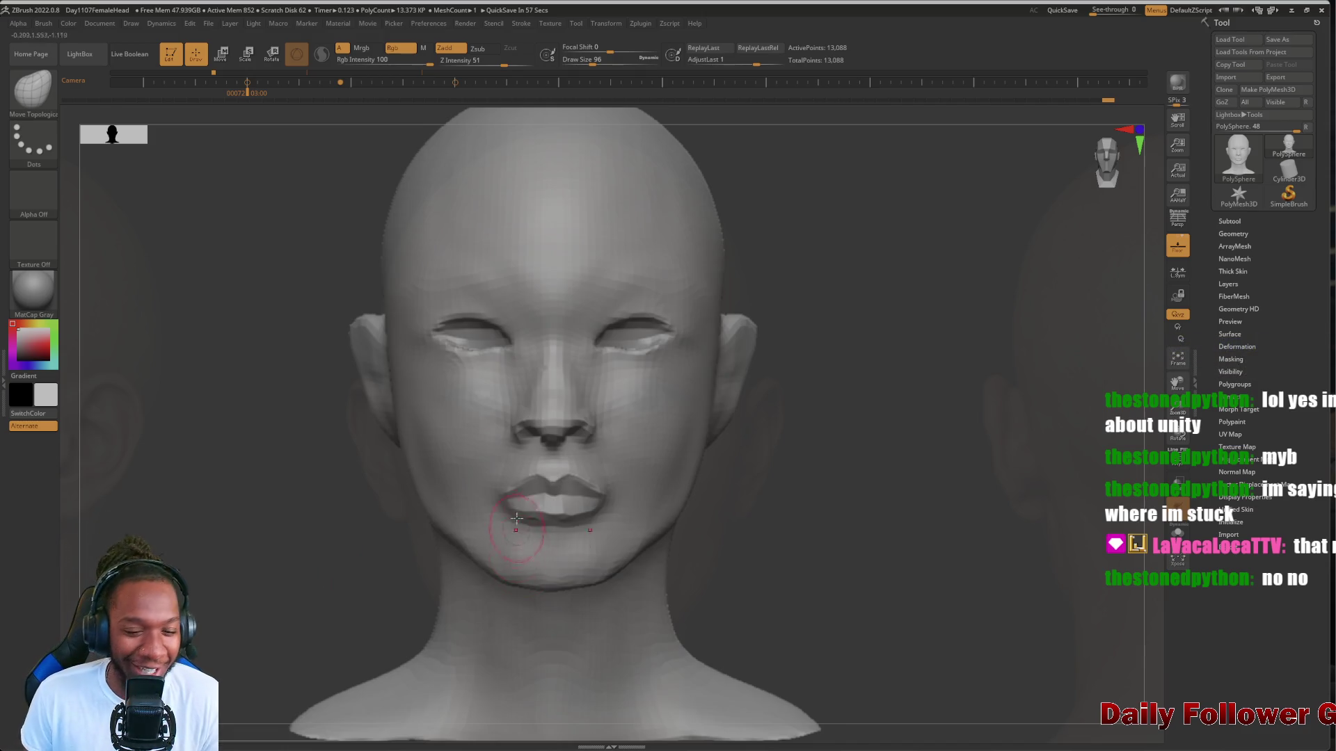
alt+drag(343, 575, 348, 674)
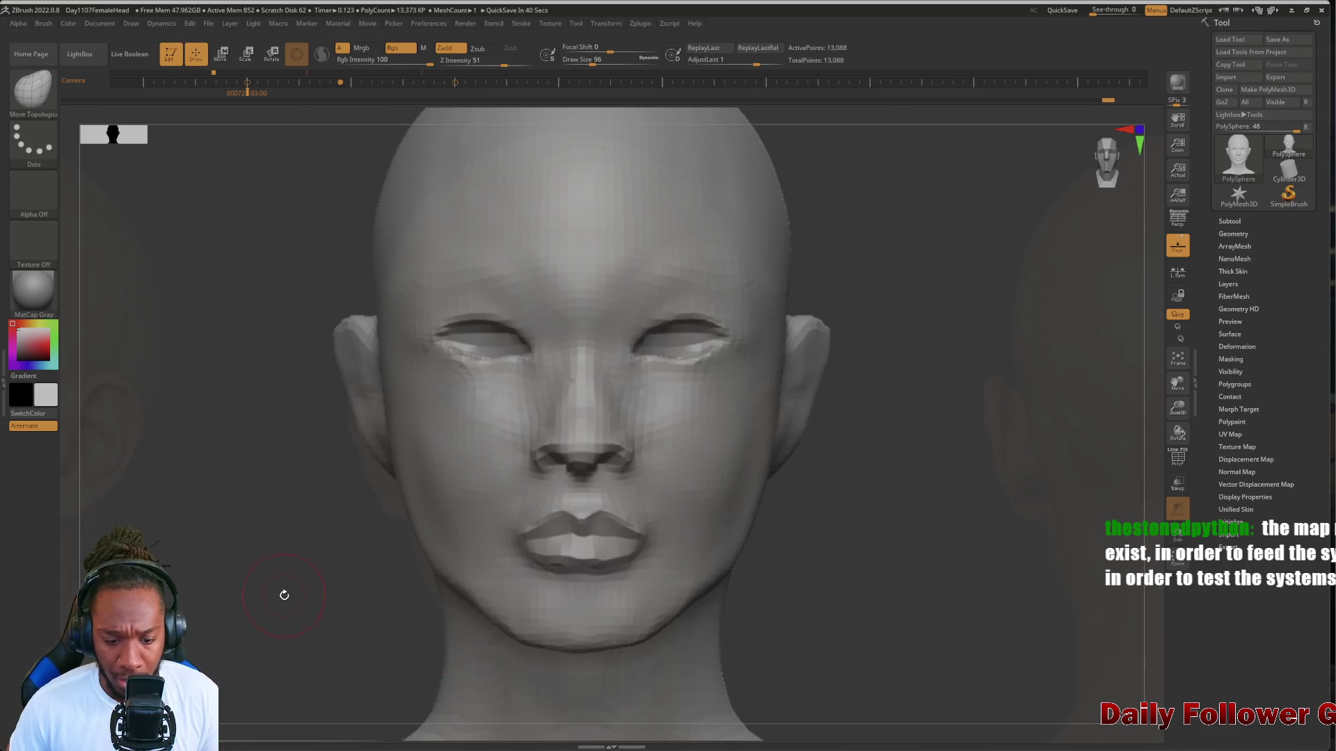
mouse_move(283, 596)
mouse_down()
mouse_move(263, 546)
mouse_move(272, 606)
mouse_up()
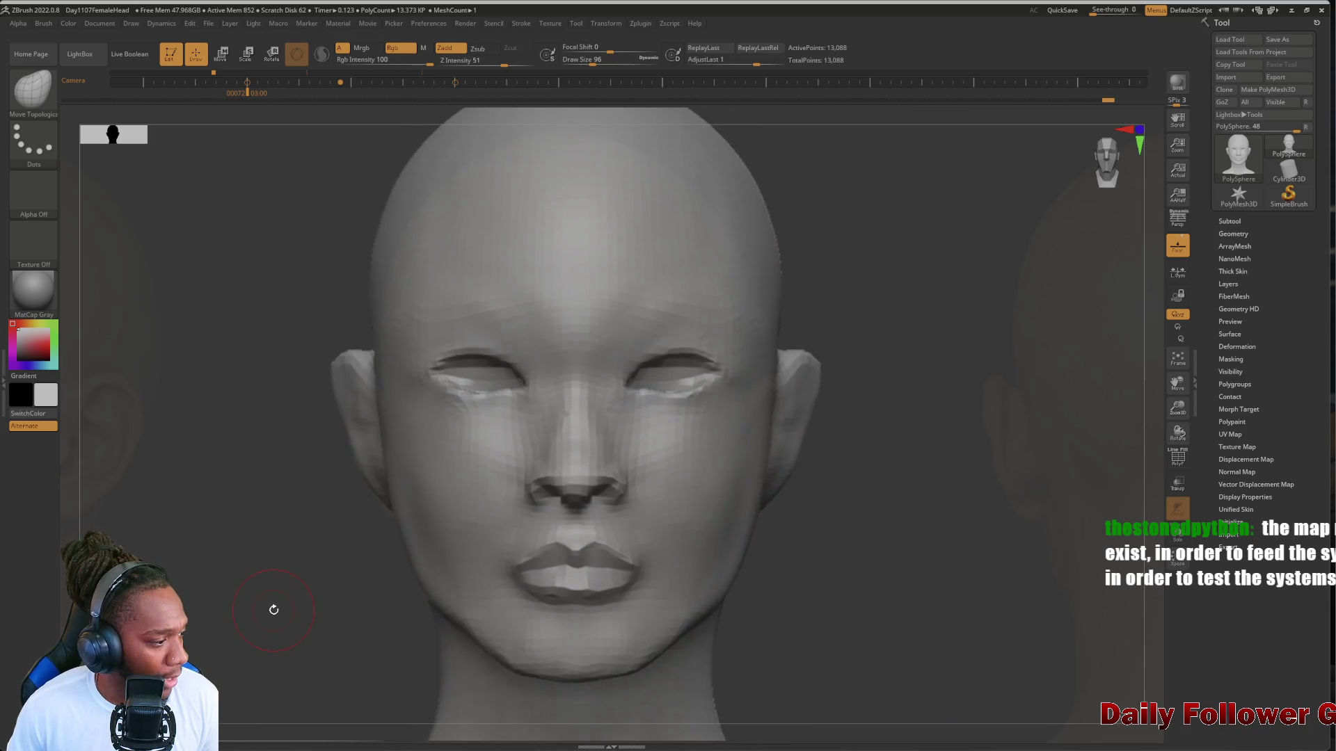
key(space)
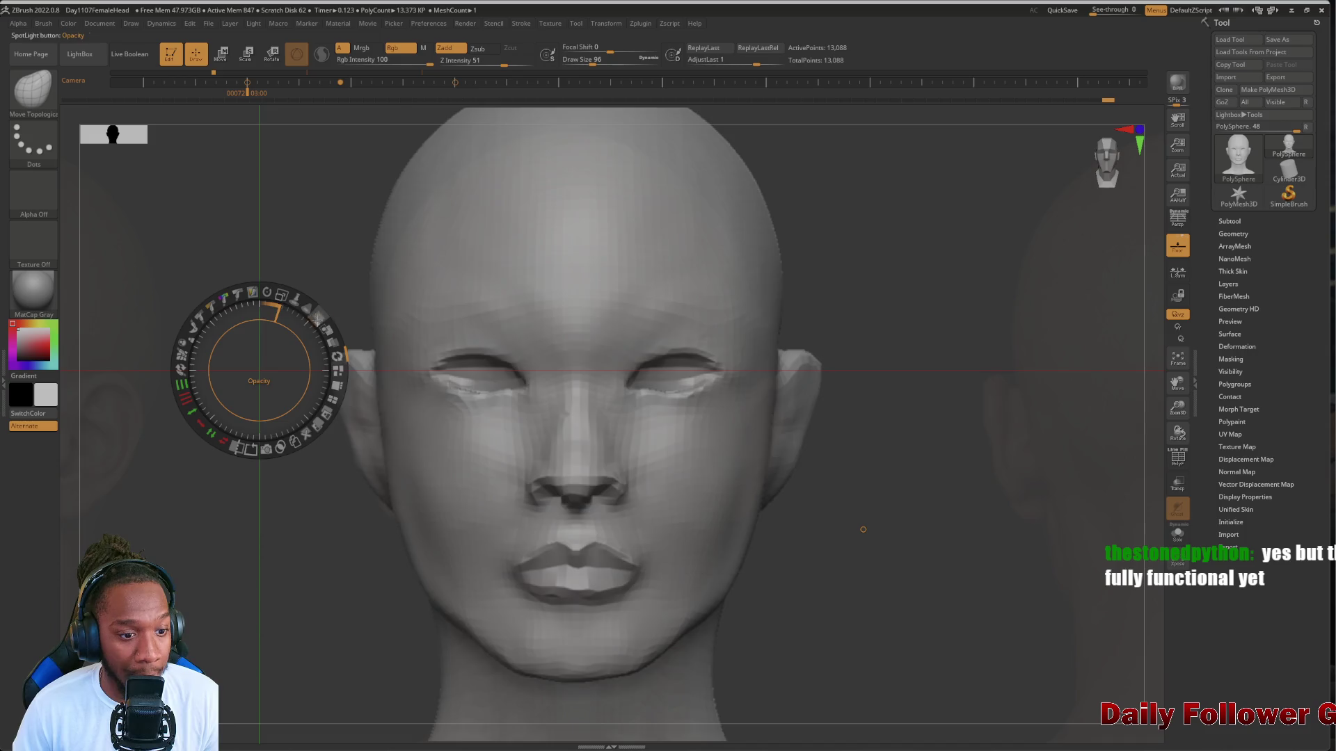
Raise the front photo's opacity and align the reference face over the sculpted head
drag(317, 319, 327, 353)
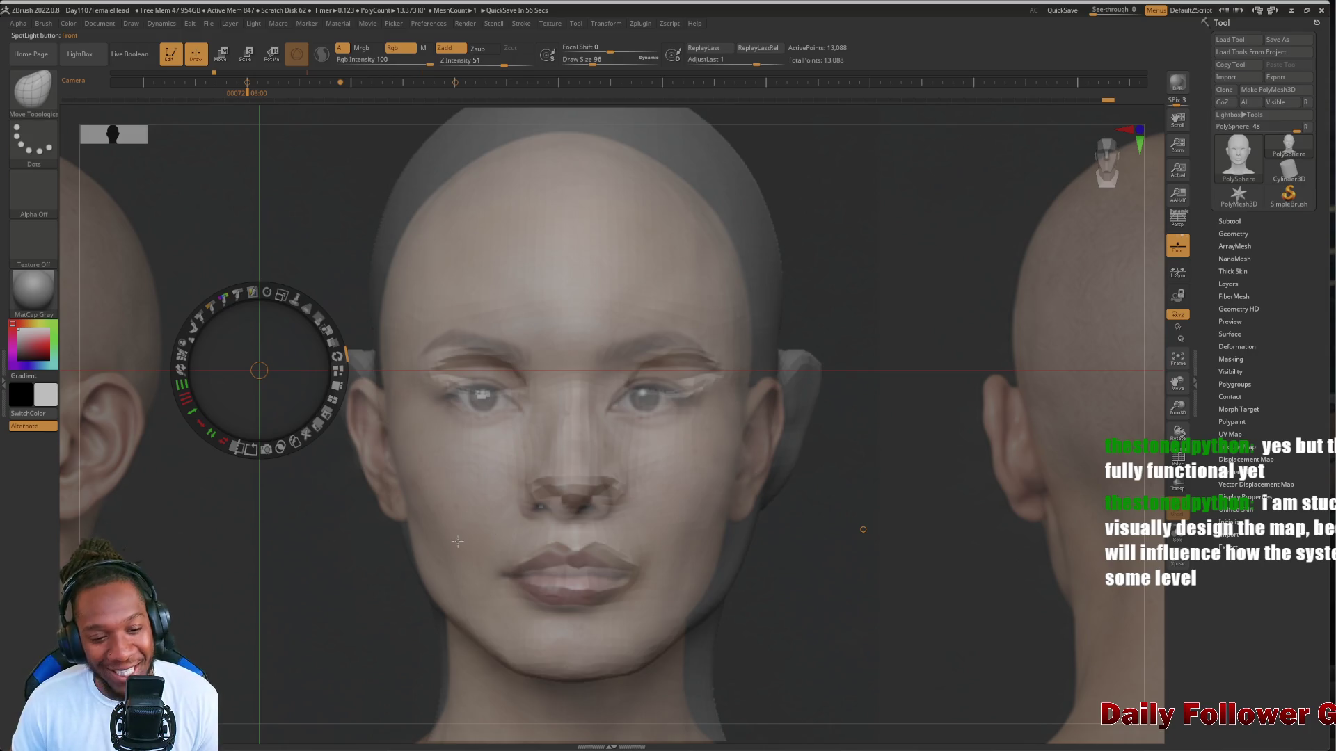
drag(209, 373, 287, 572)
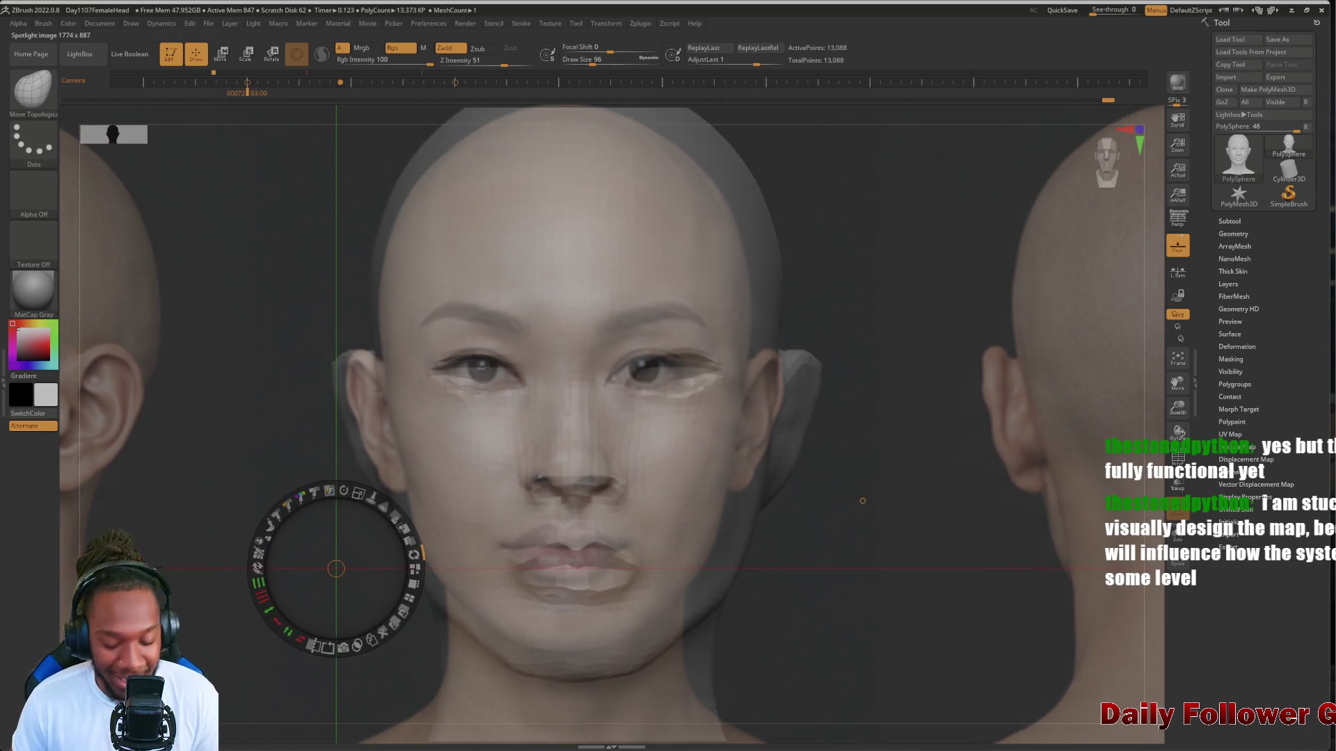
click(149, 565)
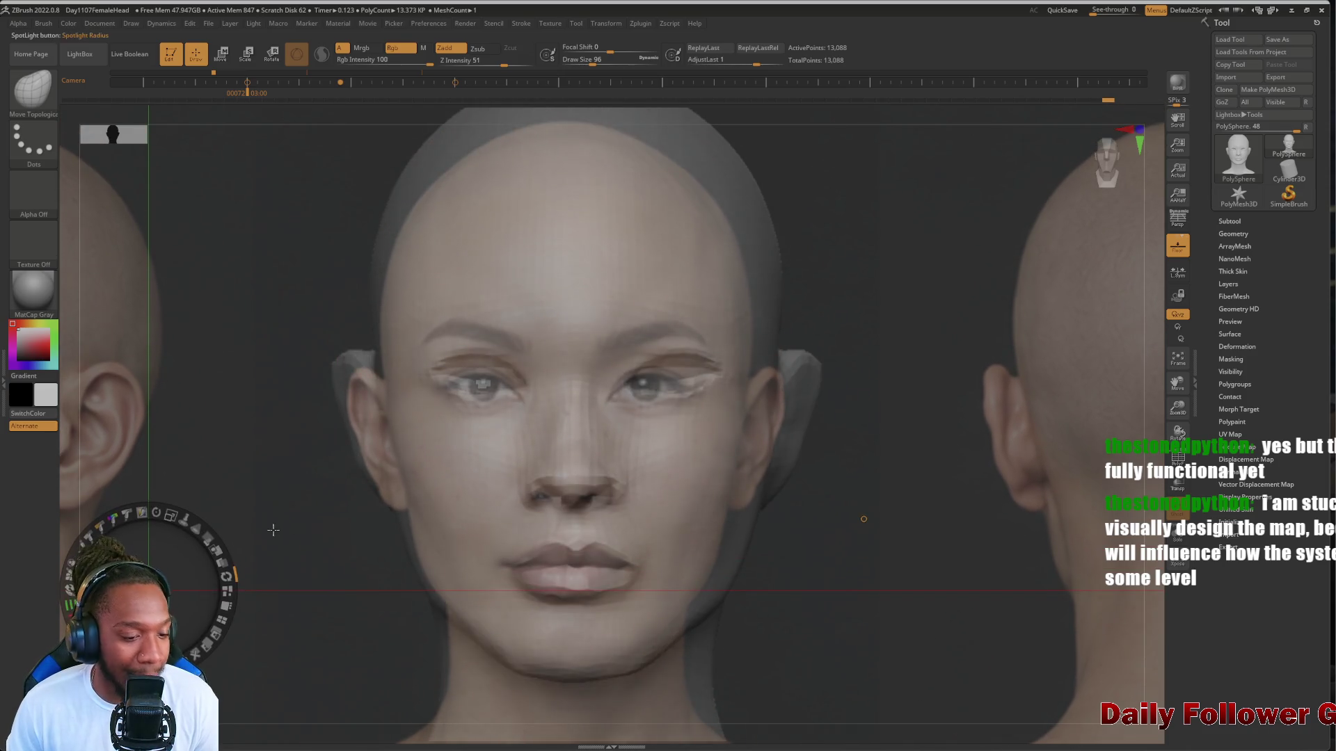
mouse_move(269, 449)
mouse_down()
mouse_move(262, 477)
mouse_move(262, 382)
mouse_move(253, 441)
mouse_move(274, 439)
mouse_up()
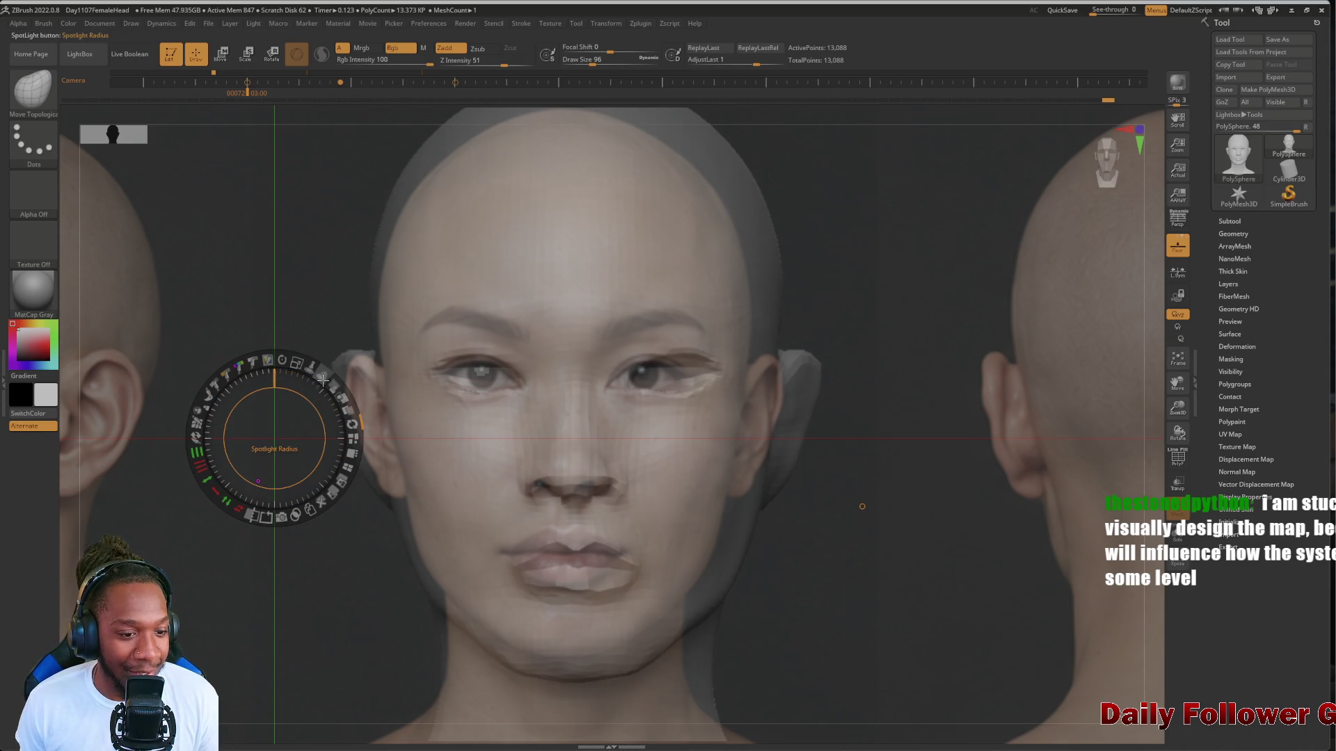
drag(323, 379, 321, 396)
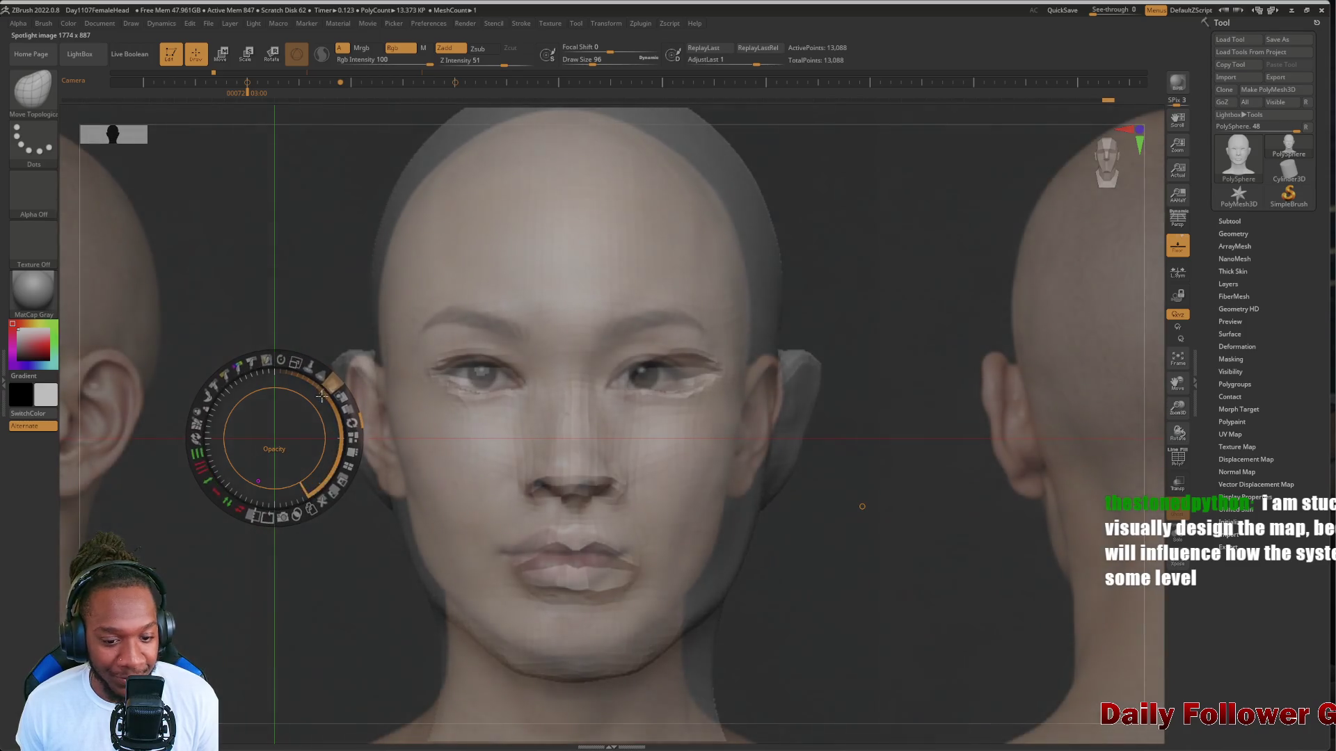
mouse_move(337, 582)
mouse_down()
mouse_move(336, 569)
mouse_move(317, 597)
mouse_move(334, 611)
mouse_up()
Hide the reference controls and snap the head back to a straight front view
key(z)
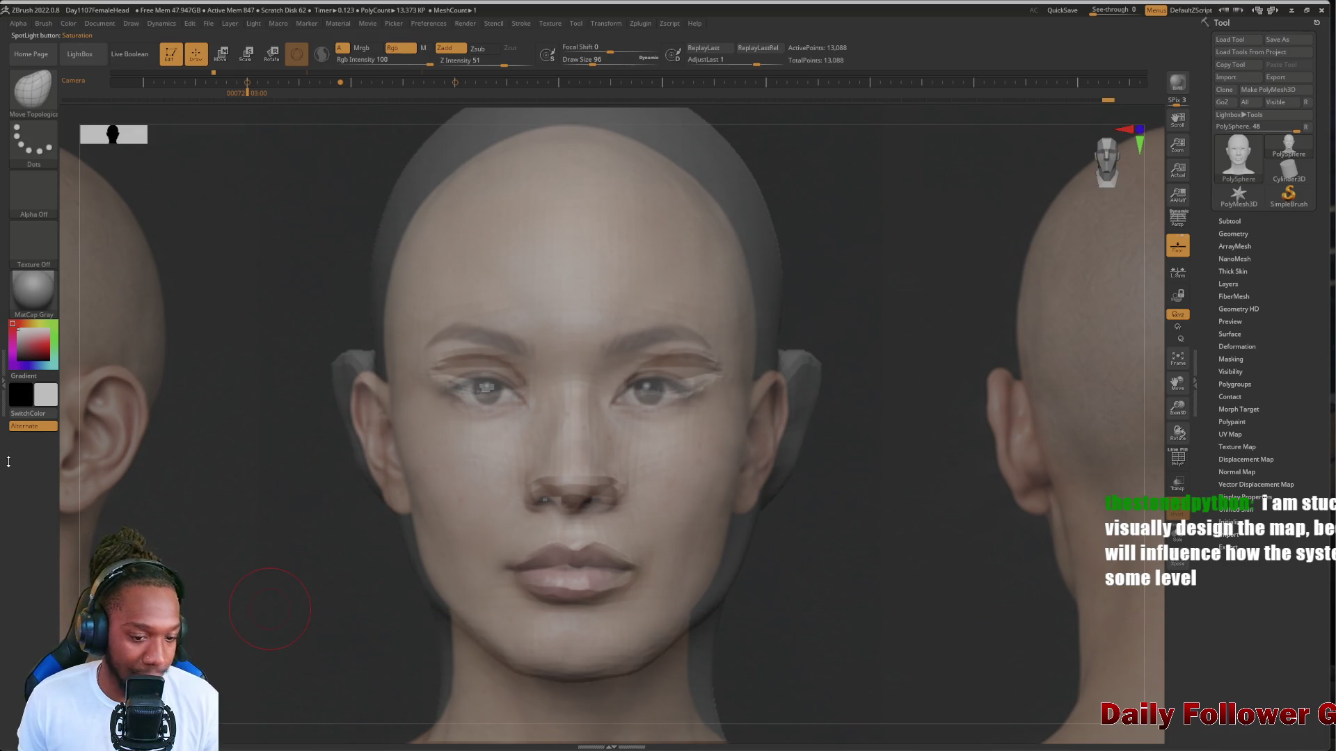
mouse_move(280, 560)
mouse_down()
mouse_move(265, 516)
mouse_move(252, 540)
mouse_up()
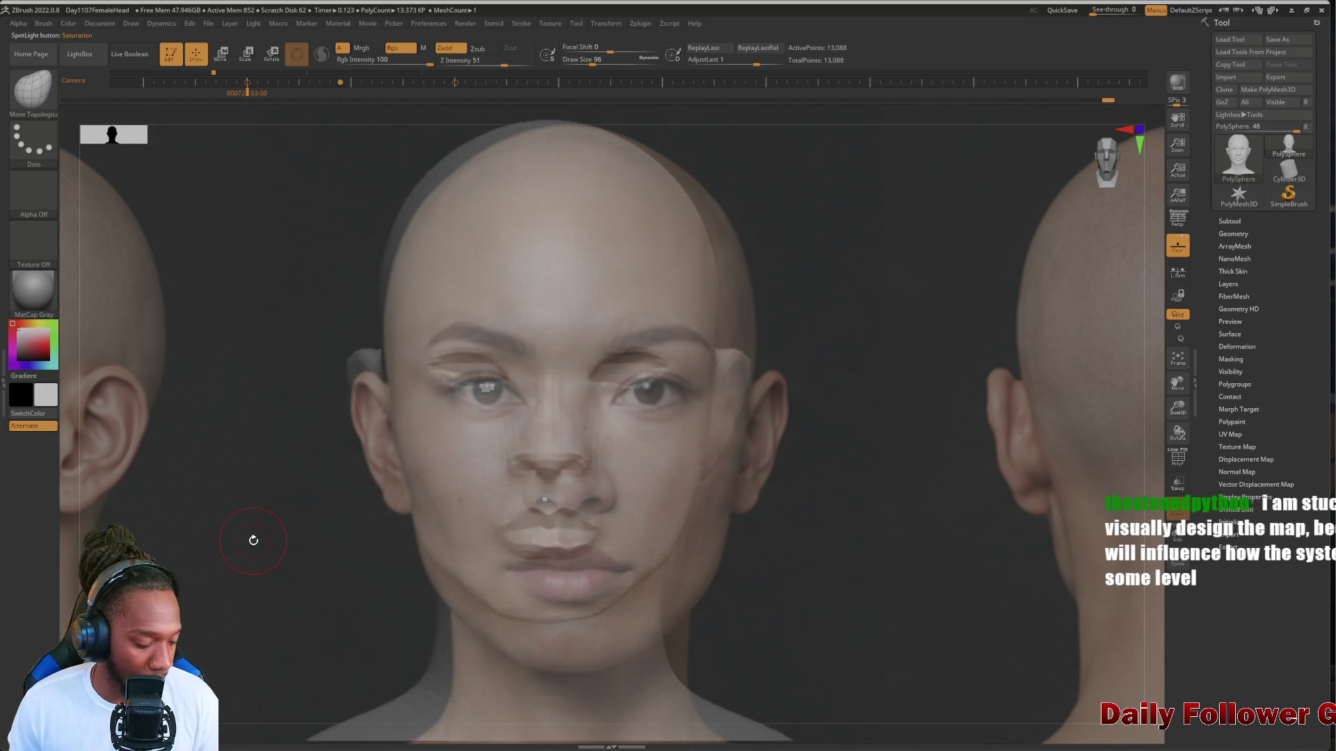
key(shift+z)
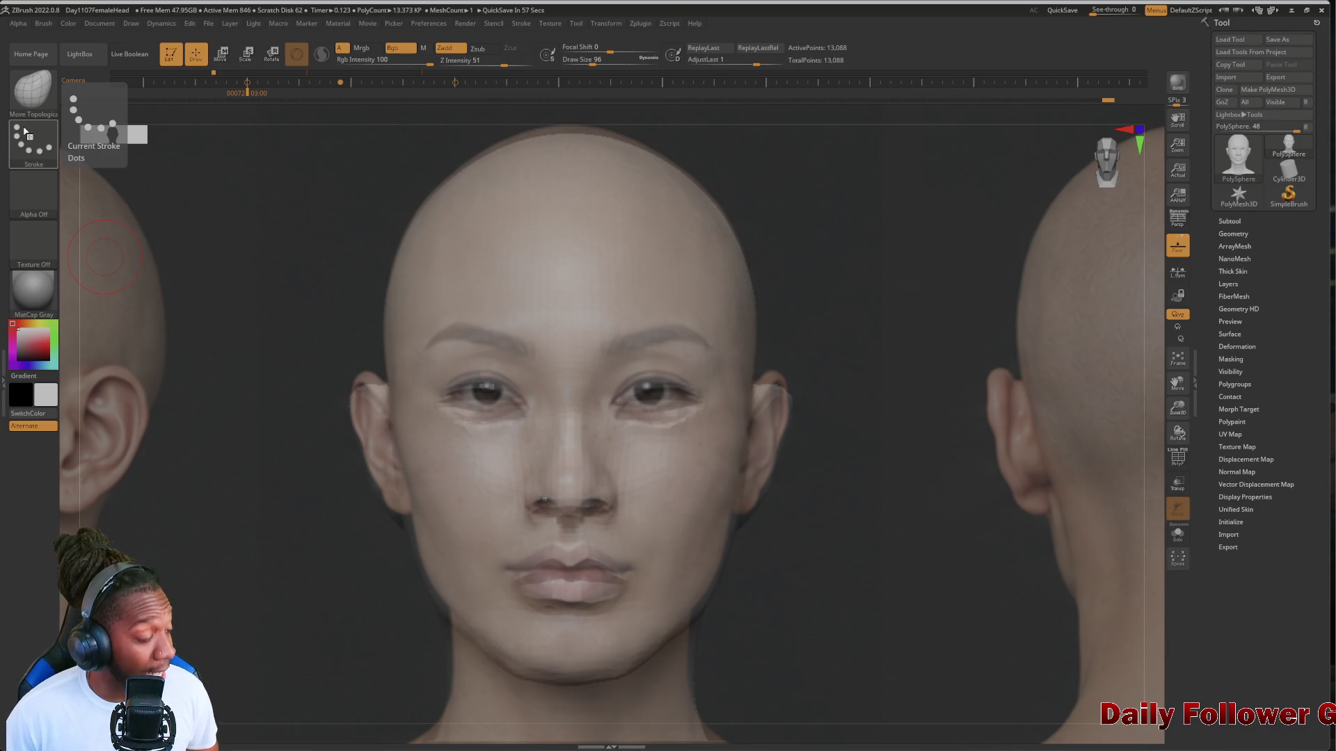
Fade the front reference photo nearly away so the grey sculpt shows clearly
key(z)
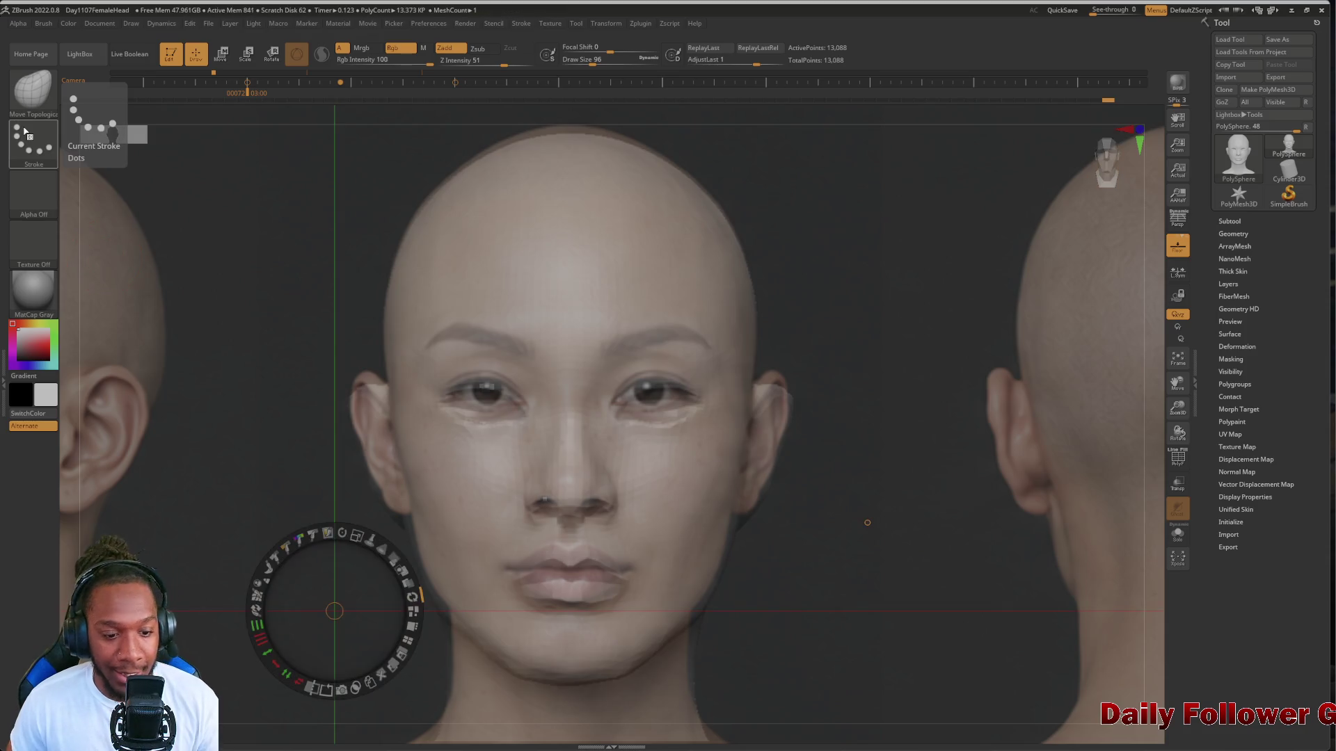
mouse_move(402, 578)
mouse_down()
mouse_move(375, 547)
mouse_move(408, 601)
mouse_move(361, 636)
mouse_up()
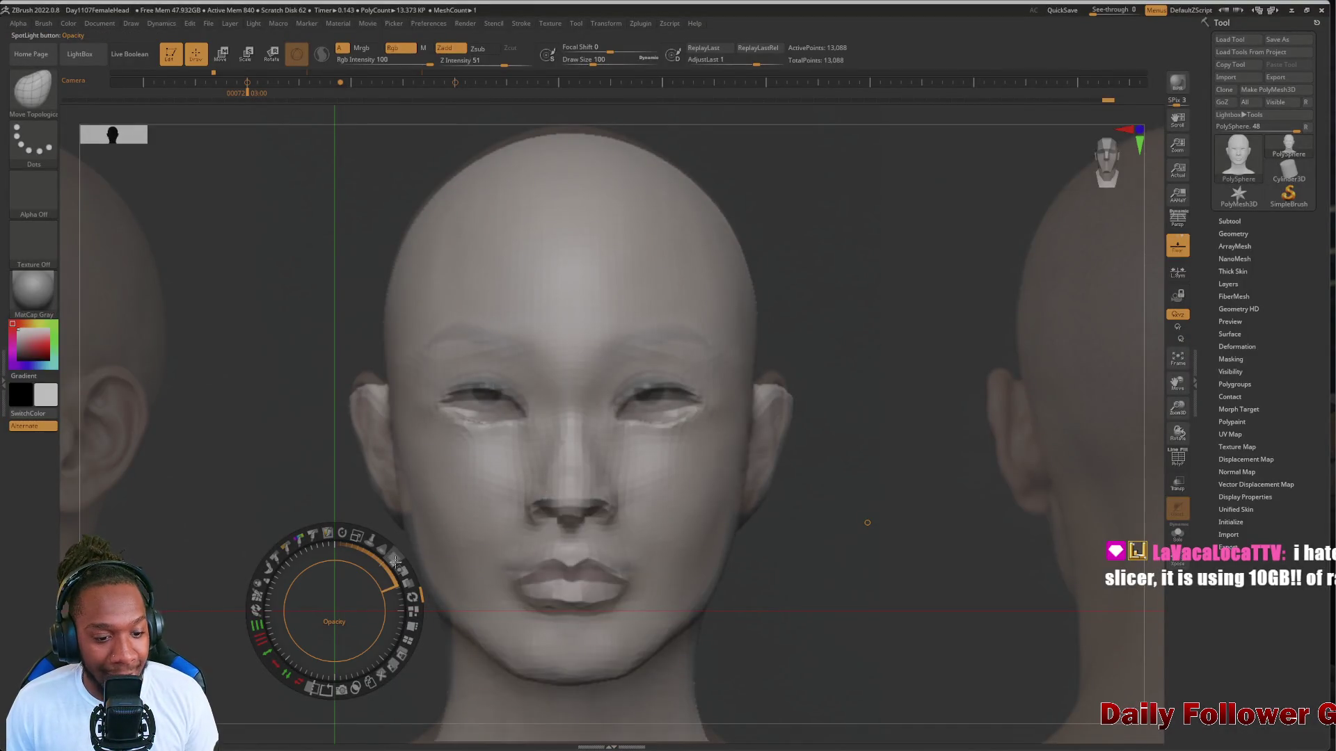
Rescale and realign the front photo over the head, then fine-tune its opacity
mouse_move(393, 559)
mouse_down()
mouse_move(387, 599)
mouse_move(376, 588)
mouse_move(348, 597)
mouse_up()
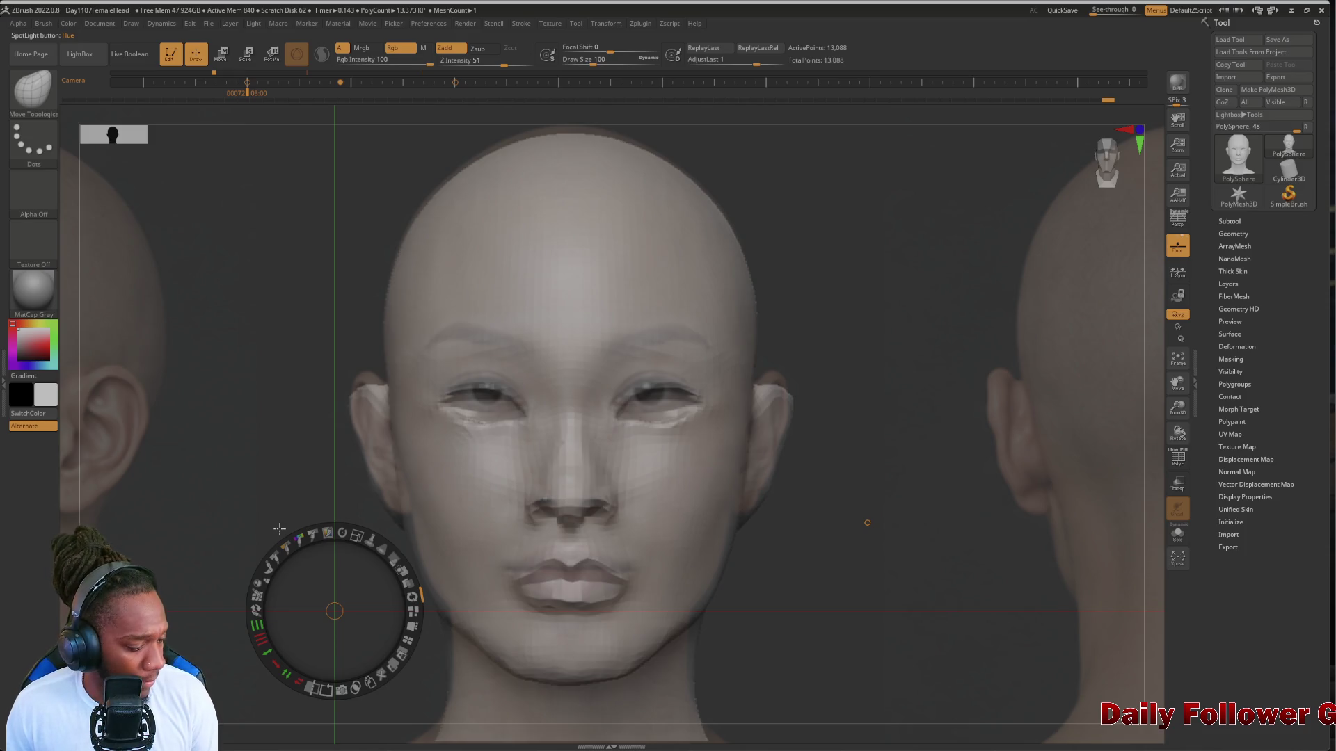
key(z)
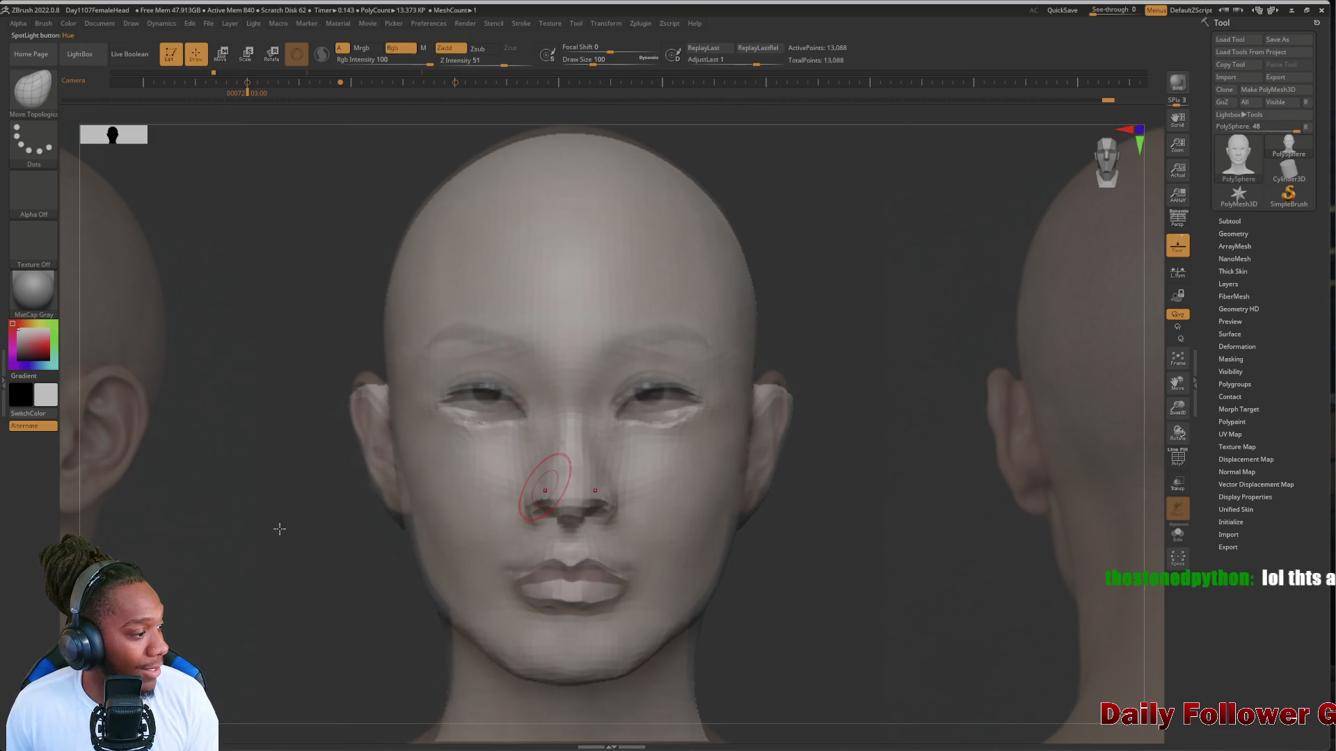
mouse_move(334, 554)
mouse_down()
mouse_move(319, 569)
mouse_move(320, 641)
mouse_move(325, 629)
mouse_up()
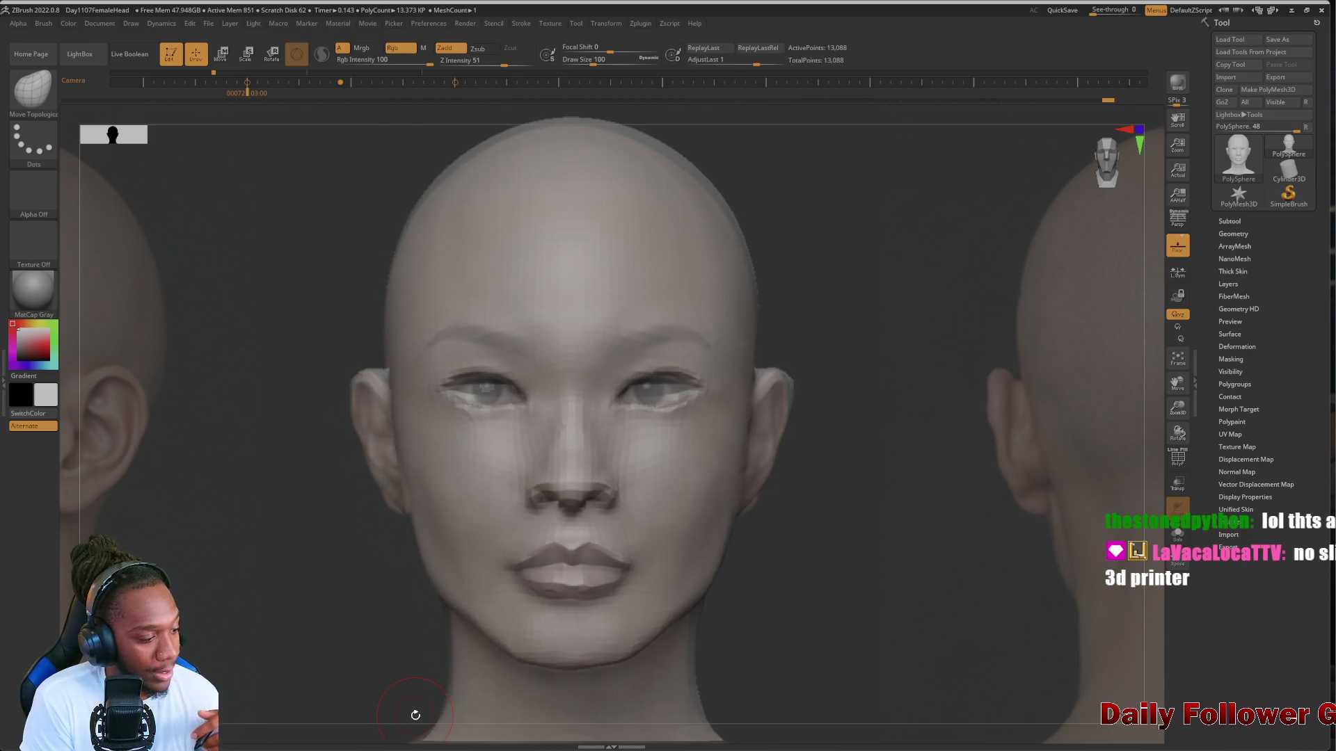
key(z)
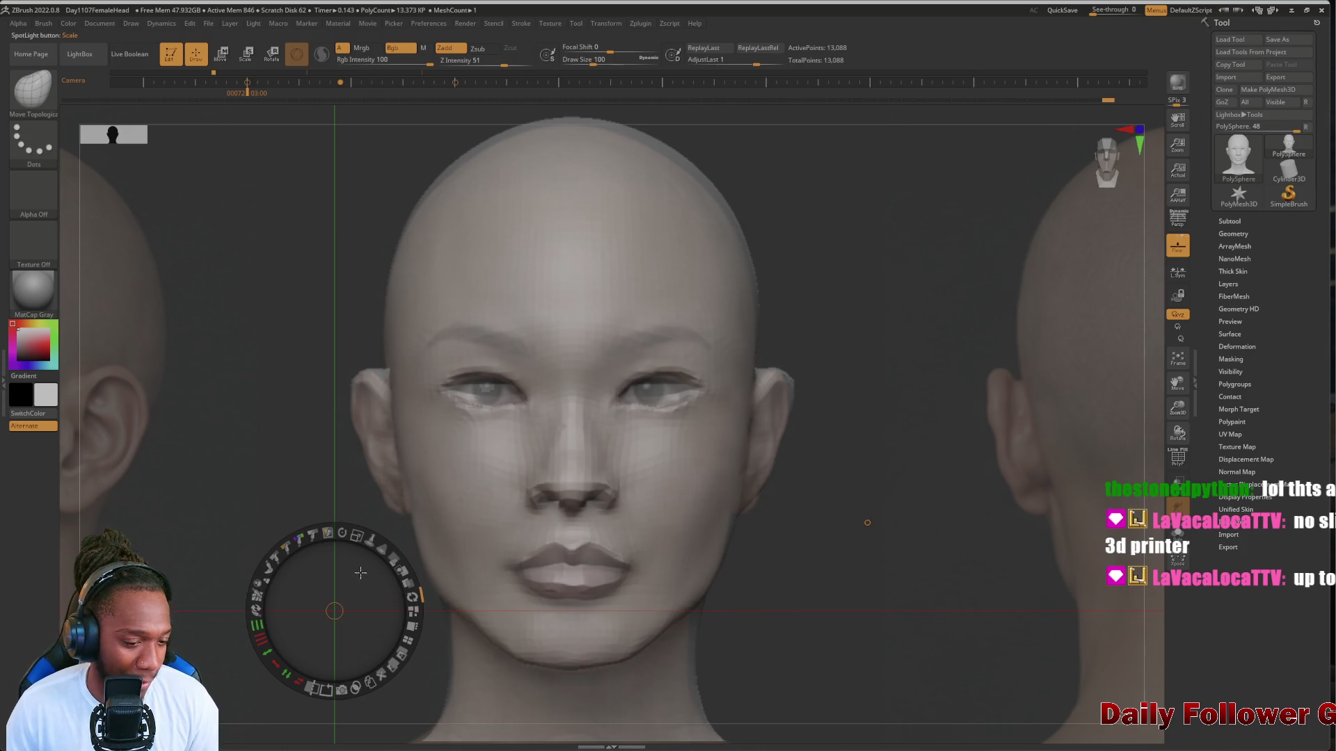
click(390, 558)
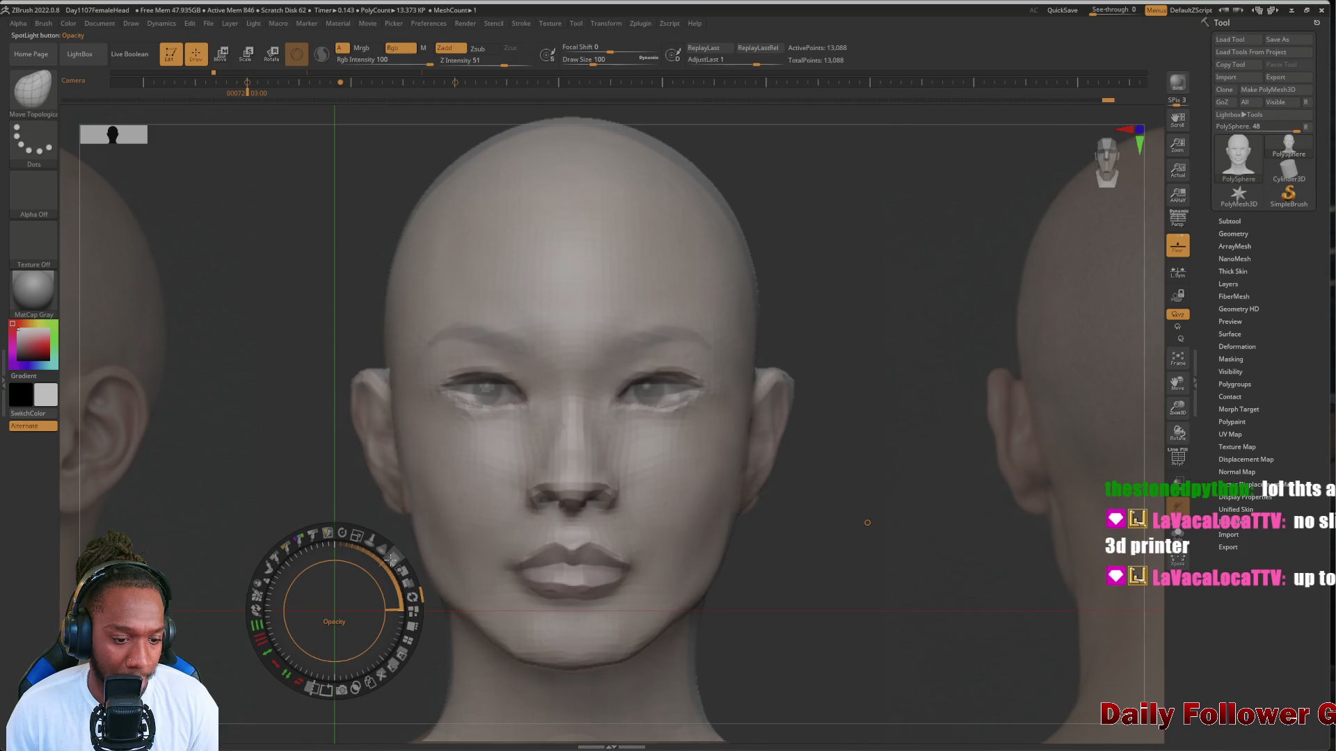
mouse_move(390, 559)
mouse_down()
mouse_move(377, 550)
mouse_move(424, 599)
mouse_move(393, 562)
mouse_move(417, 588)
mouse_move(380, 572)
mouse_move(418, 588)
mouse_up()
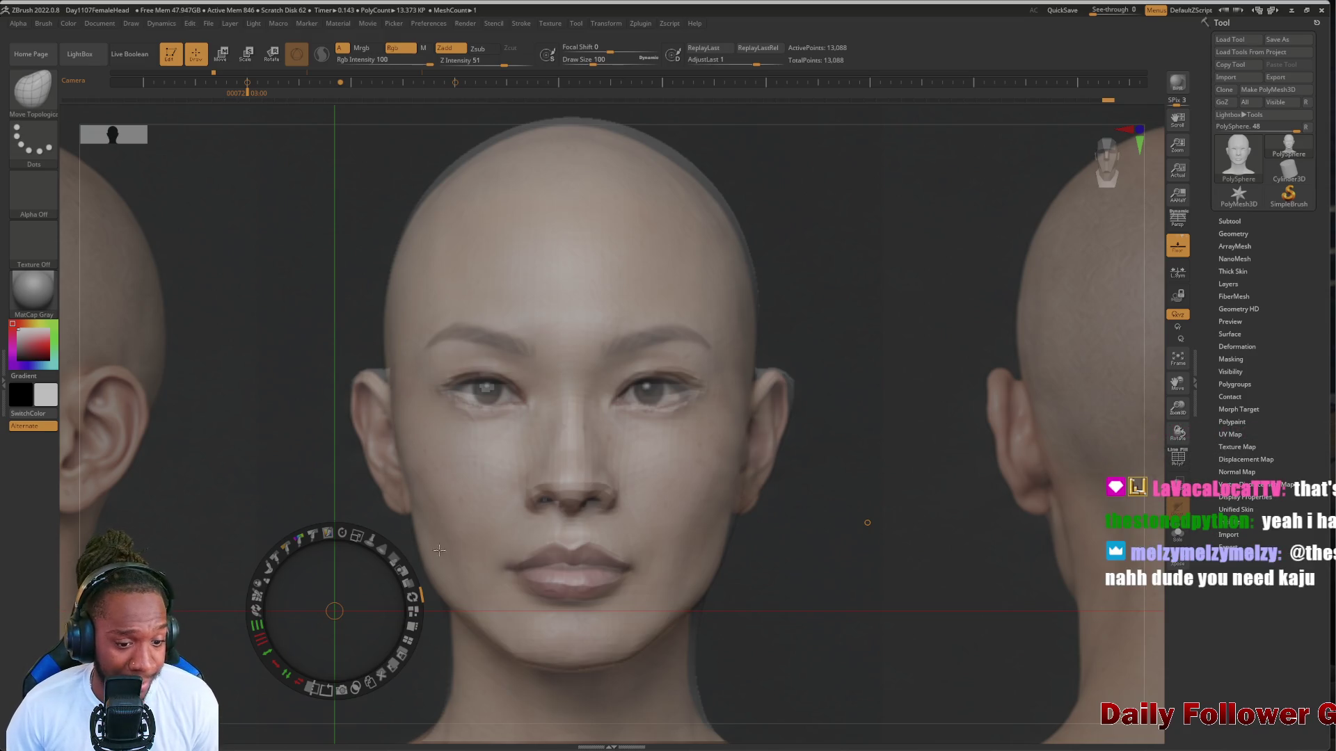
drag(367, 536, 373, 593)
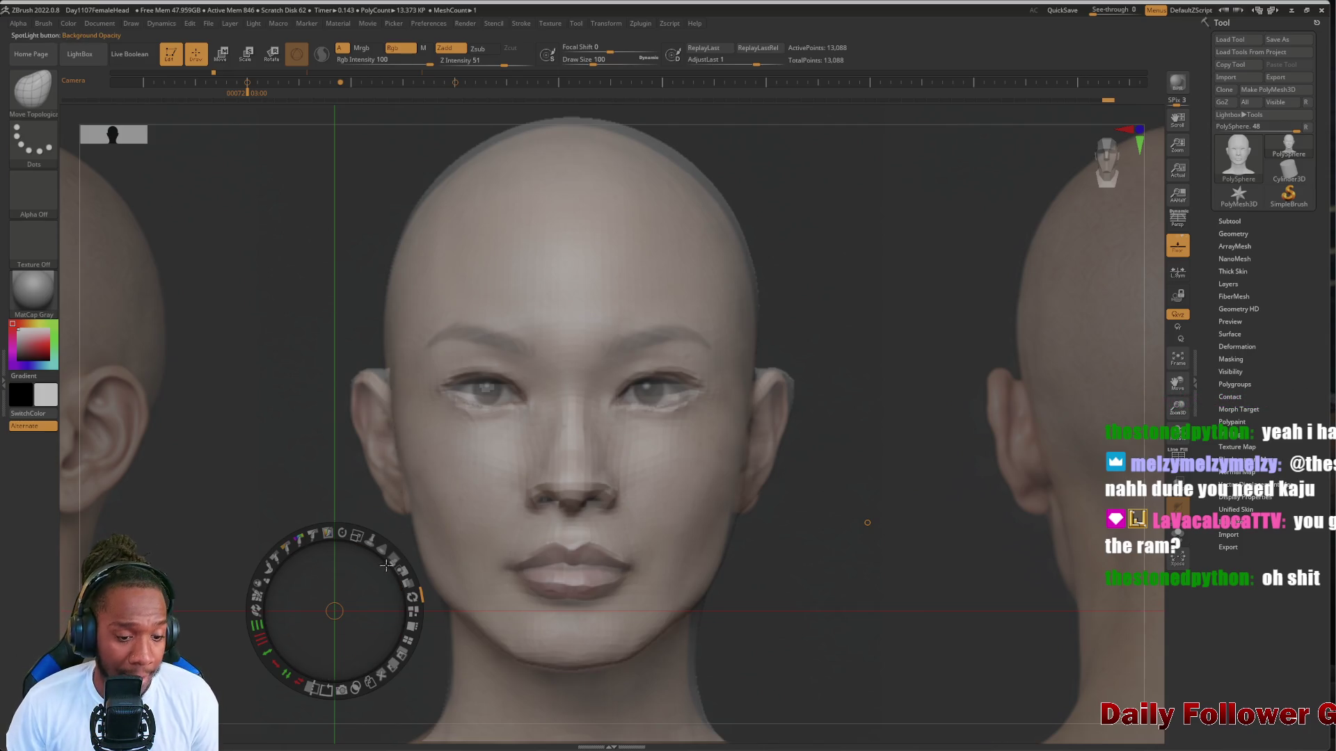
drag(386, 566, 399, 527)
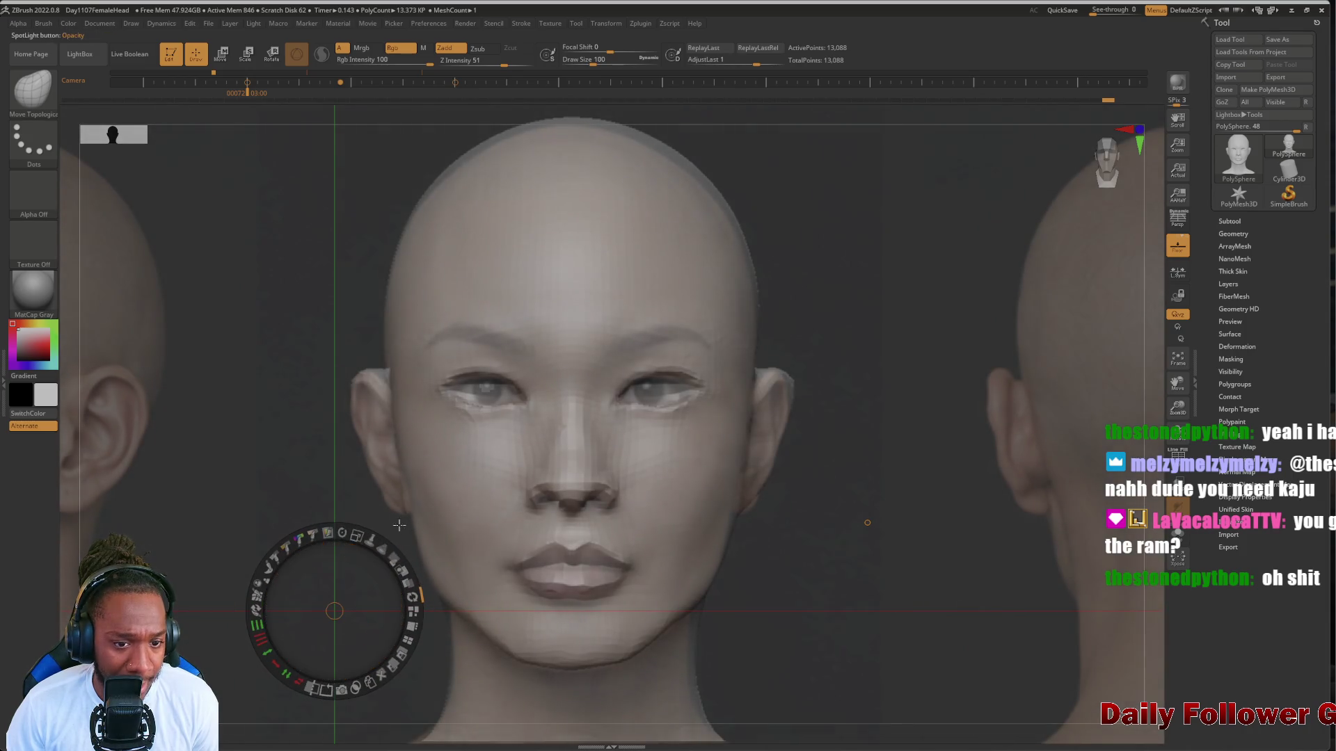
Pick the DamStandard brush at a smaller size and carve creases above the eyes
click(33, 90)
click(174, 102)
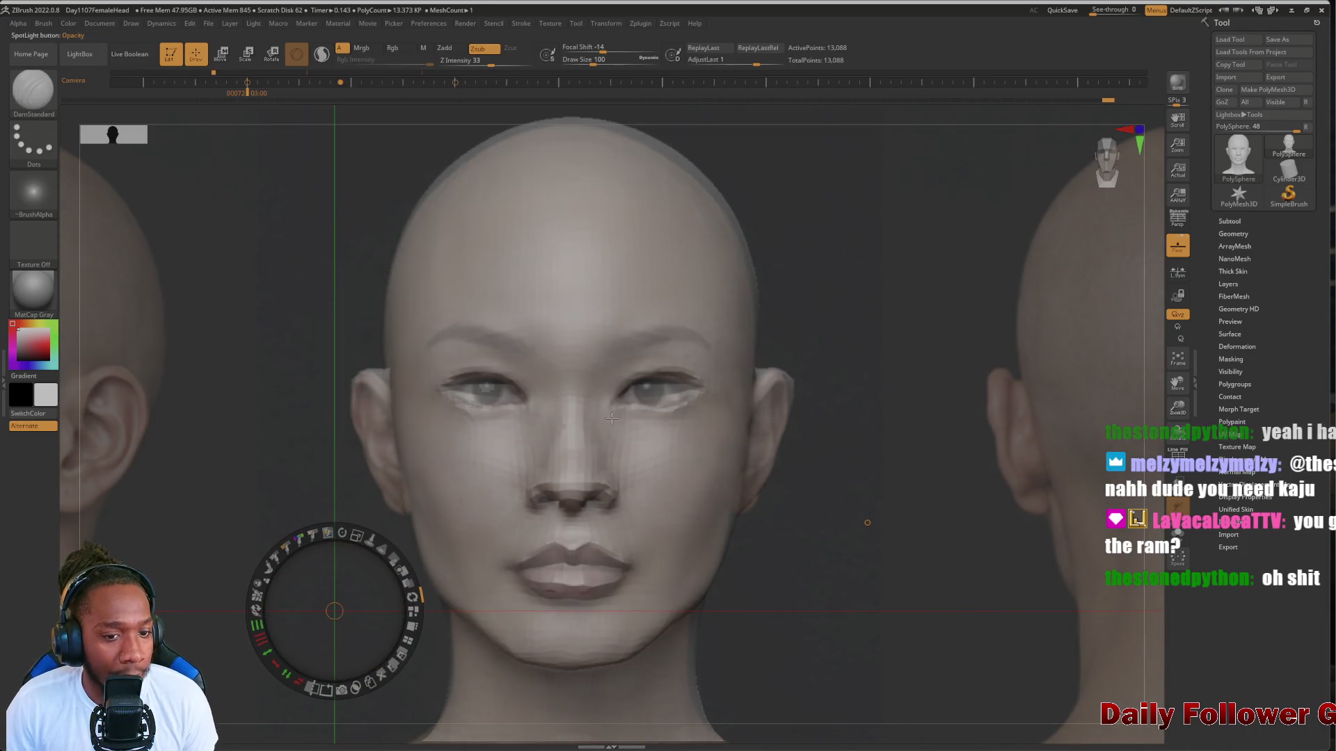
key(bracketleft)
key(bracketleft)
key(bracketleft)
key(z)
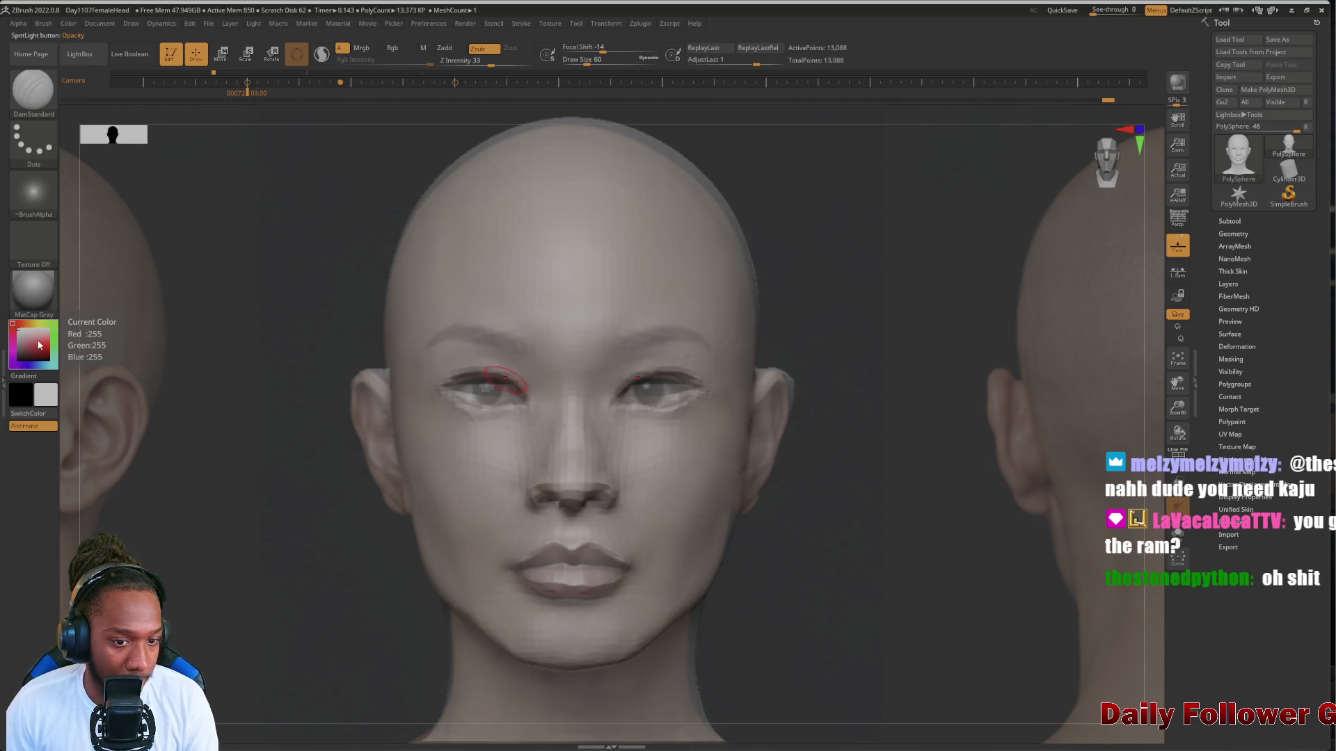
key(bracketleft)
key(bracketleft)
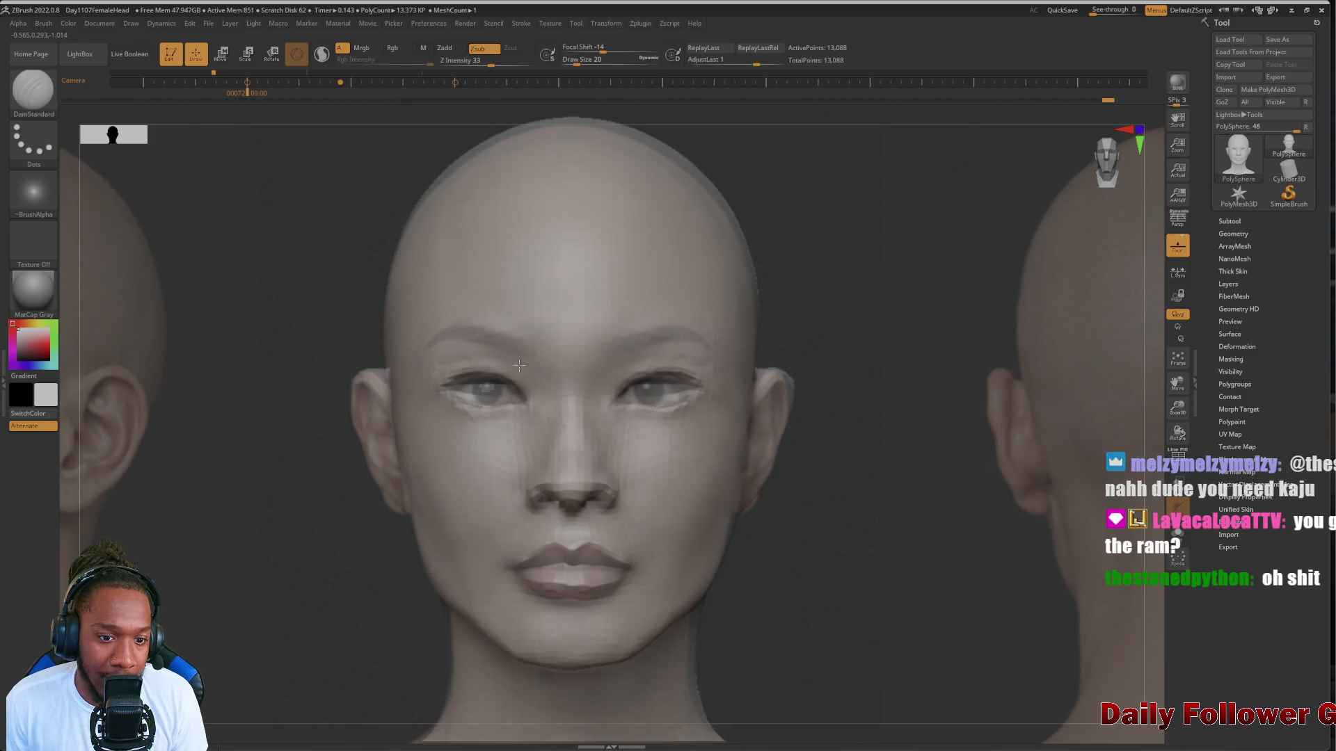
key(bracketright)
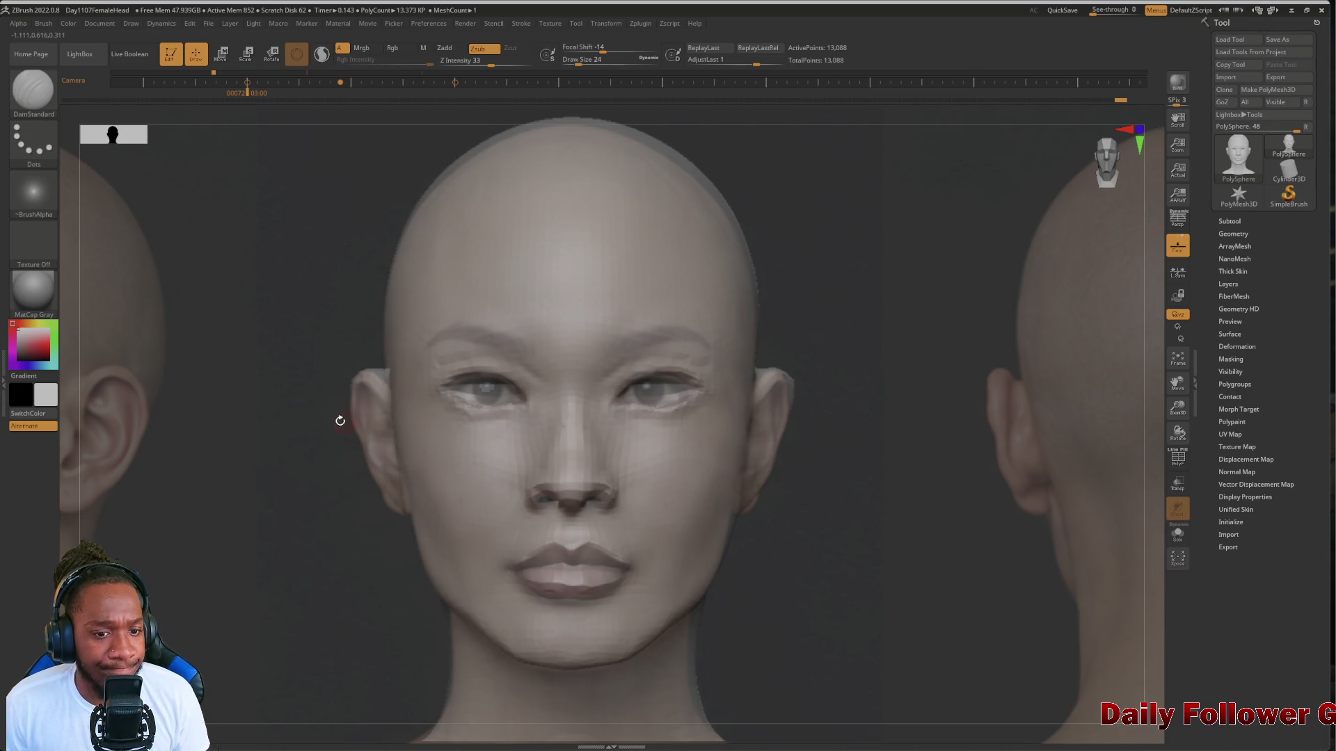
click(33, 89)
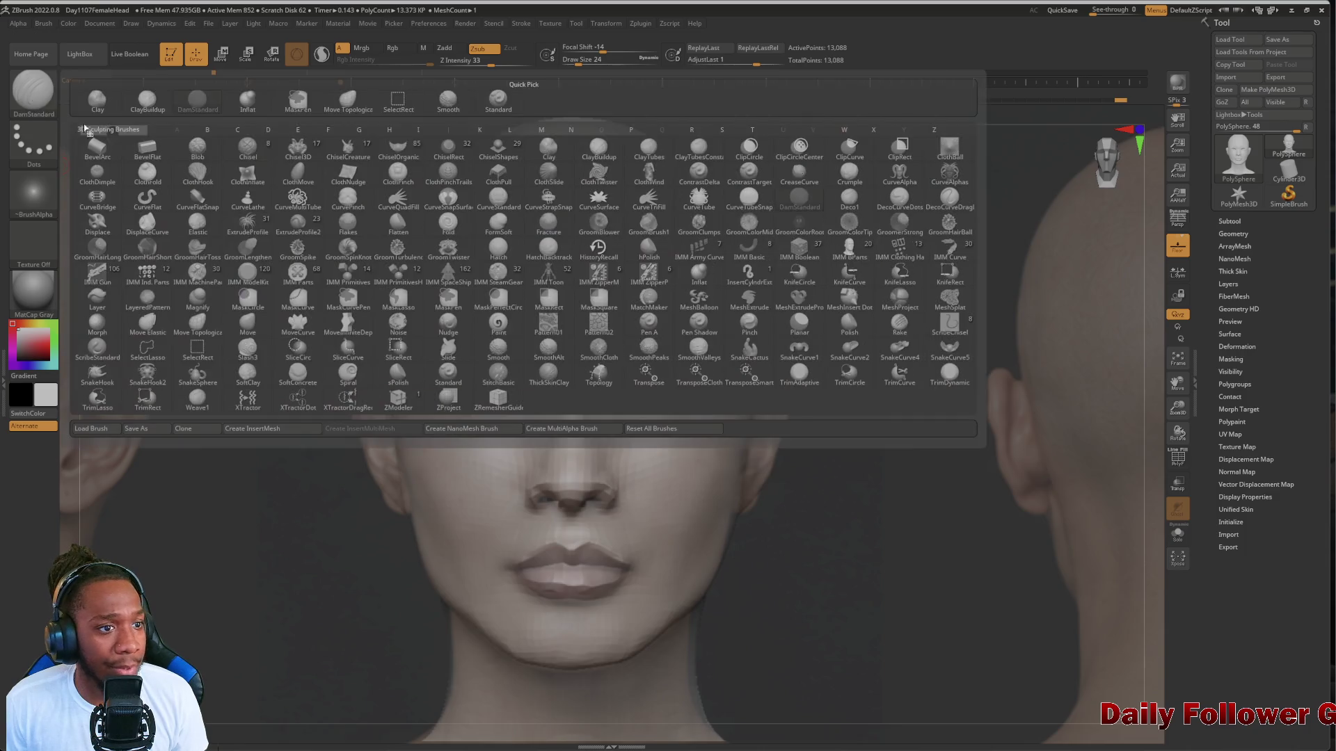
Inflate the brow with the Inflat brush, smooth under the left eye, and recall SpotLight
click(272, 146)
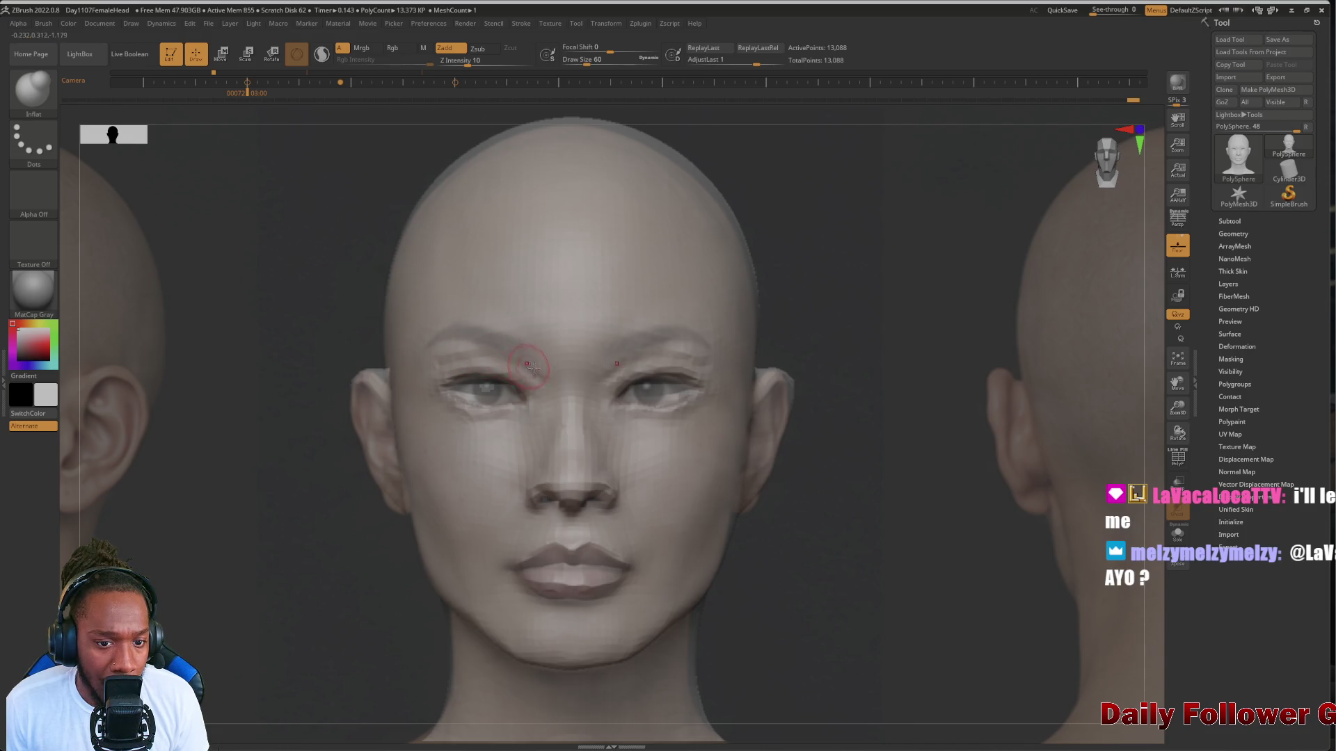
key(shift)
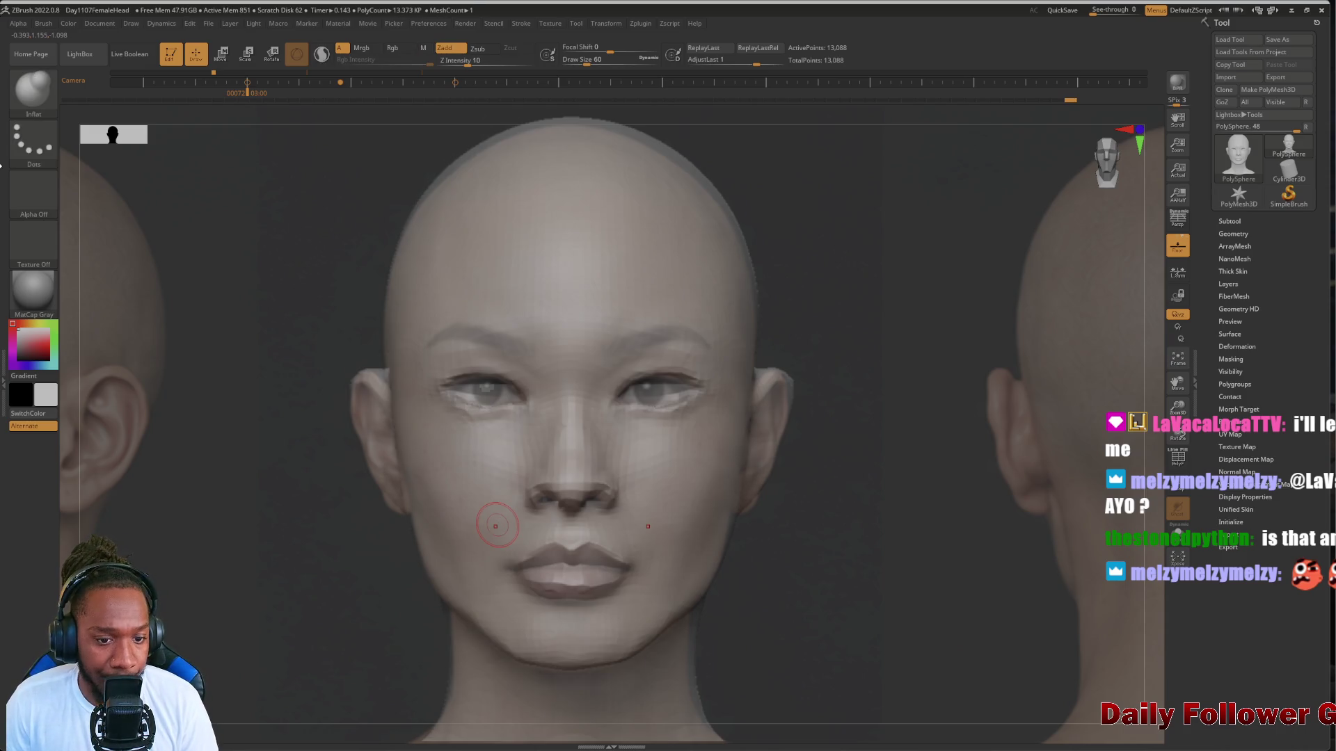
key(shift)
shift+drag(440, 405, 478, 417)
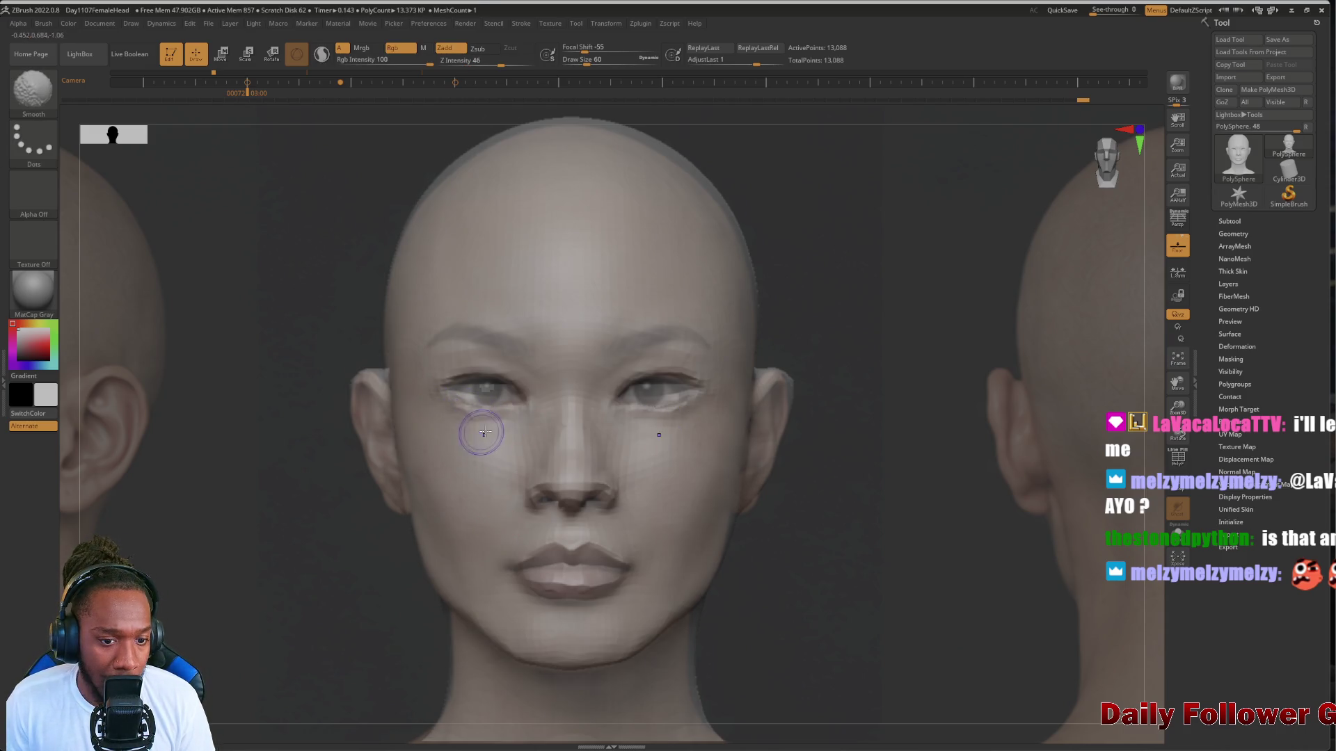
key(shift)
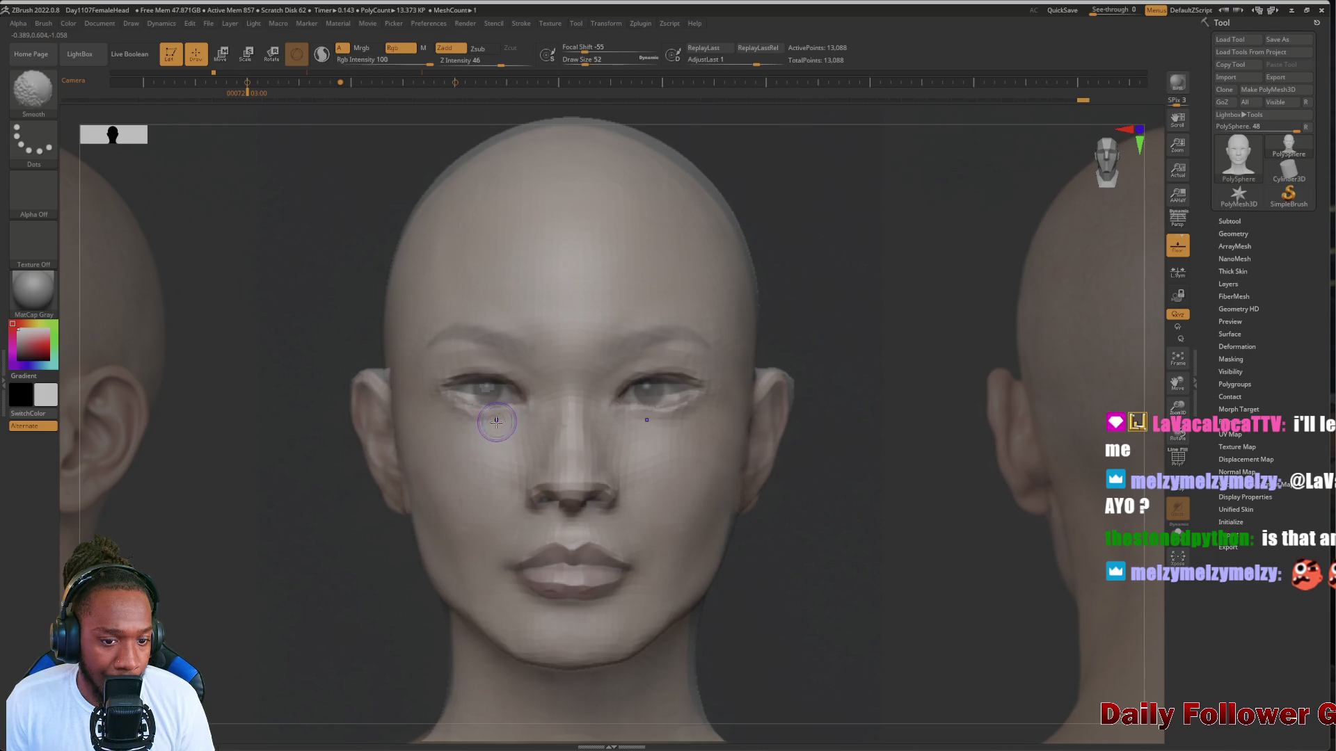
key(shift+z)
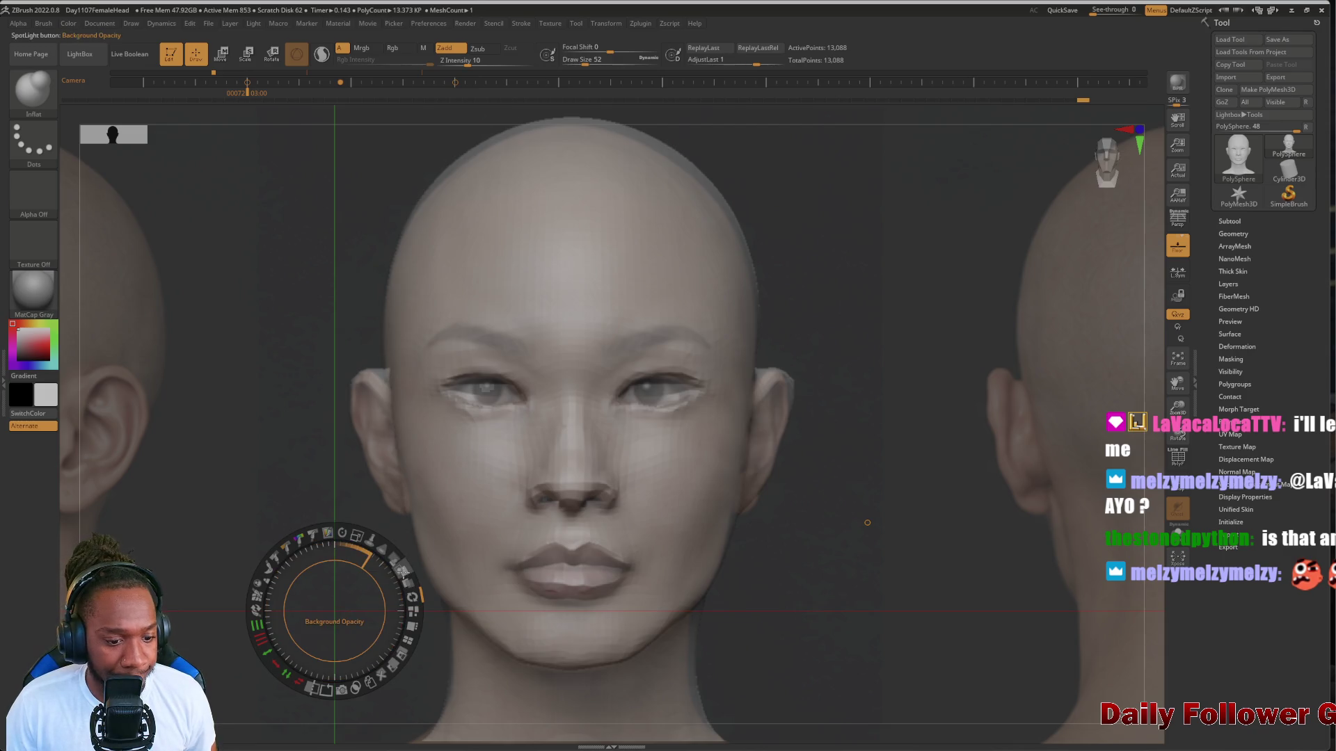
Adjust the reference photo's background opacity, move the SpotLight dial aside, and exit SpotLight
drag(405, 556, 347, 534)
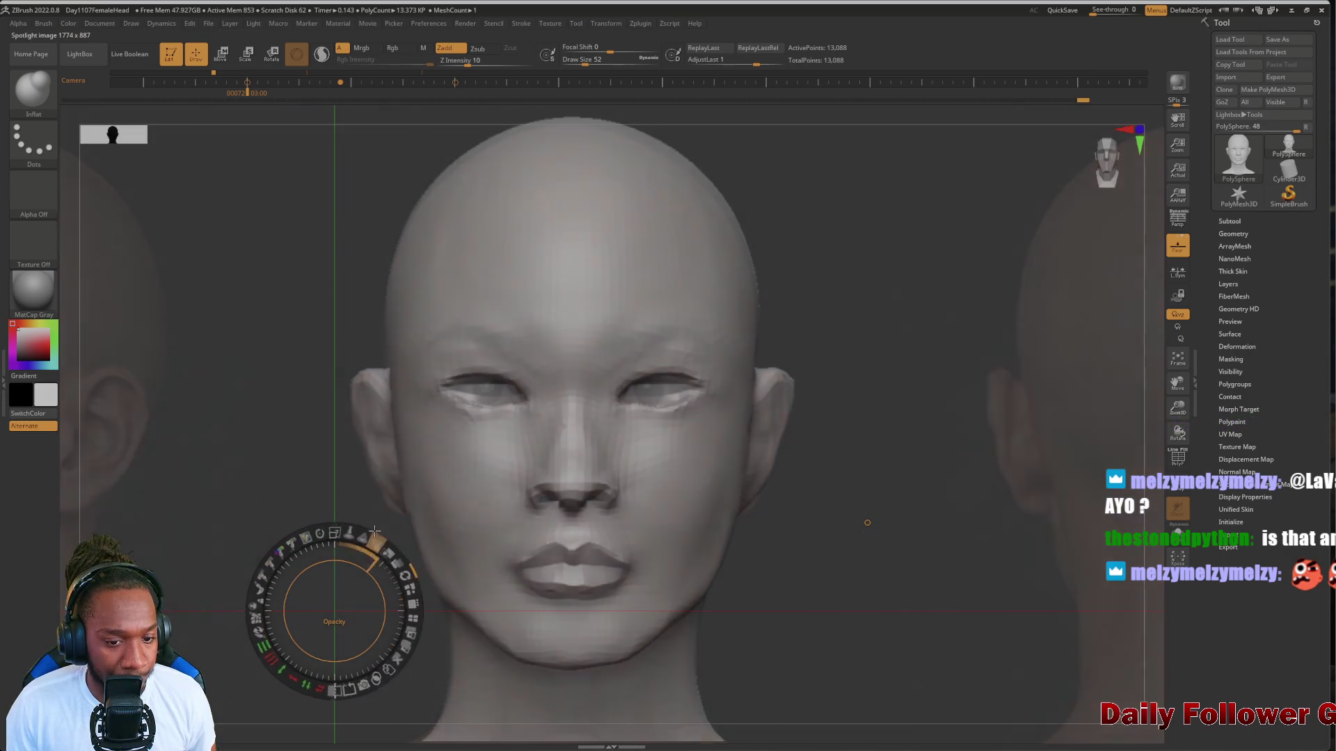
mouse_move(335, 611)
mouse_down()
mouse_move(237, 439)
mouse_move(245, 426)
mouse_up()
key(z)
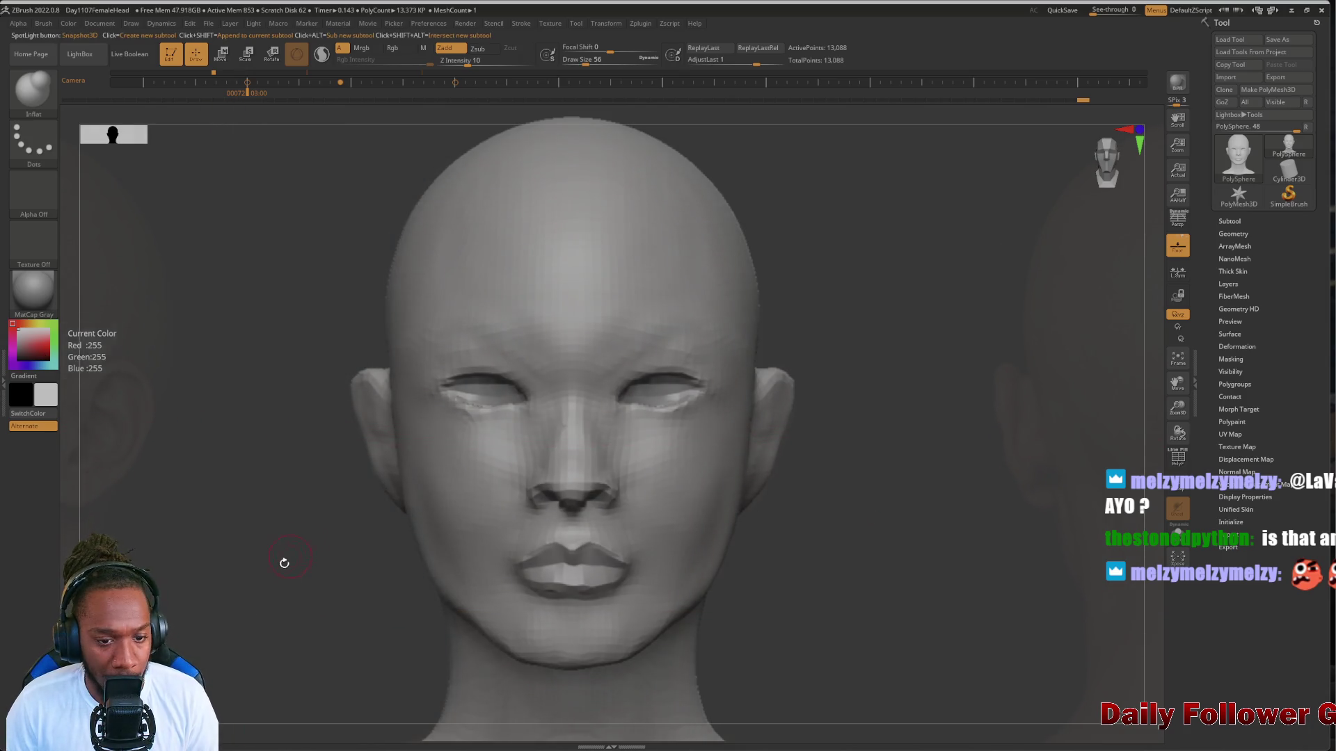
Rotate the head through three-quarter and left-profile views to inspect the sculpt
mouse_move(283, 561)
mouse_down()
mouse_move(224, 566)
mouse_move(256, 580)
mouse_move(249, 565)
mouse_move(216, 625)
mouse_move(233, 542)
mouse_move(170, 501)
mouse_move(234, 524)
mouse_up()
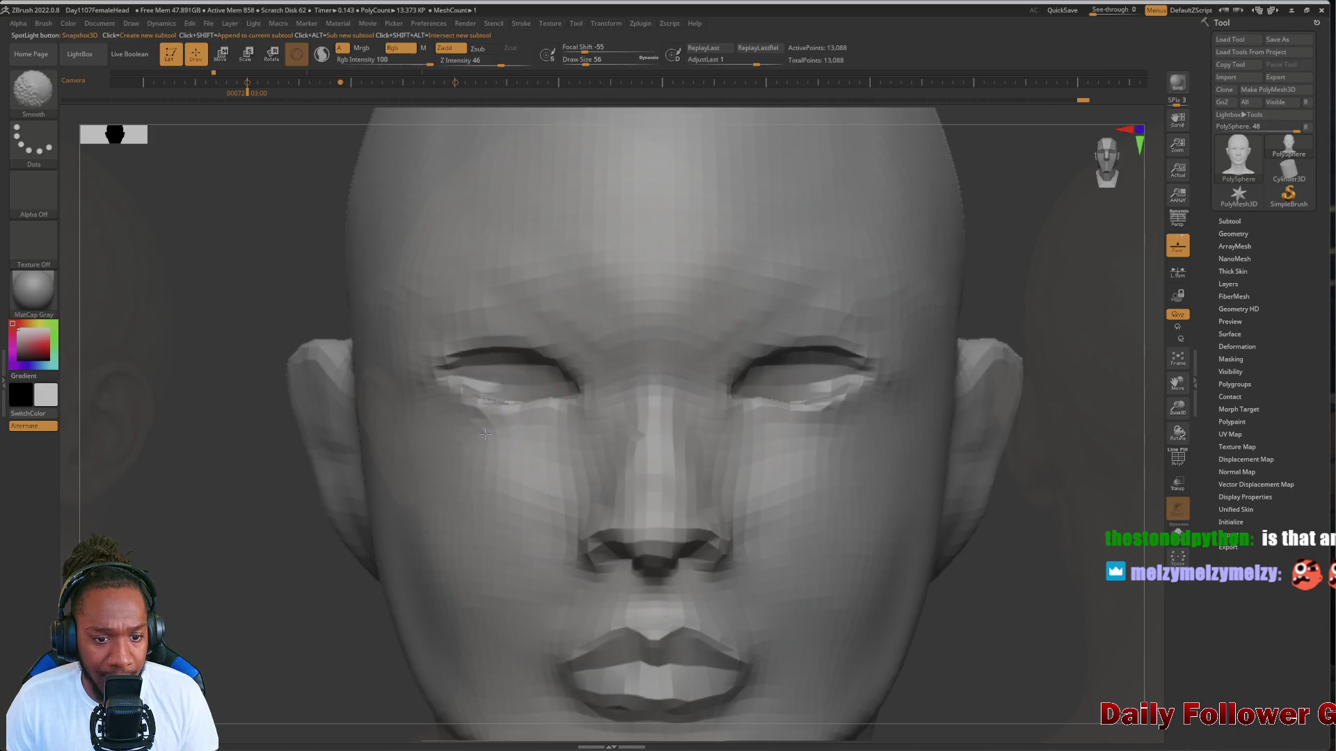
mouse_move(463, 435)
right_down()
mouse_move(228, 469)
mouse_move(206, 436)
right_up()
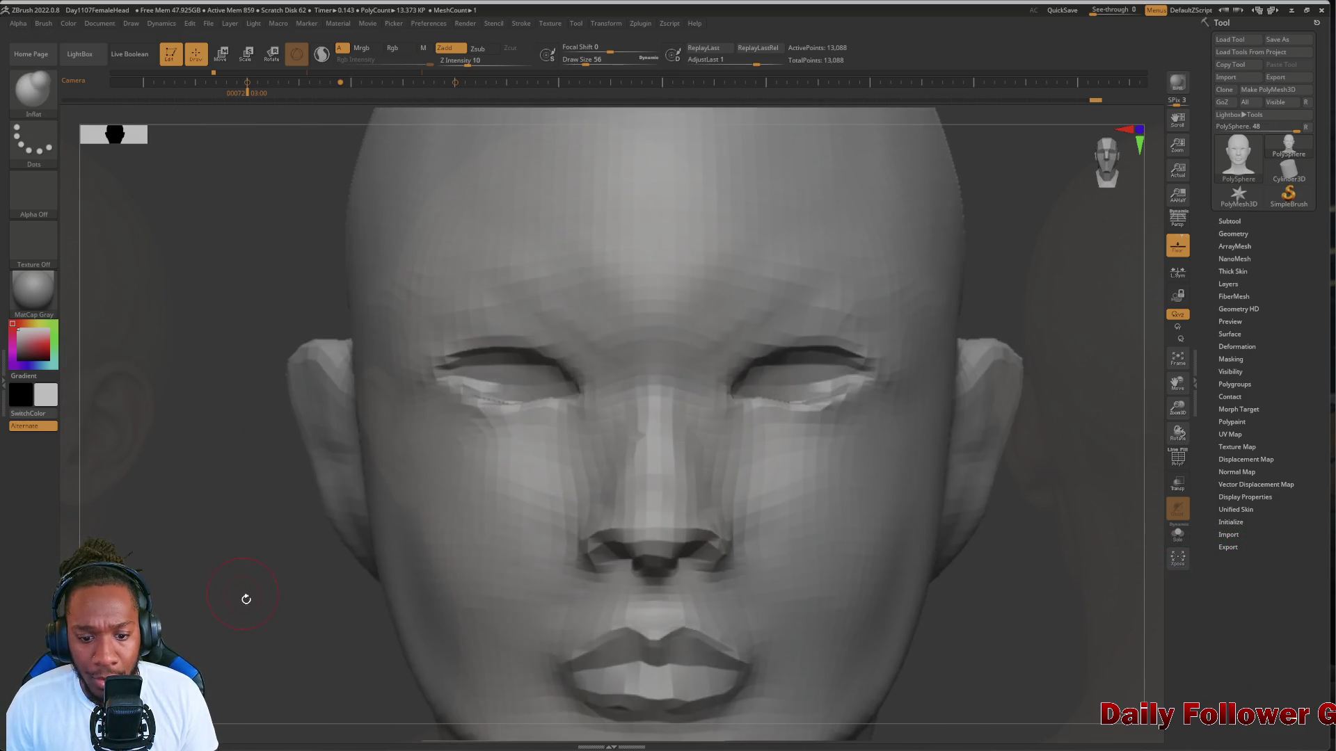
mouse_move(248, 597)
ctrl+right_down()
mouse_move(278, 492)
mouse_move(249, 562)
mouse_move(265, 558)
mouse_move(235, 557)
ctrl+right_up()
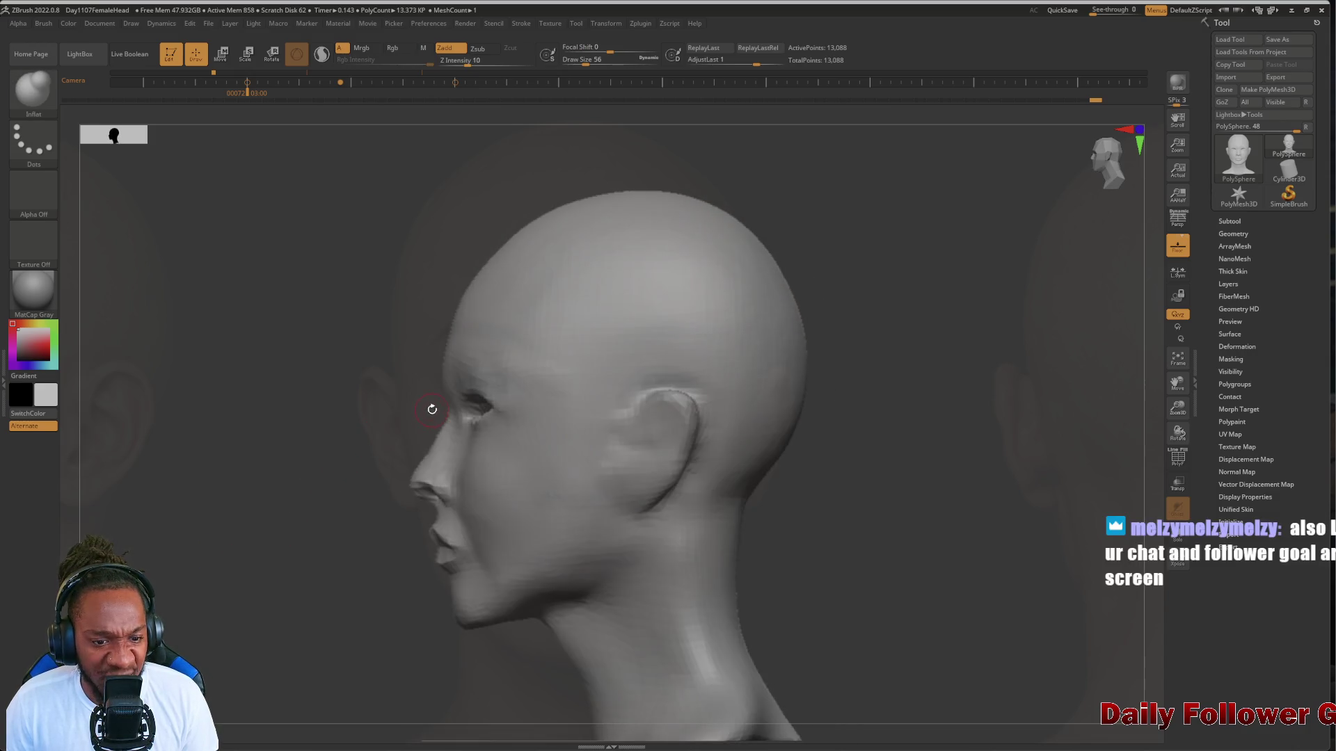
Zoom in on the face and select the DamStandard brush
mouse_move(224, 487)
right_down()
mouse_move(290, 466)
mouse_move(200, 545)
mouse_move(230, 542)
mouse_move(218, 560)
right_up()
ctrl+right_drag(236, 489, 218, 566)
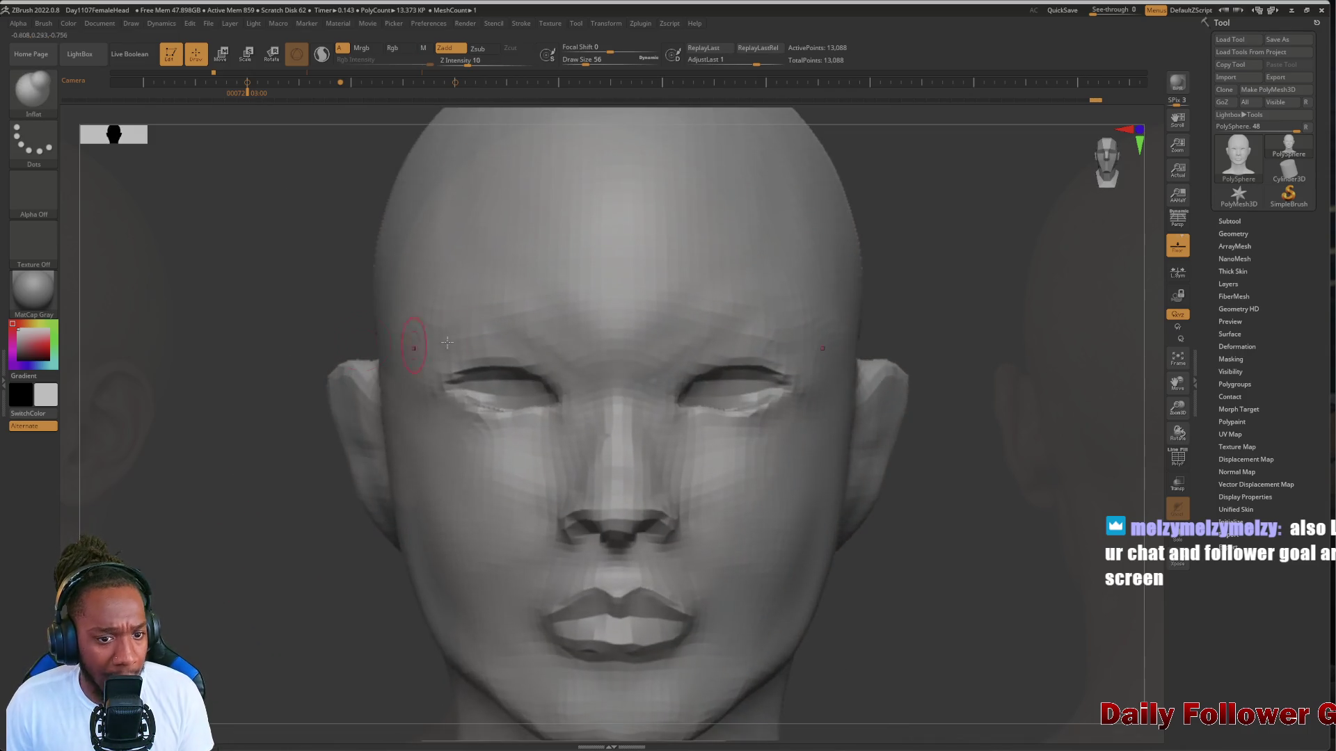
click(37, 104)
click(257, 144)
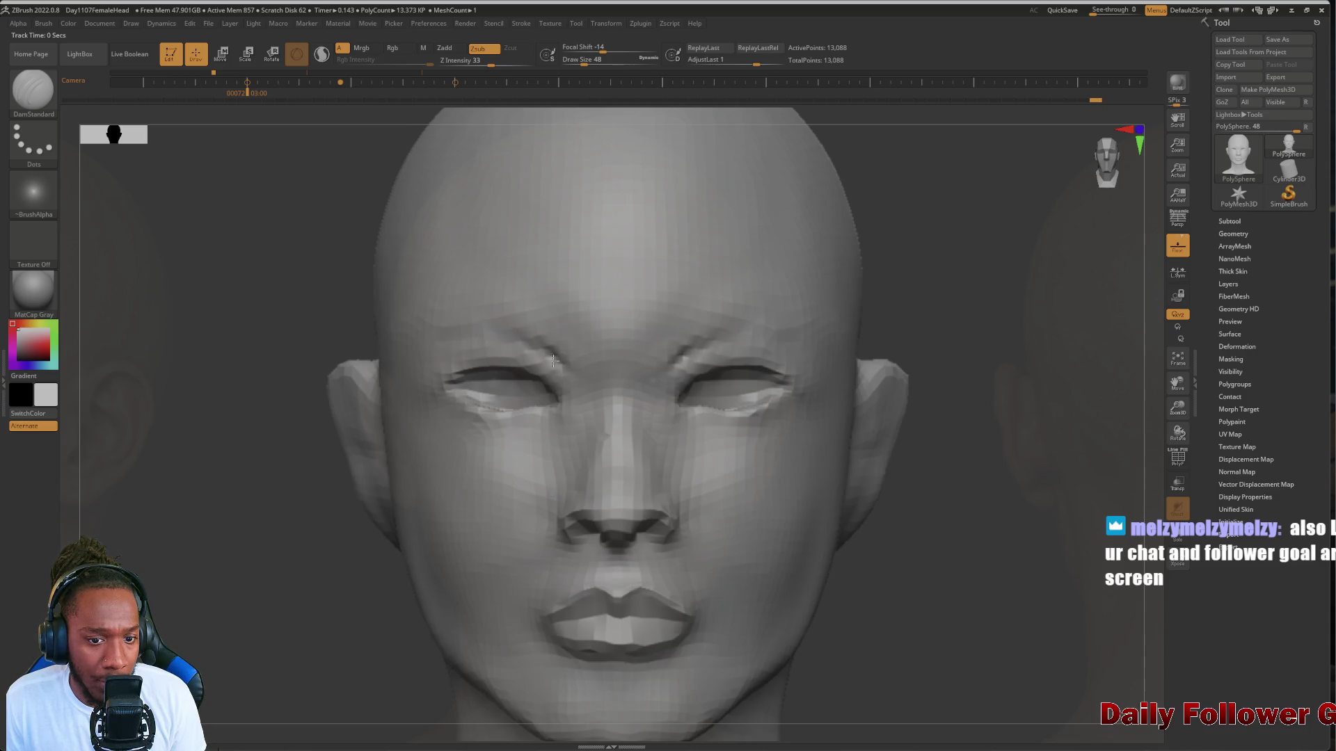
Carve a crease along both brows with DamStandard, then smooth it so the brow ridge blends
mouse_move(554, 361)
mouse_down()
mouse_move(438, 331)
mouse_move(463, 343)
mouse_up()
mouse_move(294, 514)
mouse_down()
mouse_move(248, 507)
mouse_move(276, 507)
mouse_move(389, 390)
mouse_up()
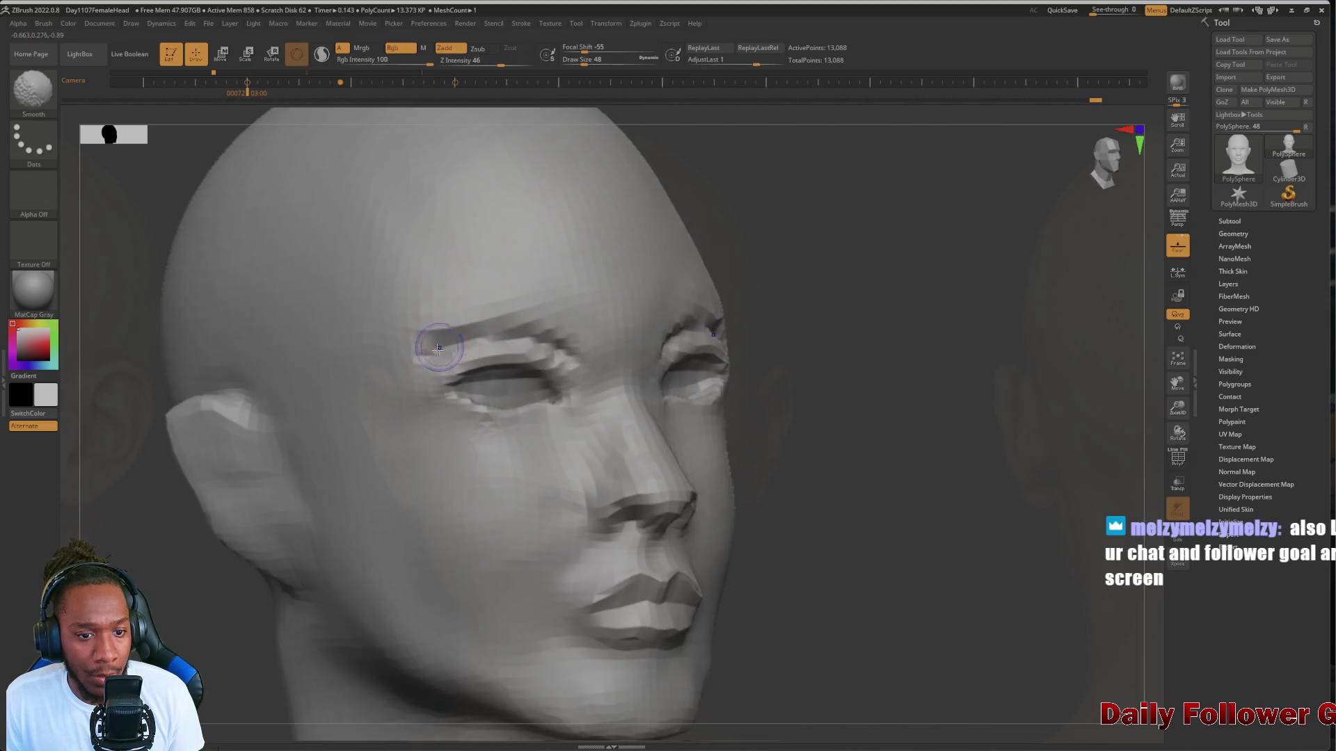
mouse_move(432, 348)
shift+mouse_down()
mouse_move(473, 330)
mouse_move(490, 339)
mouse_move(477, 348)
mouse_move(571, 348)
mouse_move(470, 336)
shift+mouse_up()
shift+drag(236, 612, 213, 614)
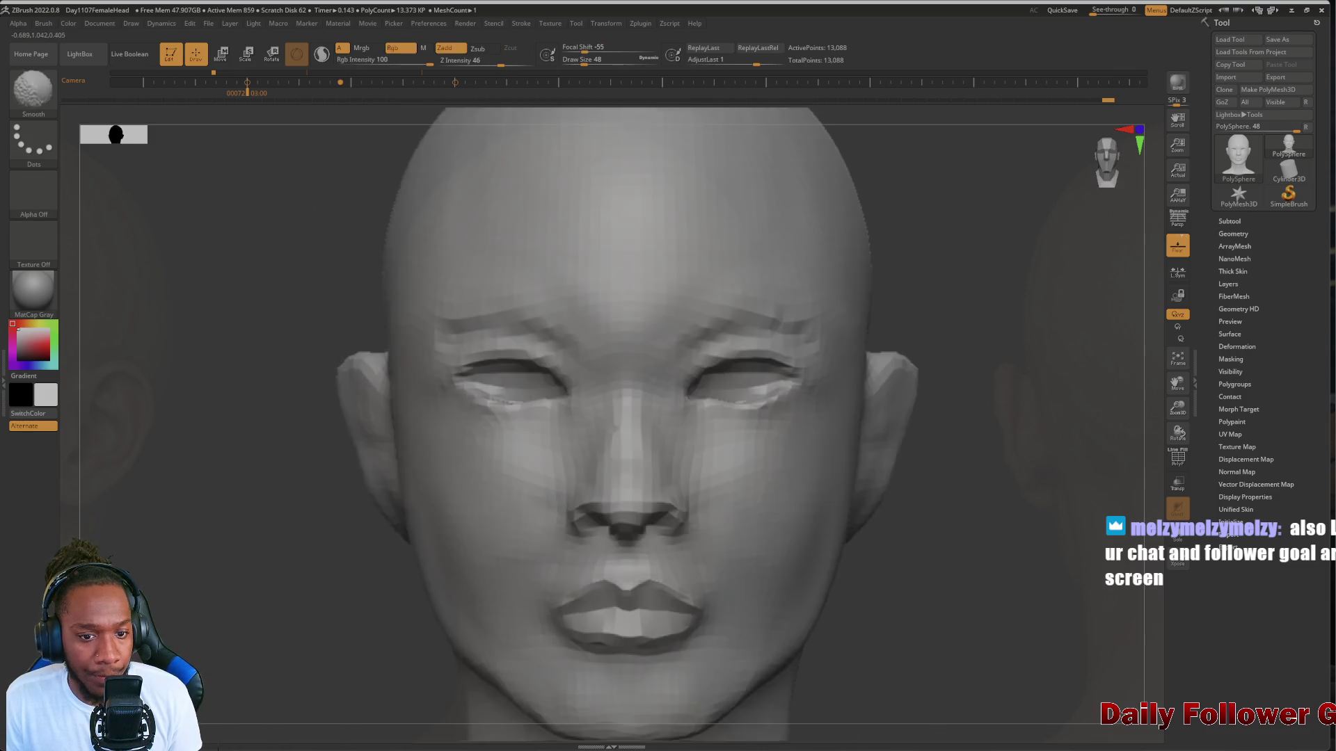
mouse_move(499, 348)
shift+mouse_down()
mouse_move(549, 324)
mouse_move(432, 339)
shift+mouse_up()
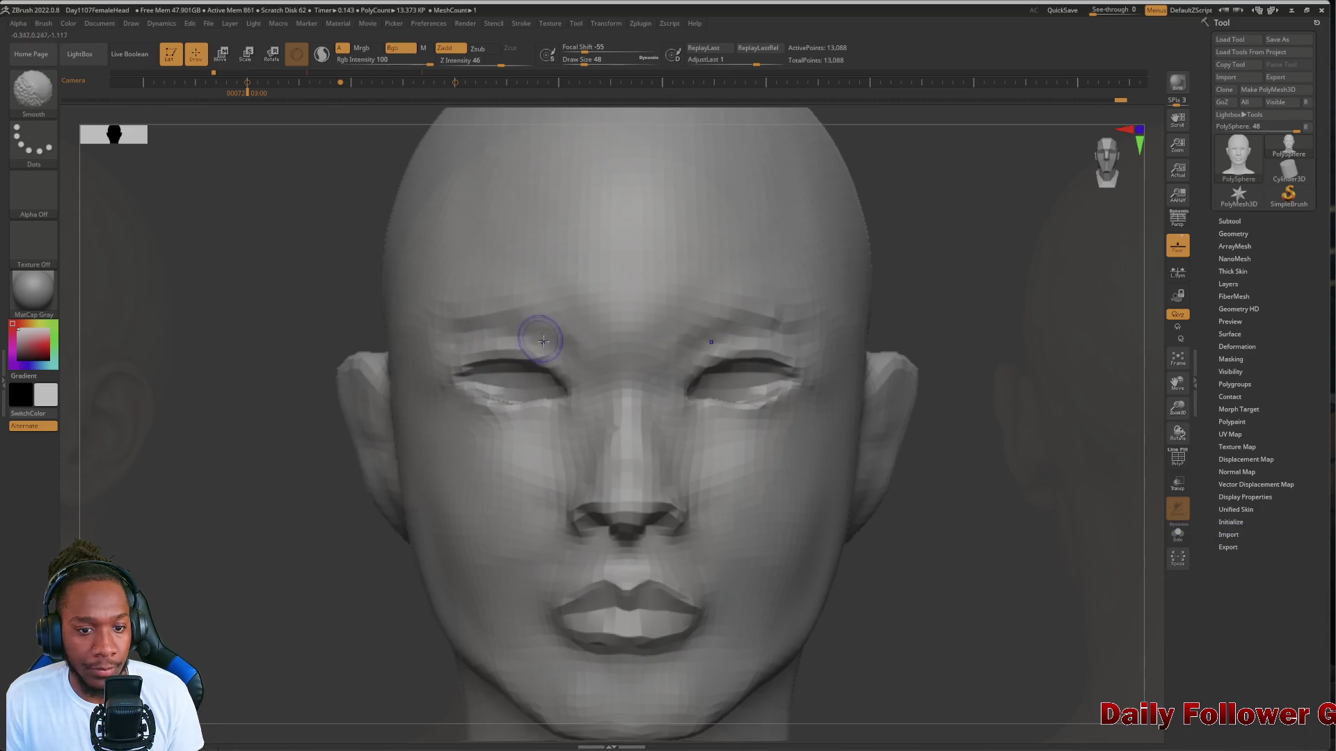
key(f)
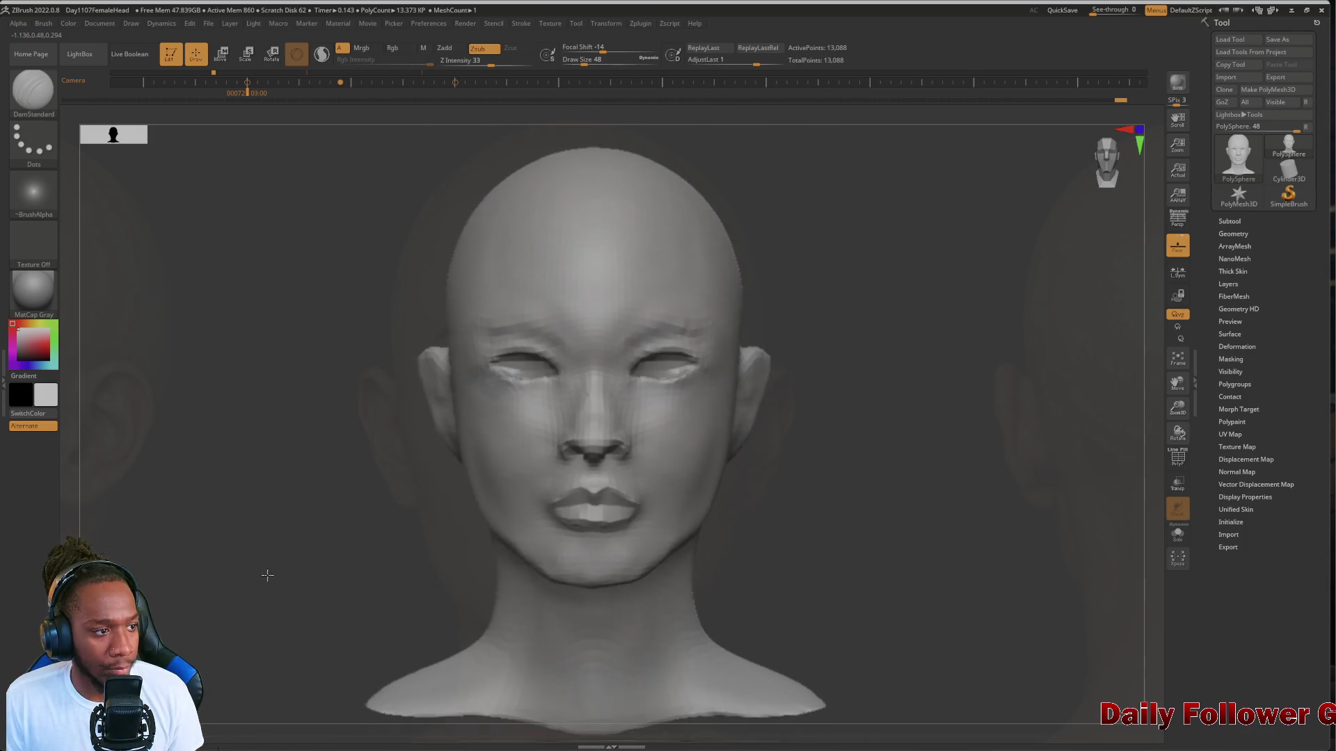
mouse_move(269, 573)
mouse_down()
mouse_move(281, 536)
mouse_move(406, 469)
mouse_up()
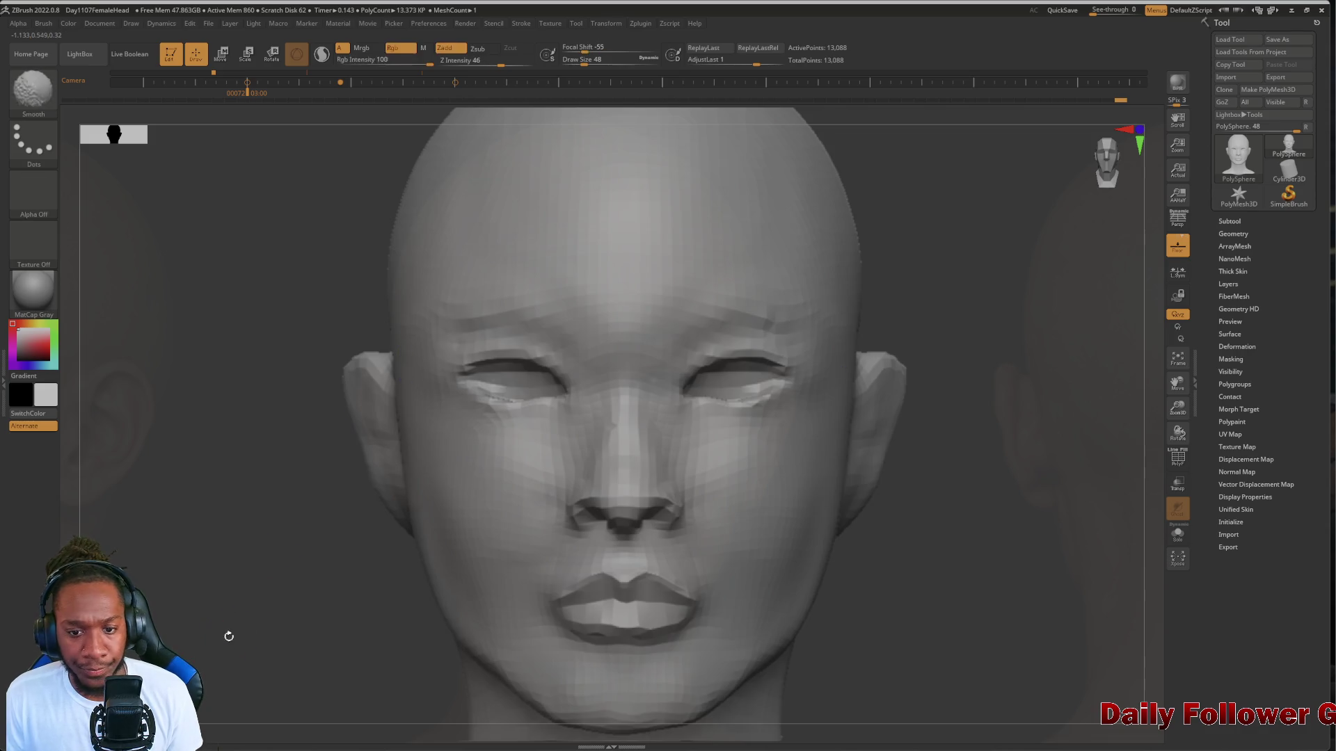
mouse_move(244, 582)
alt+mouse_down()
mouse_move(296, 584)
mouse_move(247, 582)
mouse_move(268, 566)
mouse_move(149, 560)
mouse_move(164, 552)
mouse_move(160, 634)
alt+mouse_up()
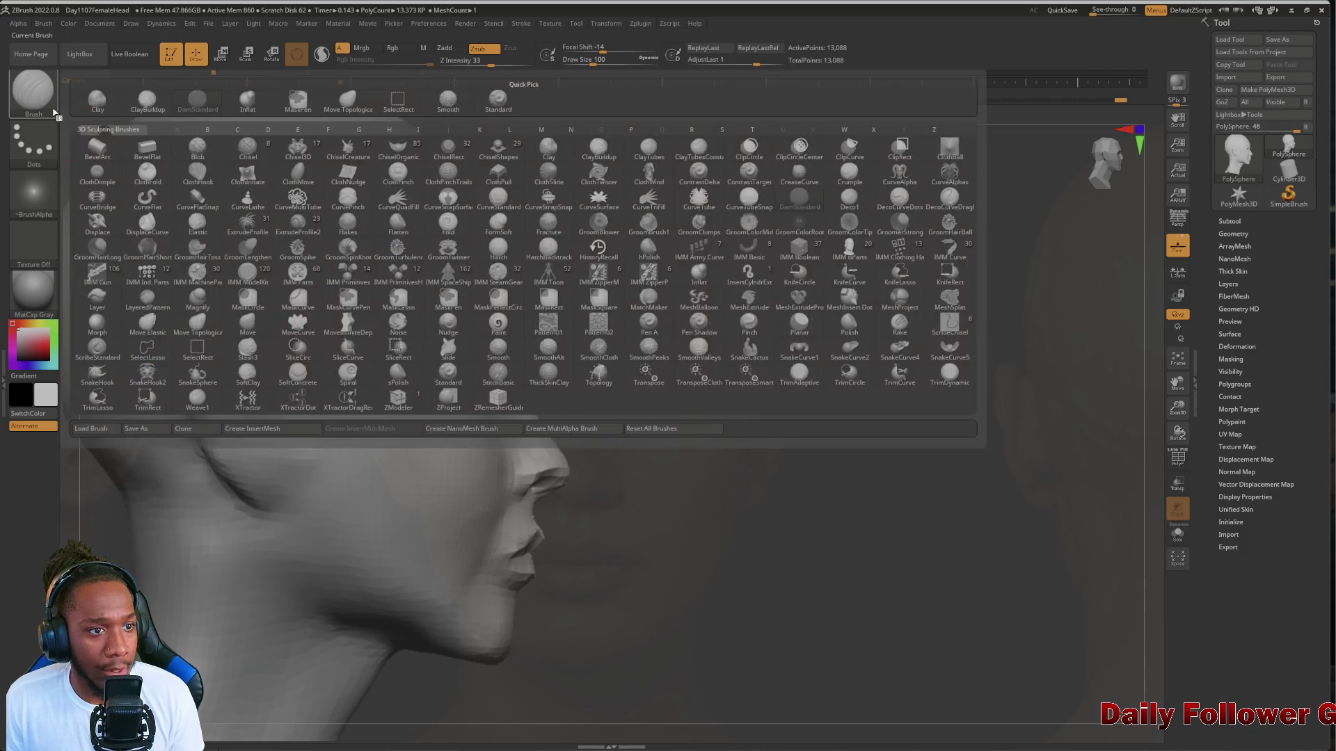
Select the Move Topological brush and turn the head to check front and side views
click(33, 90)
click(353, 110)
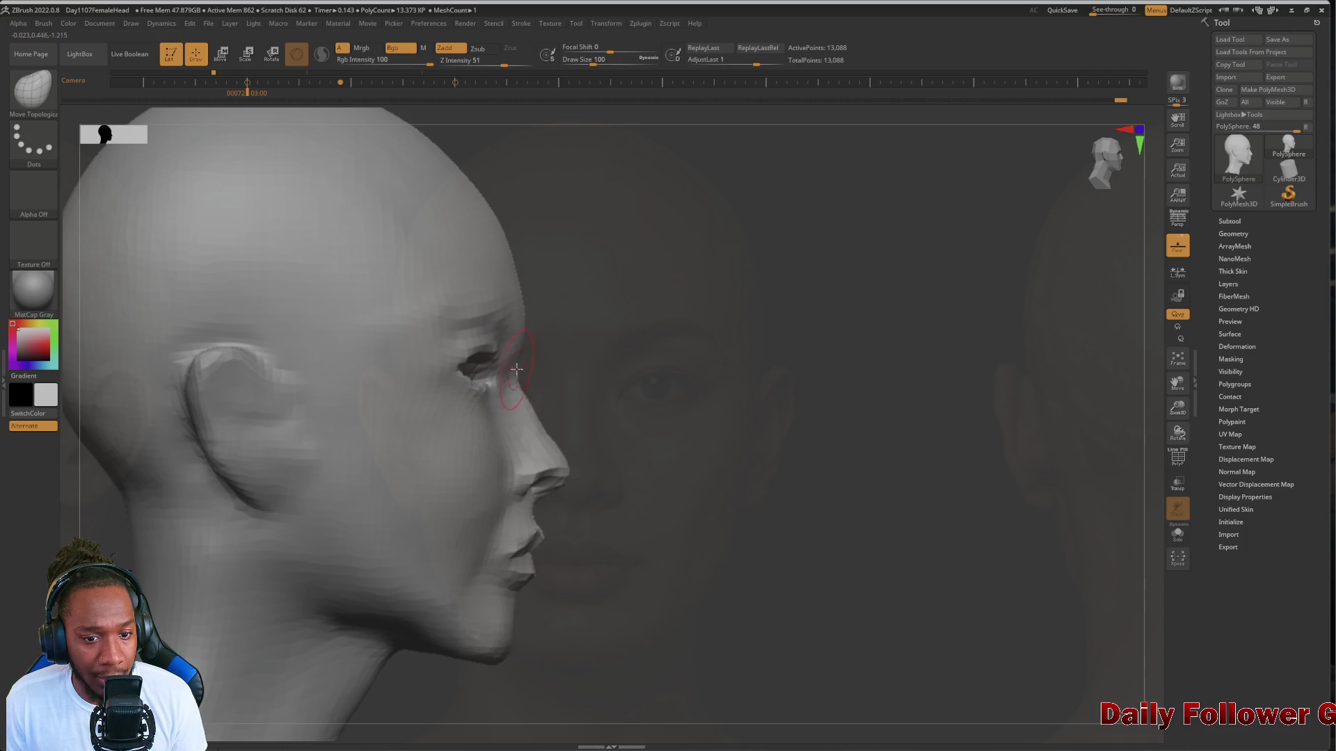
drag(720, 474, 508, 414)
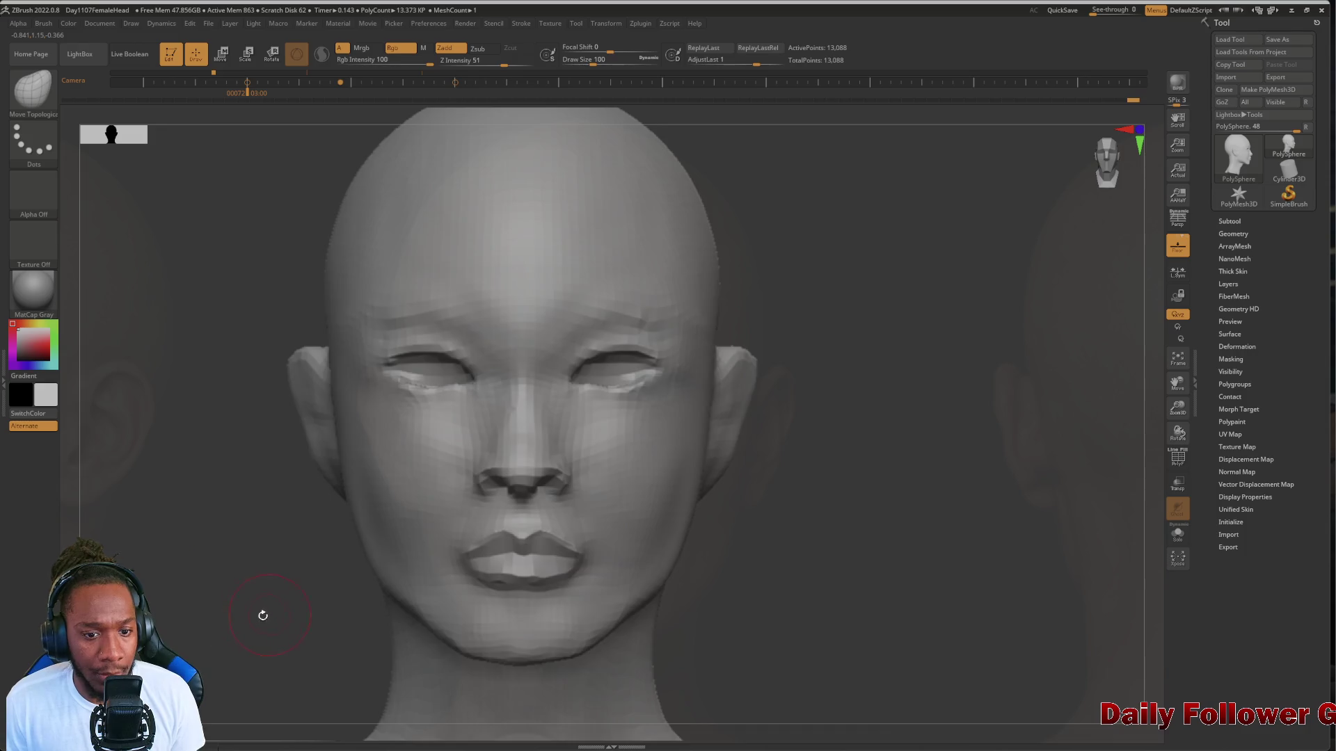
mouse_move(262, 614)
alt+mouse_down()
mouse_move(227, 549)
mouse_move(199, 585)
mouse_move(235, 588)
mouse_move(248, 561)
mouse_move(299, 647)
mouse_move(432, 689)
mouse_move(498, 705)
mouse_move(587, 649)
mouse_move(235, 611)
mouse_move(265, 611)
mouse_move(219, 597)
mouse_move(230, 626)
mouse_move(256, 565)
mouse_move(209, 588)
mouse_move(221, 609)
alt+mouse_up()
mouse_move(242, 565)
shift+mouse_down()
mouse_move(265, 575)
mouse_move(172, 561)
mouse_move(242, 575)
mouse_move(224, 576)
mouse_move(218, 650)
shift+mouse_up()
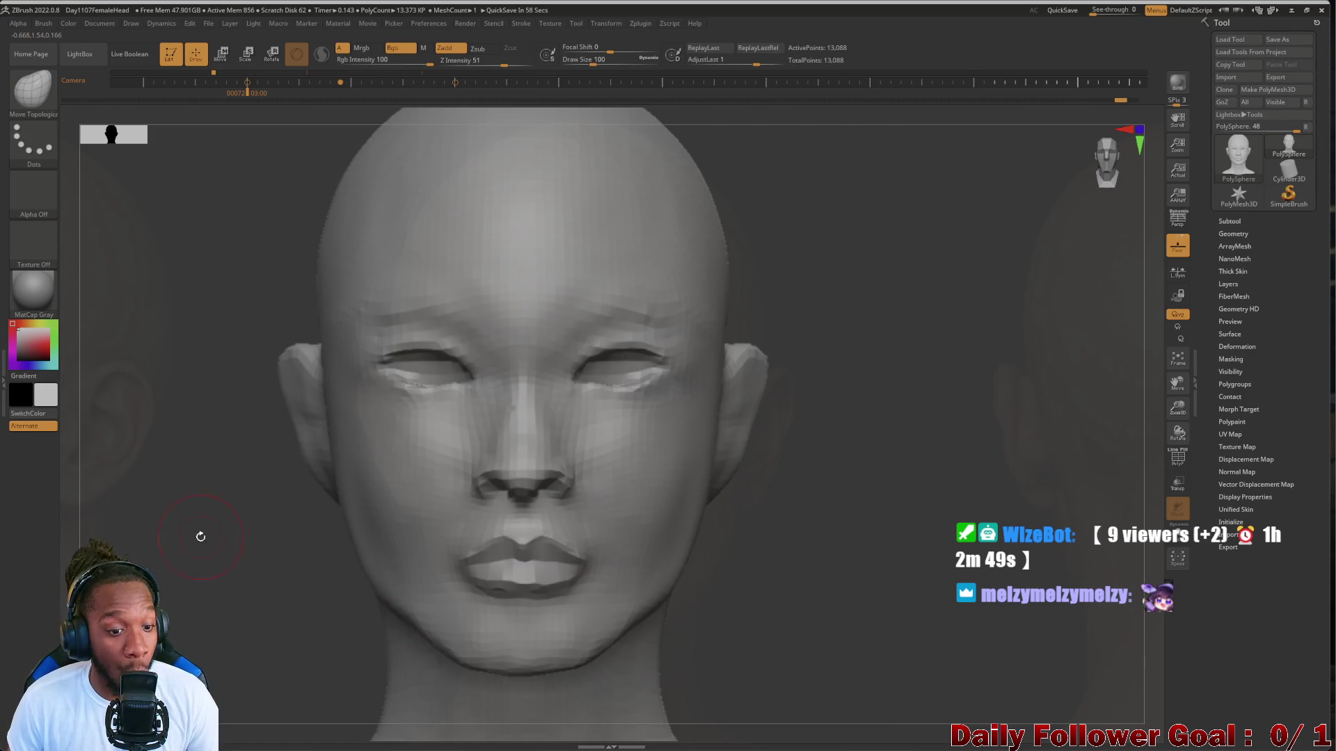
mouse_move(202, 537)
shift+mouse_down()
mouse_move(223, 534)
mouse_move(164, 536)
mouse_move(161, 507)
mouse_move(135, 554)
mouse_move(209, 630)
shift+mouse_up()
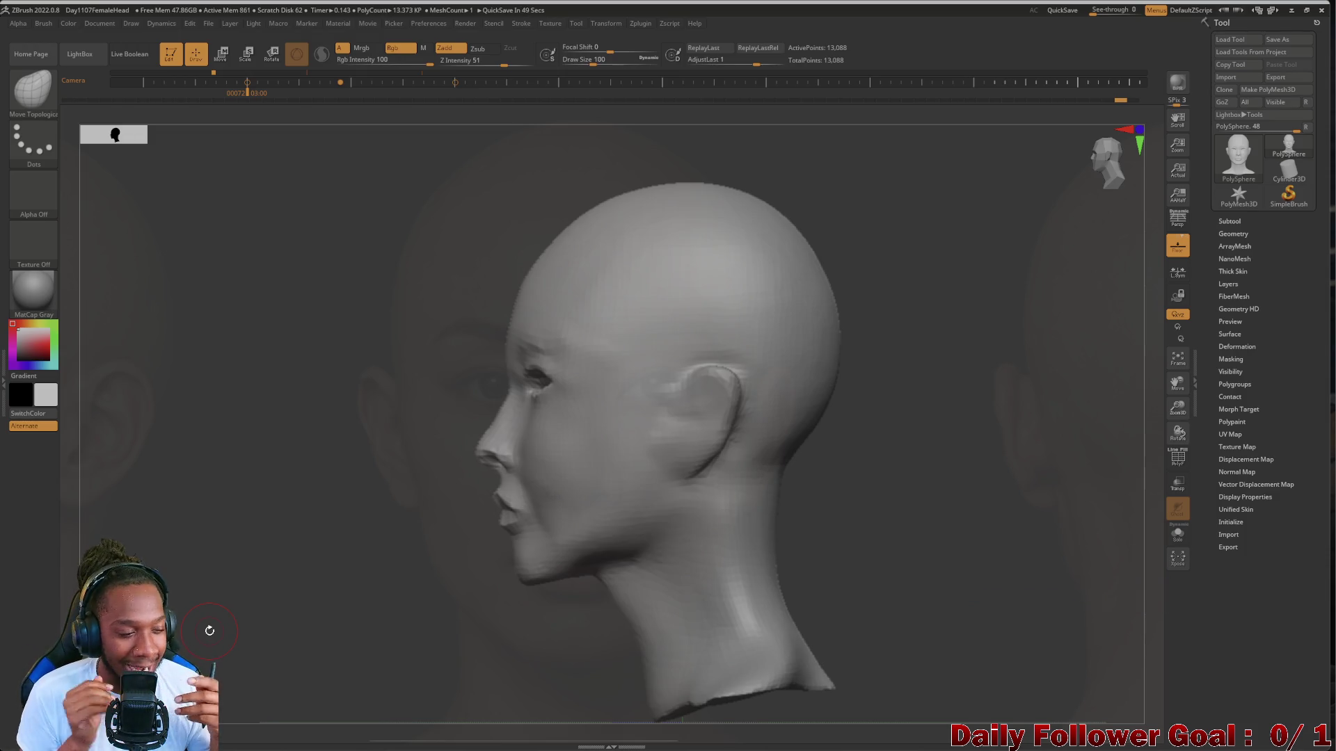
mouse_move(202, 485)
shift+mouse_down()
mouse_move(178, 552)
mouse_move(225, 543)
mouse_move(209, 477)
mouse_move(197, 597)
mouse_move(234, 567)
mouse_move(217, 586)
mouse_move(209, 540)
mouse_move(244, 525)
mouse_move(222, 555)
mouse_move(274, 612)
mouse_move(227, 648)
shift+mouse_up()
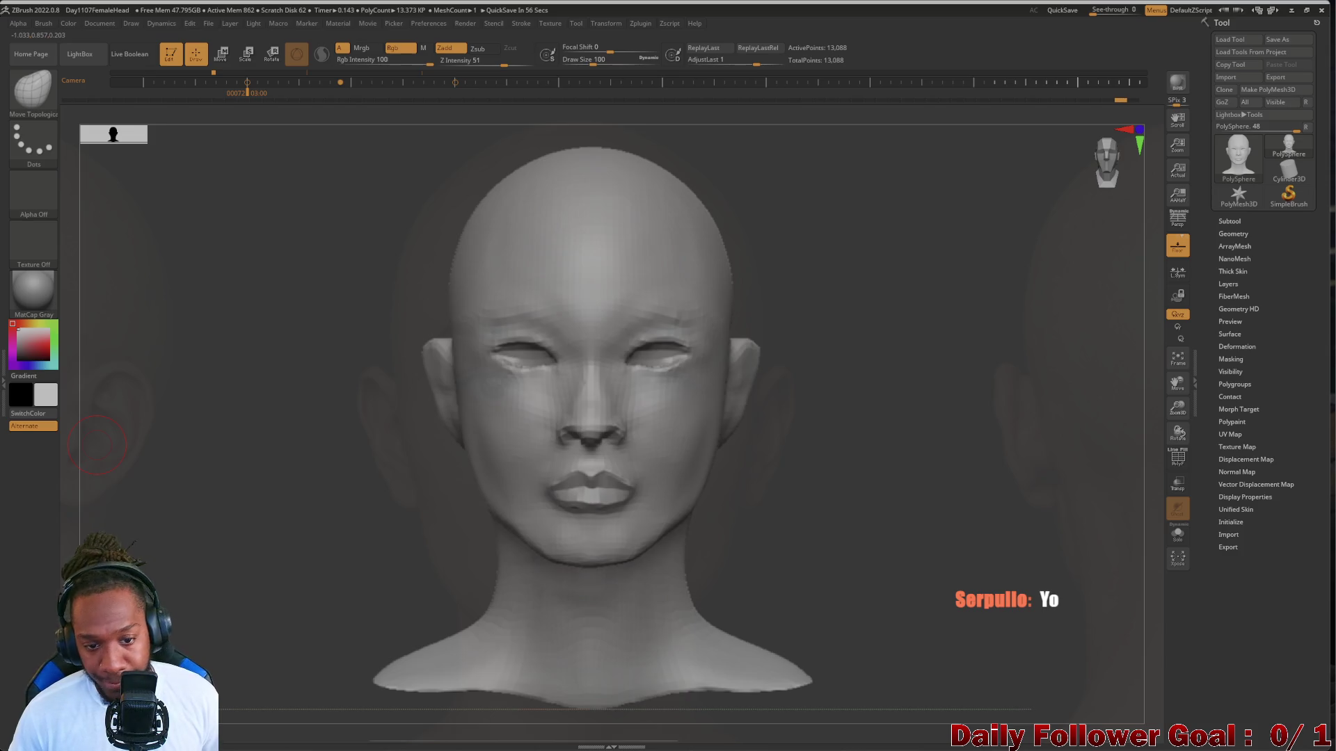
mouse_move(305, 553)
mouse_down()
mouse_move(251, 545)
mouse_move(355, 585)
mouse_move(179, 551)
mouse_move(203, 538)
mouse_move(293, 548)
mouse_move(264, 540)
mouse_up()
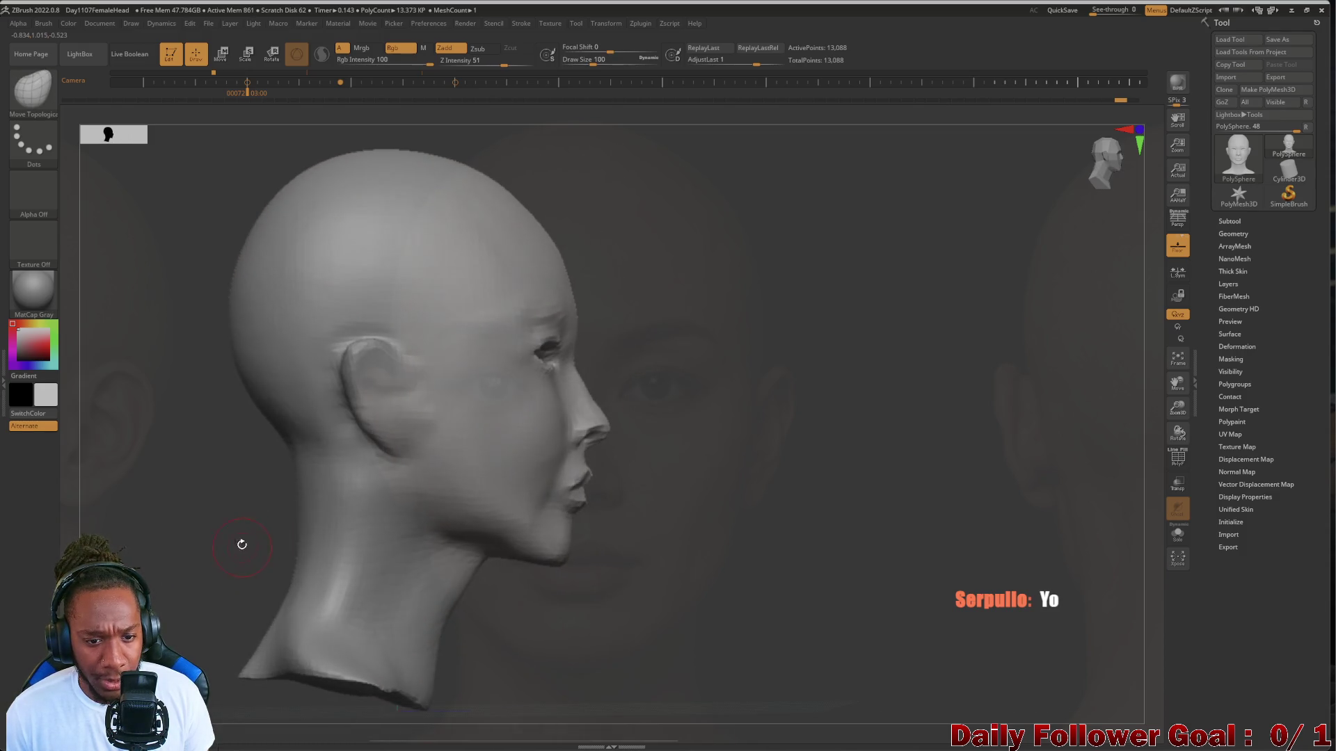
scroll(131, 516, up, 5)
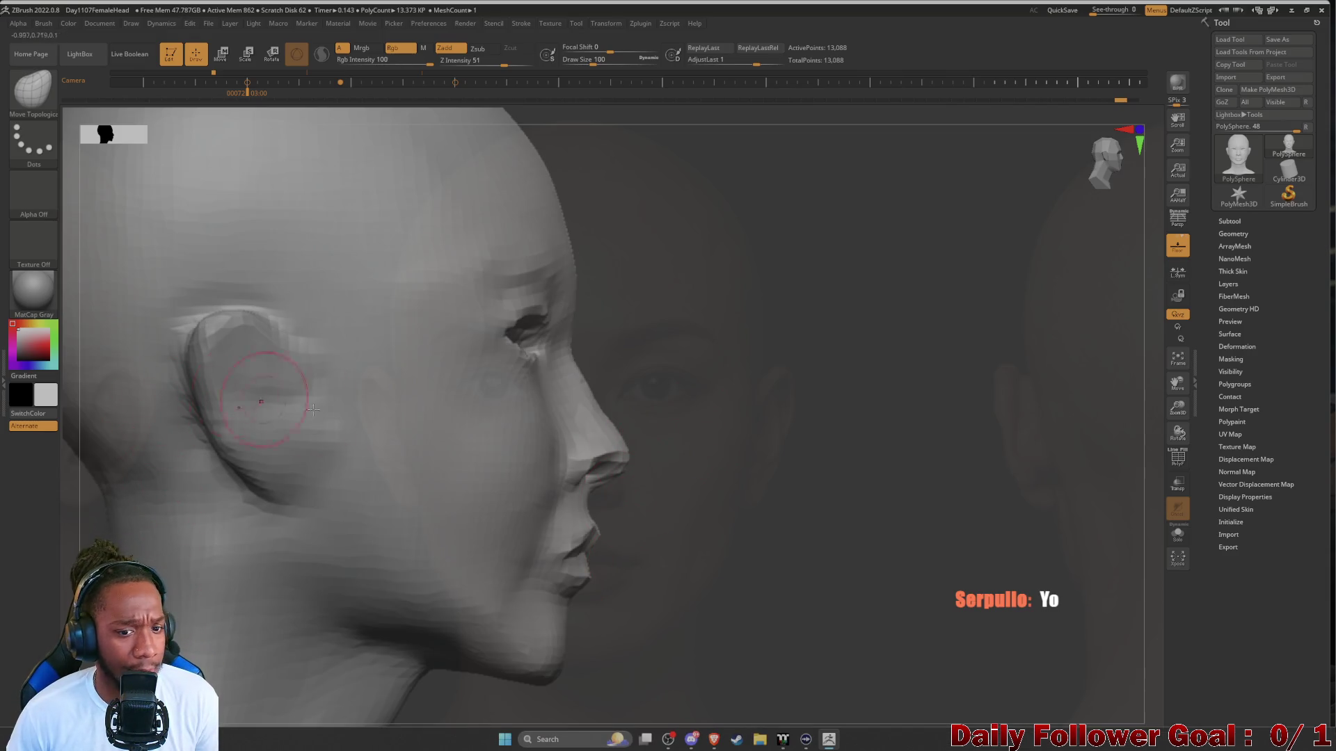
Enlarge the brush and smooth the side eye socket, then check the front and profile views
key(shift)
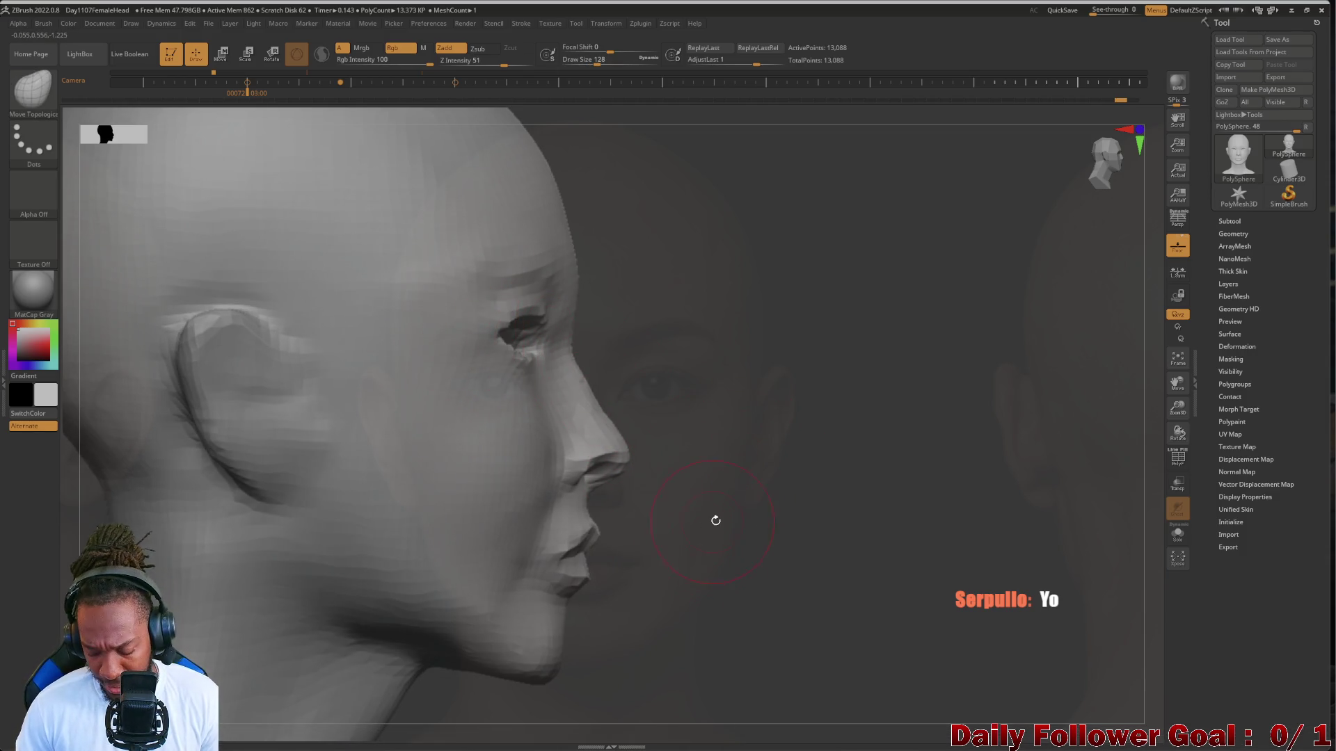
drag(716, 518, 807, 547)
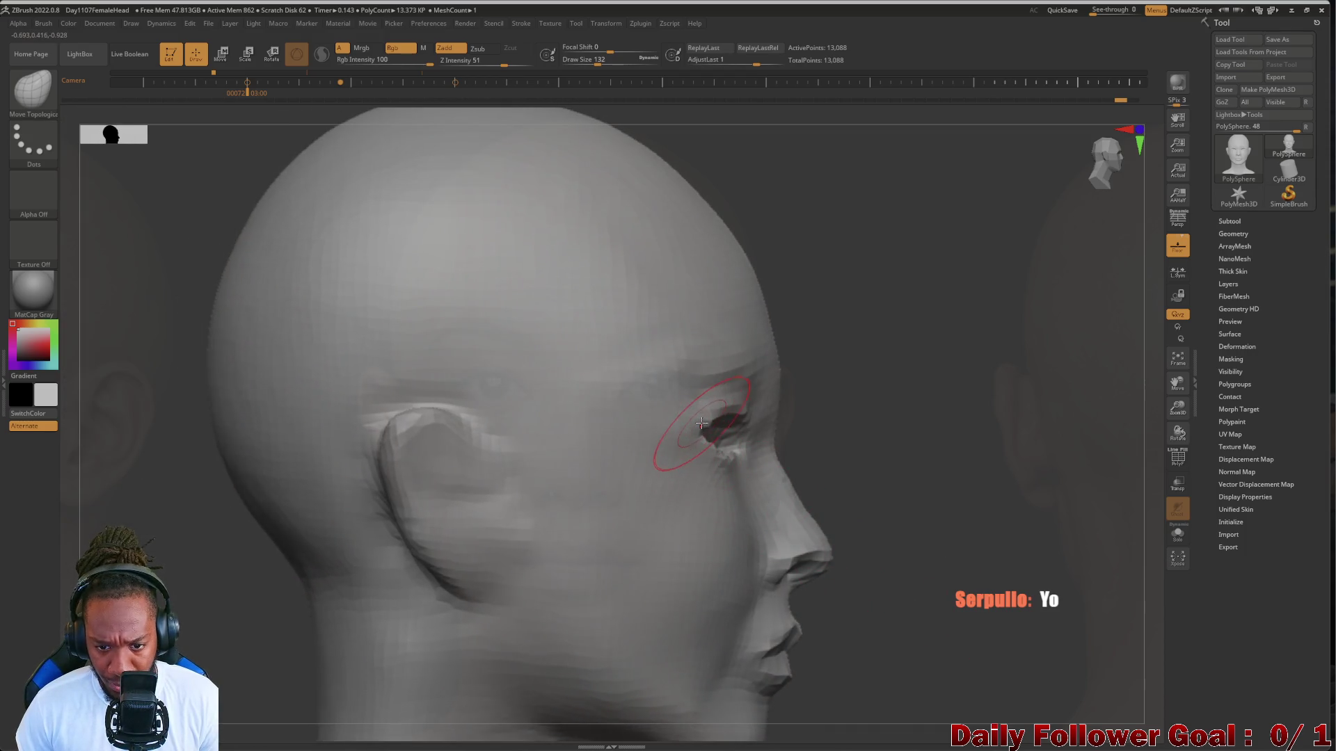
key(])
key(])
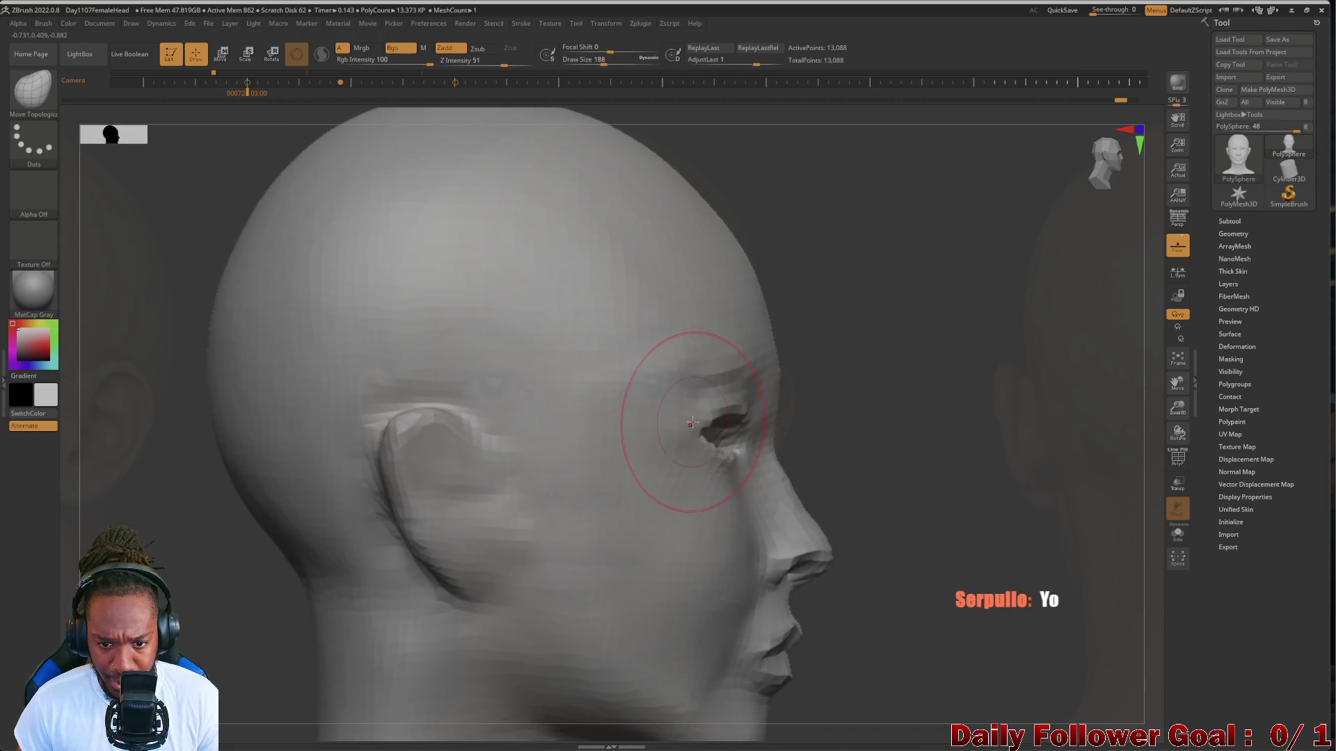
drag(699, 426, 703, 431)
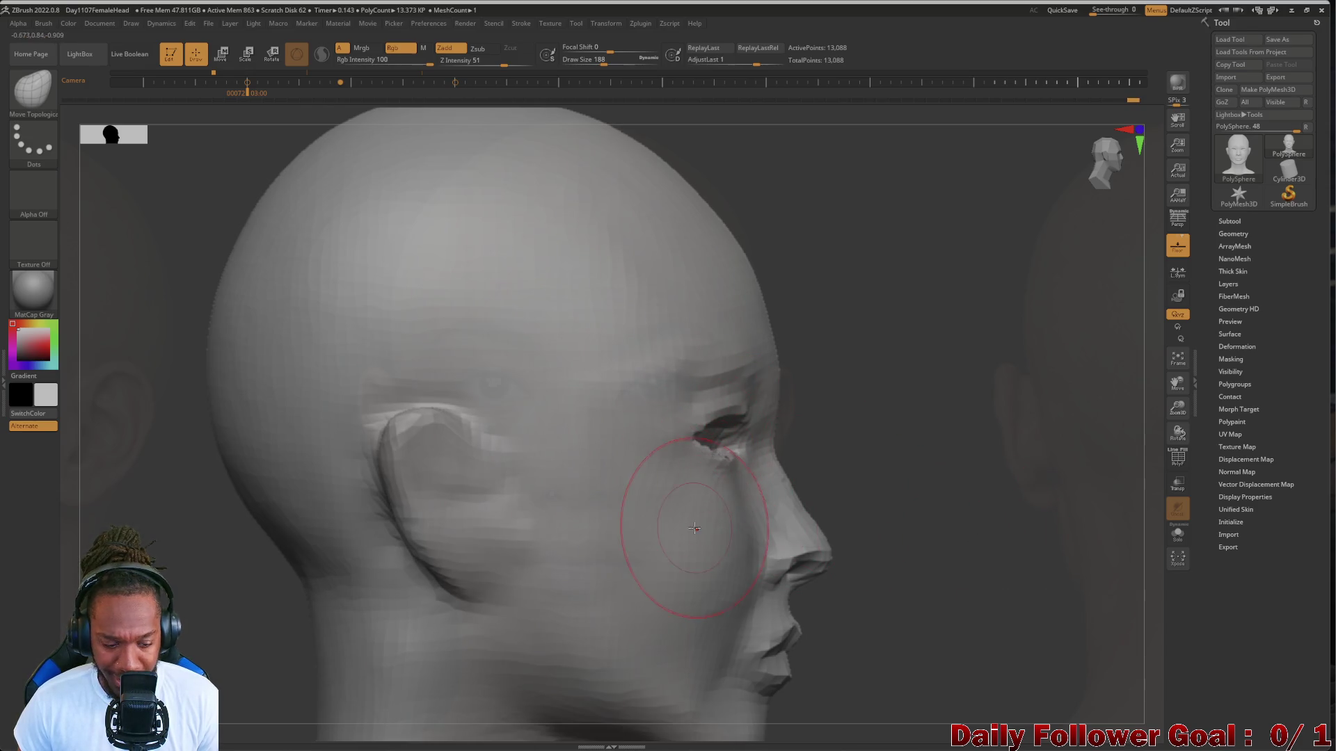
drag(262, 596, 216, 612)
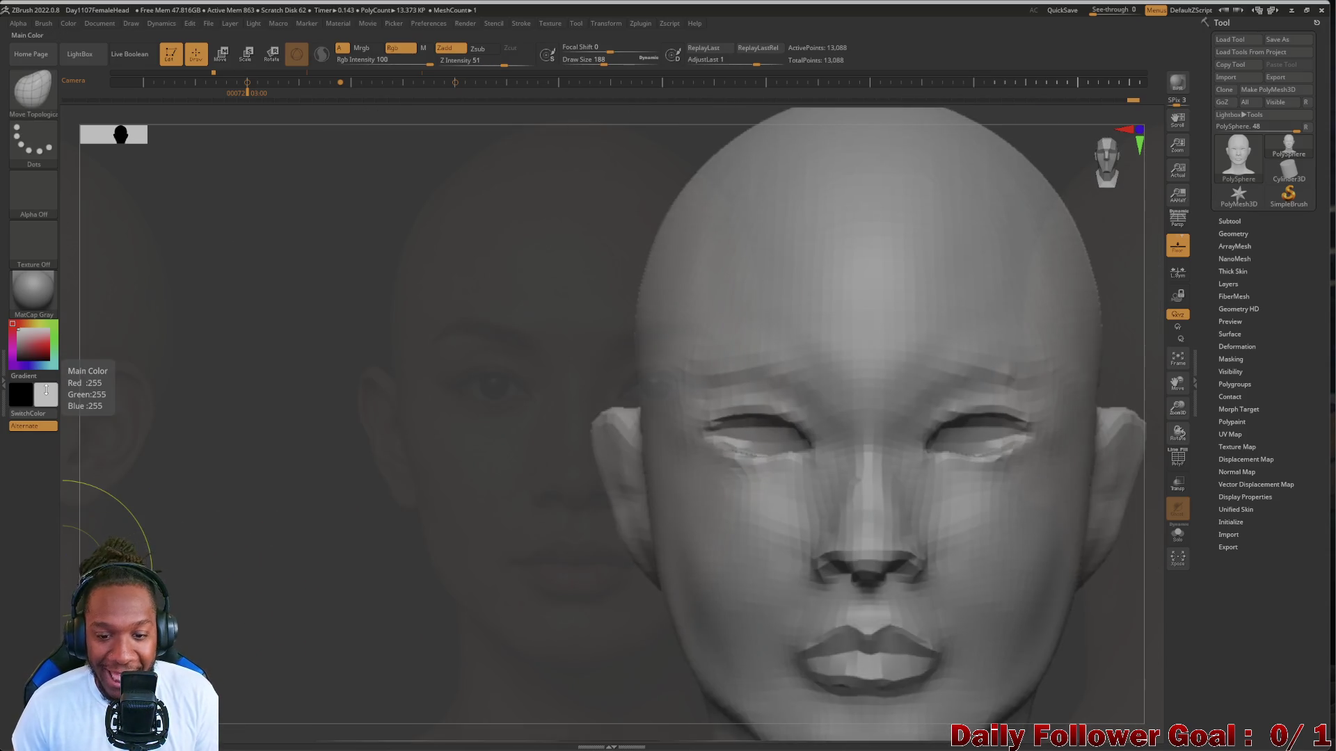
alt+drag(346, 615, 275, 546)
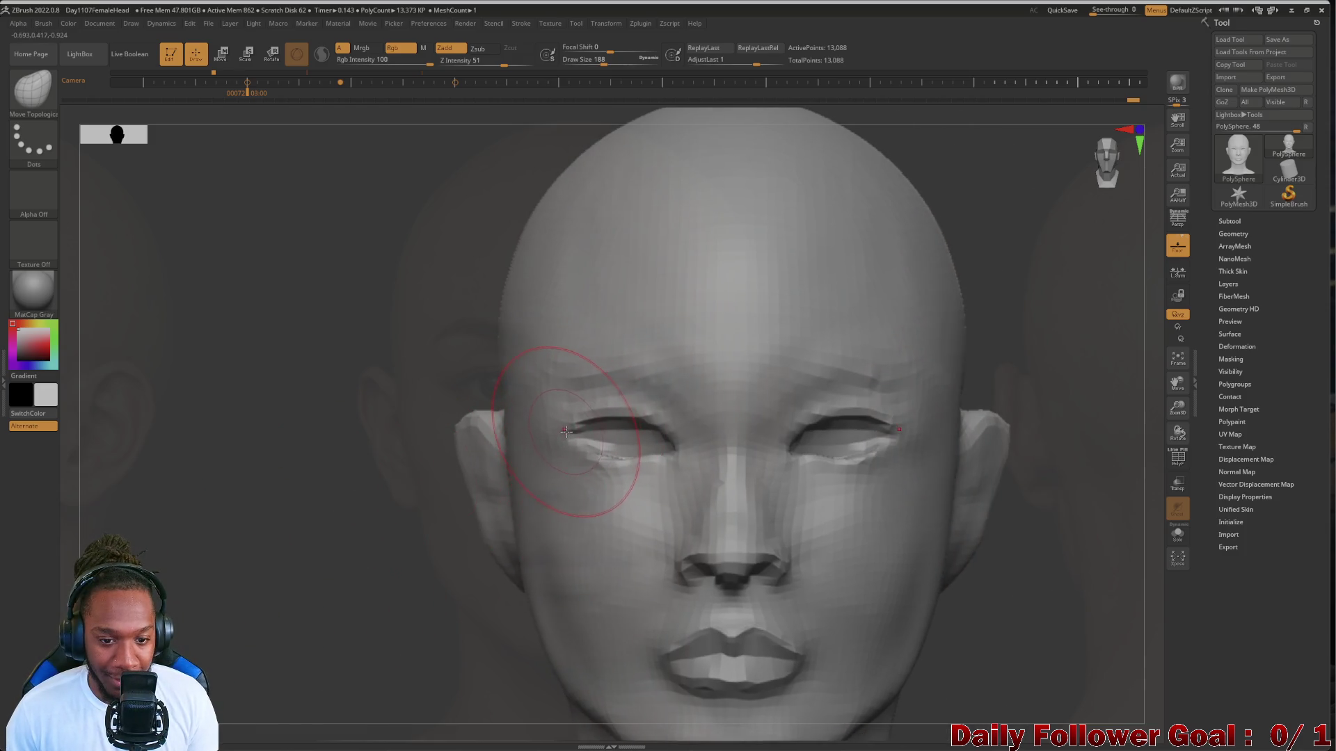
drag(293, 599, 388, 584)
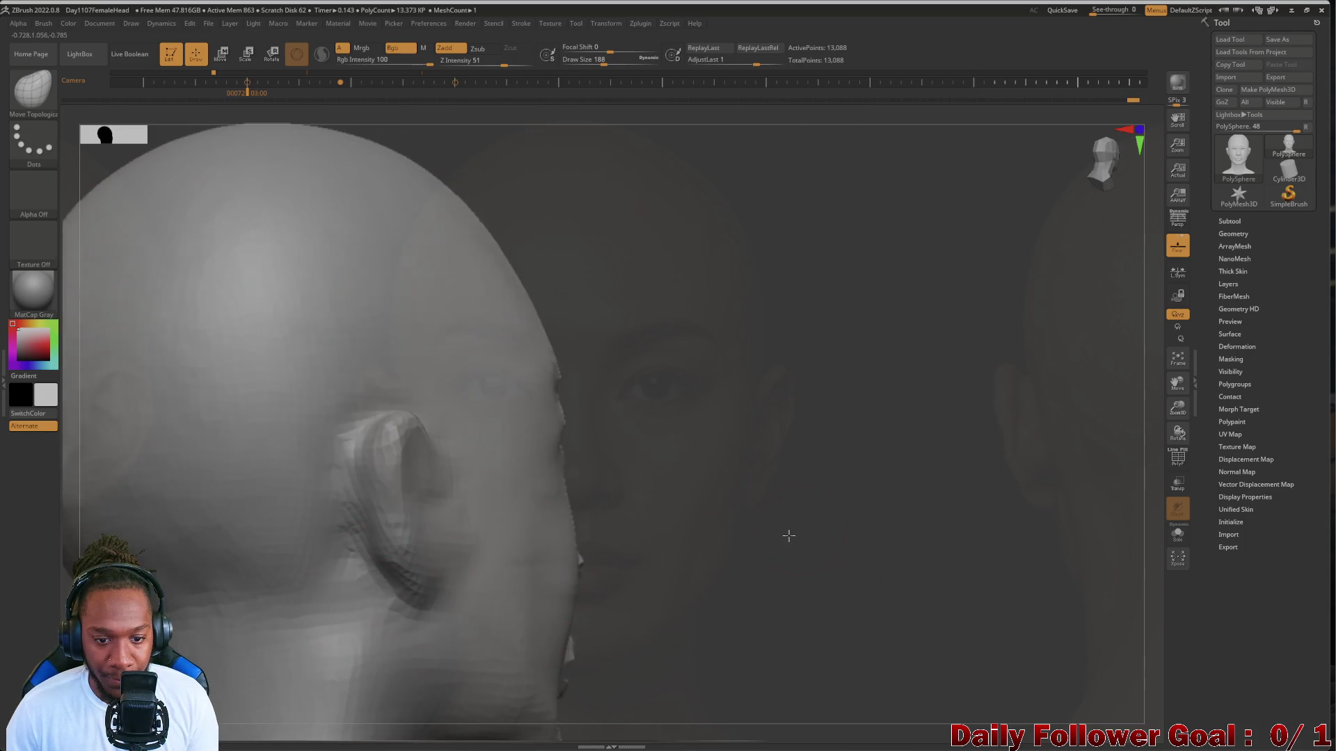
drag(788, 535, 787, 531)
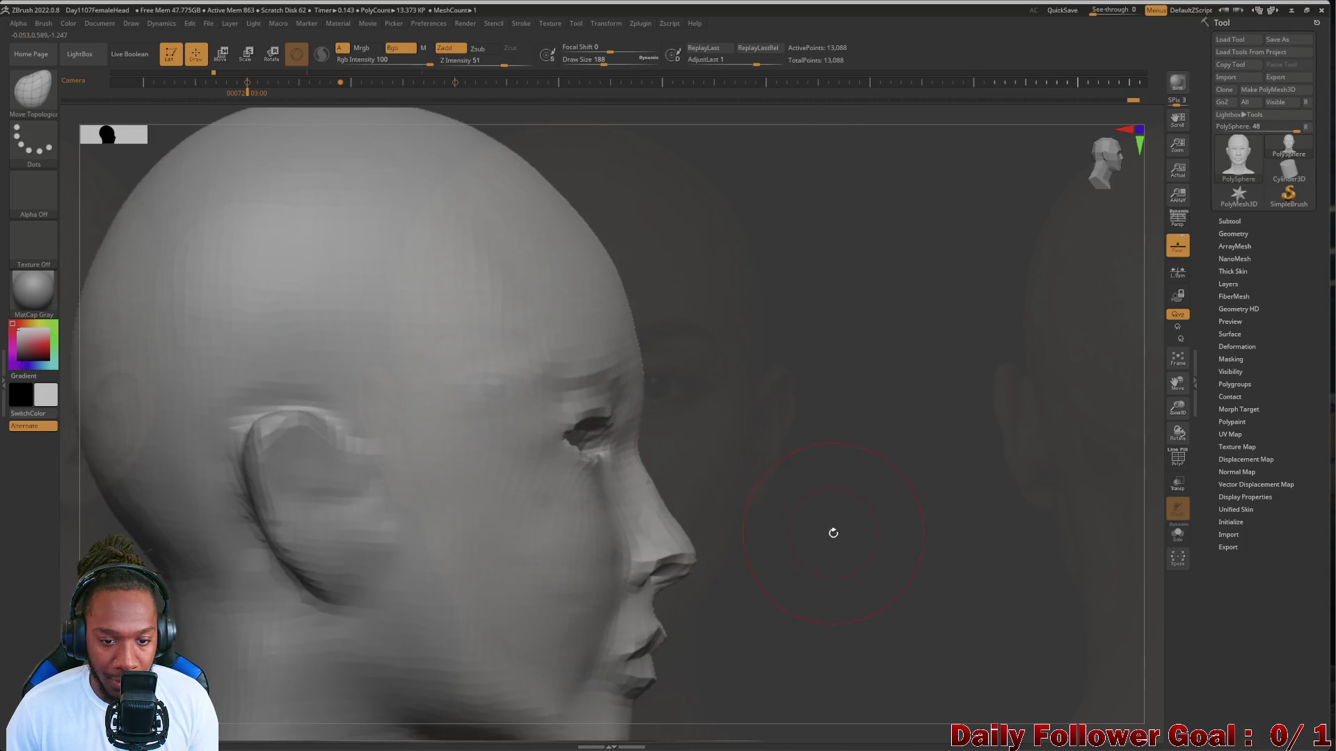